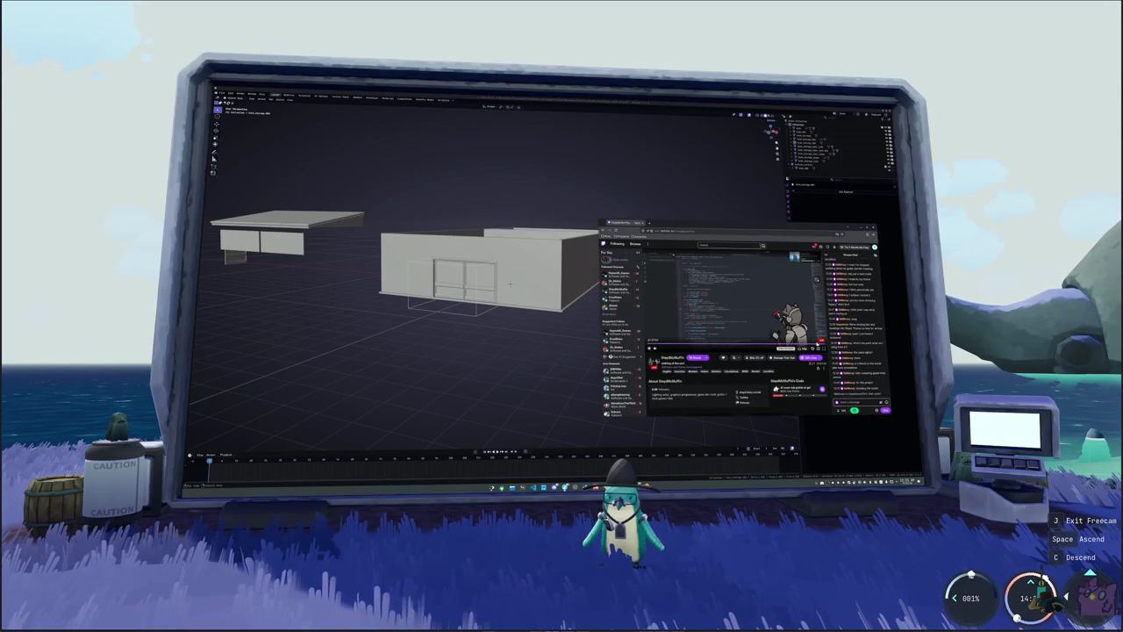
- Bring the streaming software window up over the top-down view of the two wall panels
key(alt+Tab)
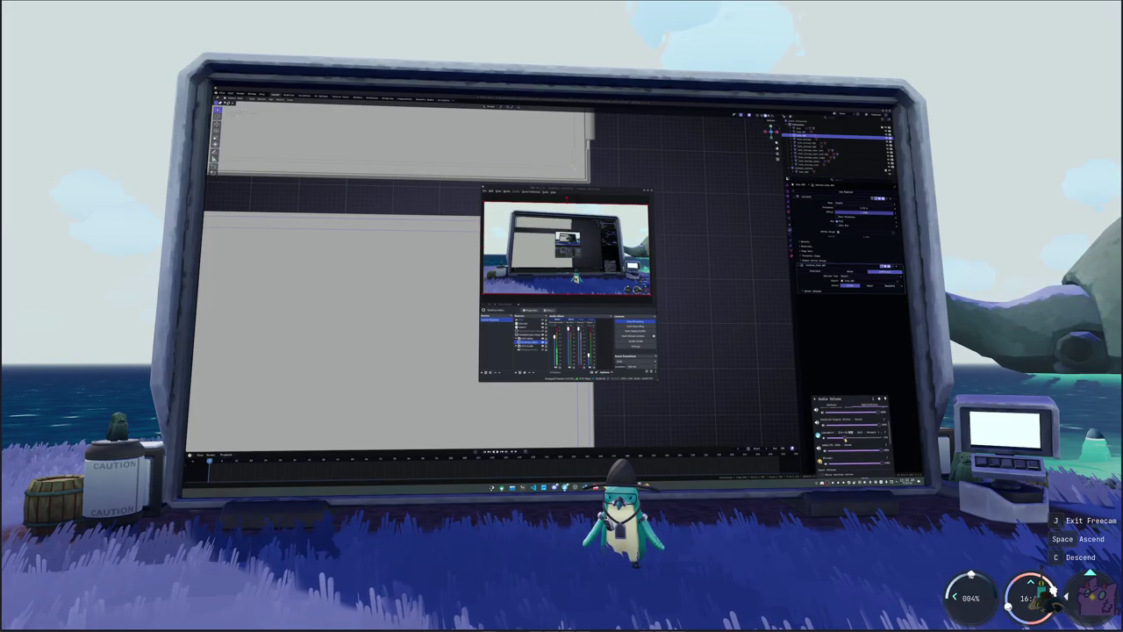
- Dismiss OBS, select the lower wall panel and zoom in on it in Top view
click(729, 416)
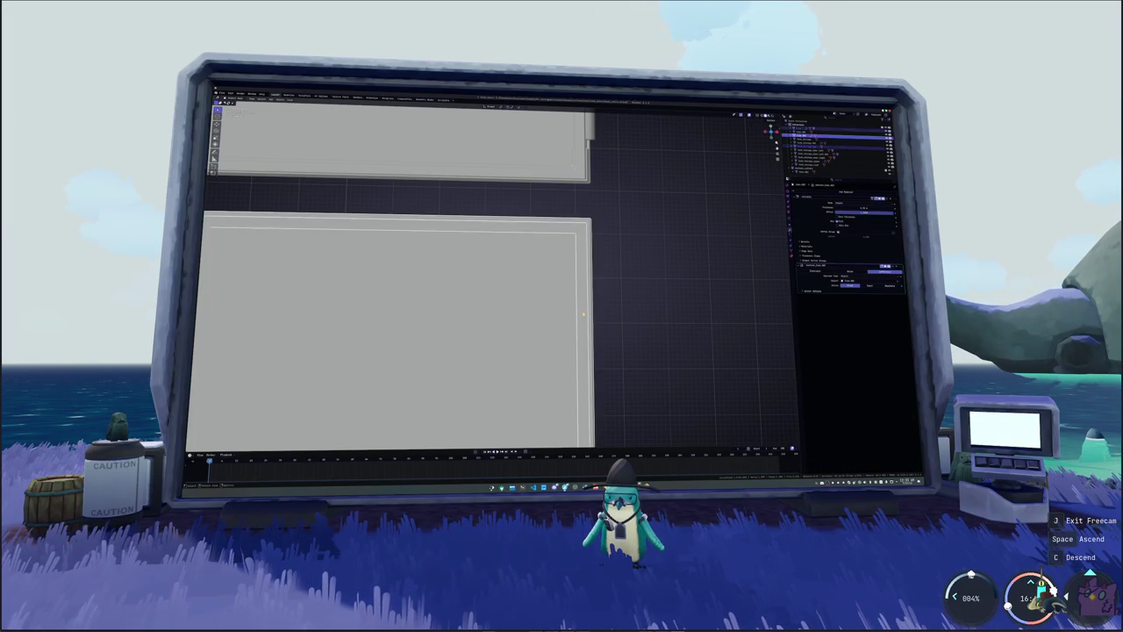
click(583, 316)
mouse_move(584, 316)
middle_down()
mouse_move(562, 312)
mouse_move(582, 310)
middle_up()
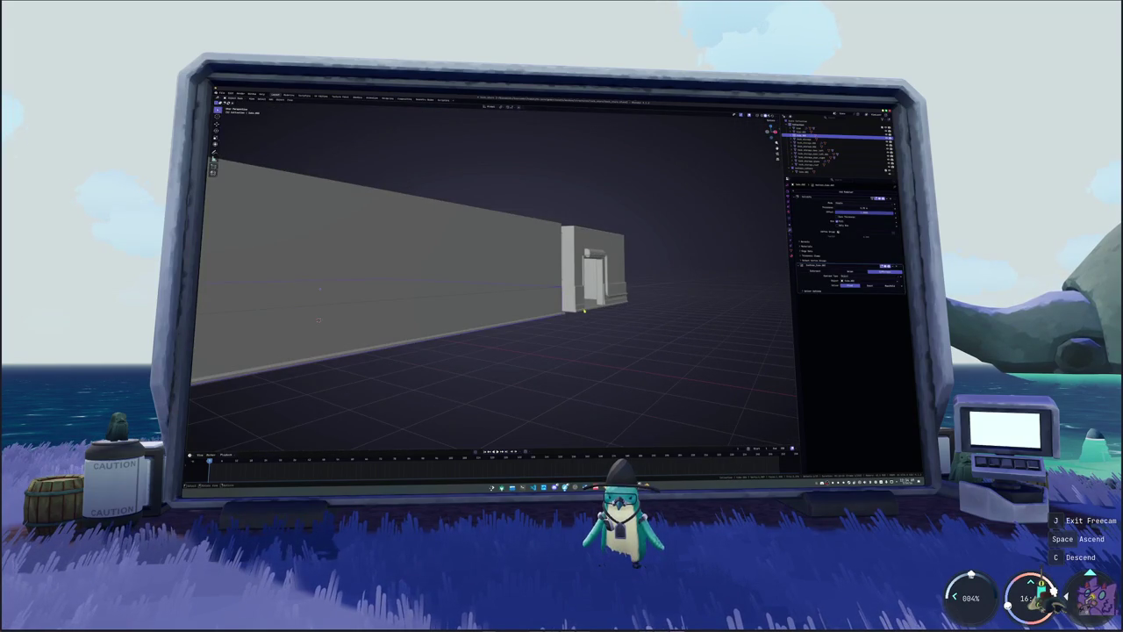
key(KP_7)
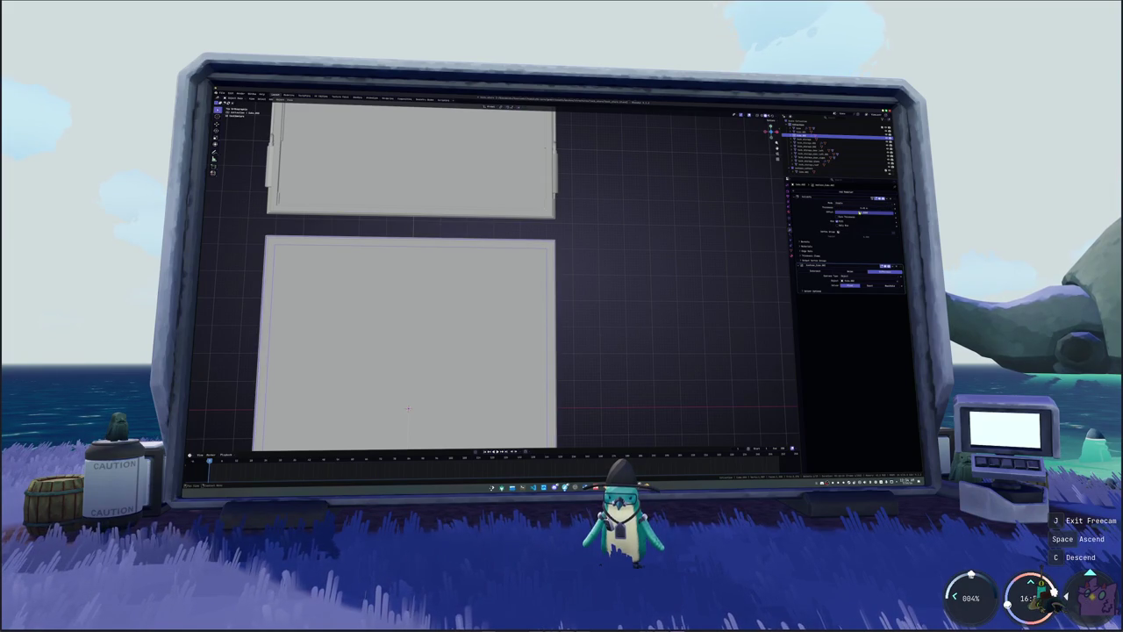
scroll(695, 246, up, 2)
scroll(694, 246, up, 2)
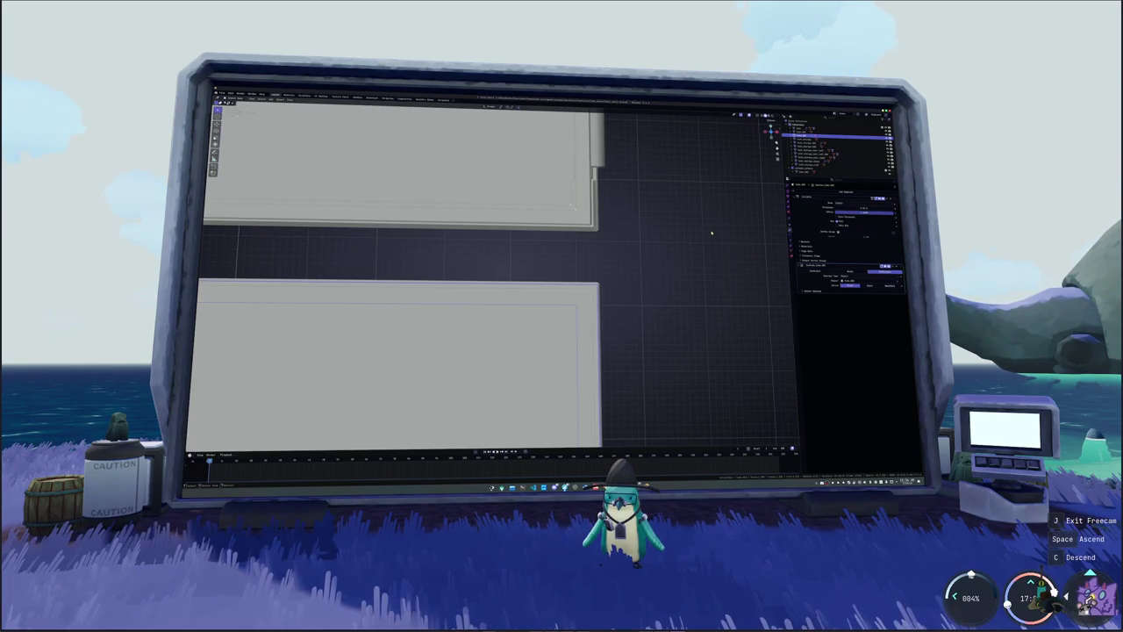
scroll(698, 244, up, 2)
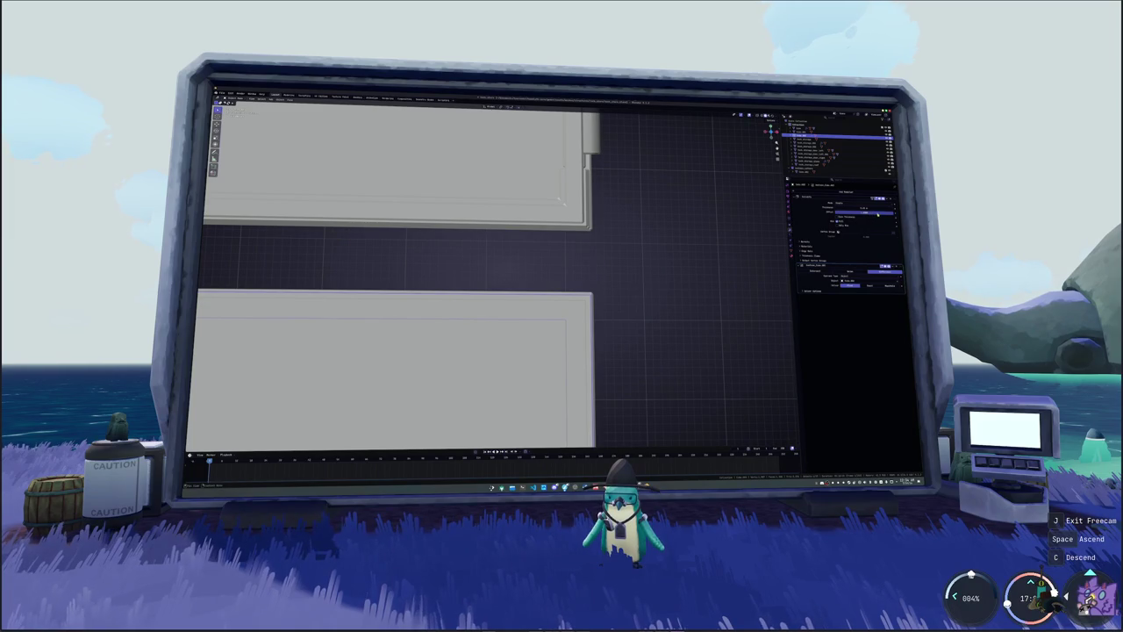
- Scale the lower panel's inner edge loop slightly inward and fine-tune the inset value
alt+click(566, 377)
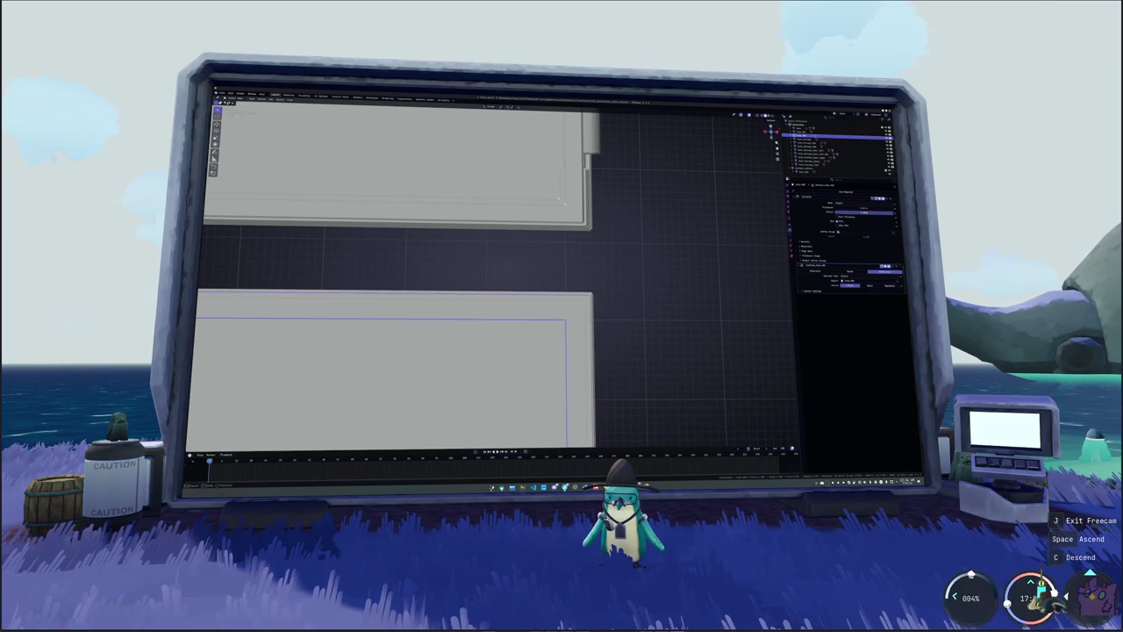
key(s)
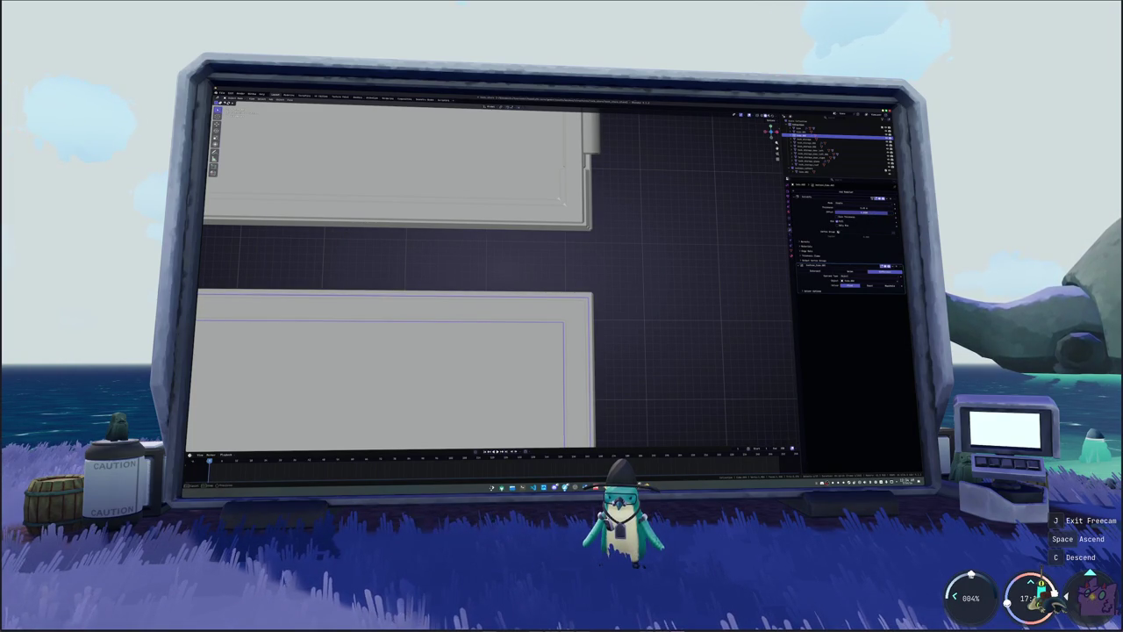
scroll(719, 301, down, 1)
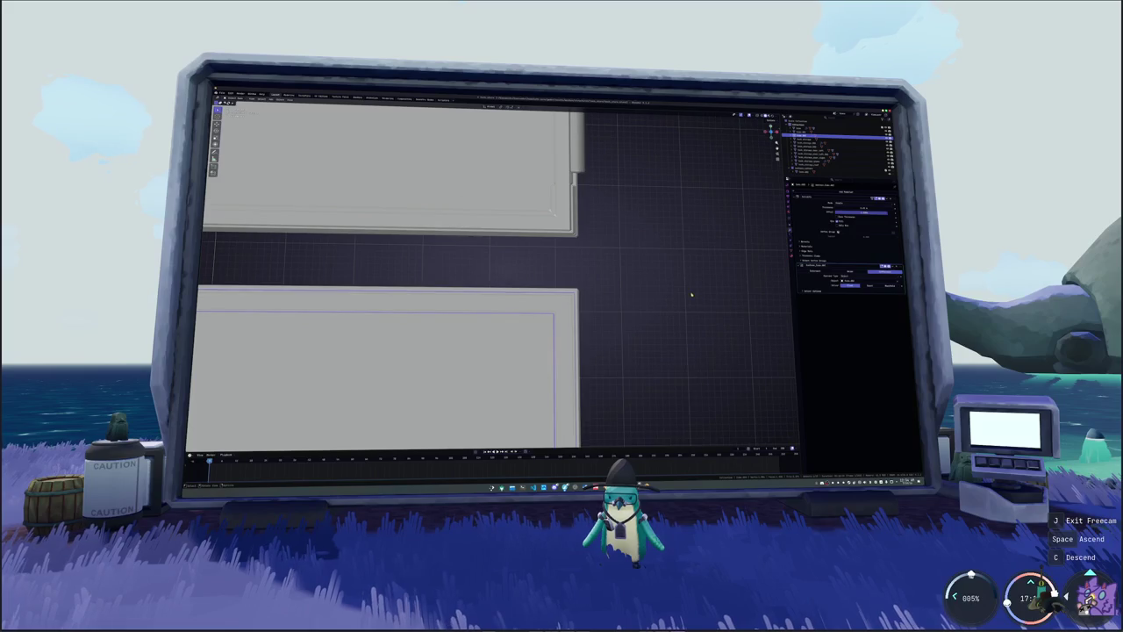
scroll(680, 298, down, 2)
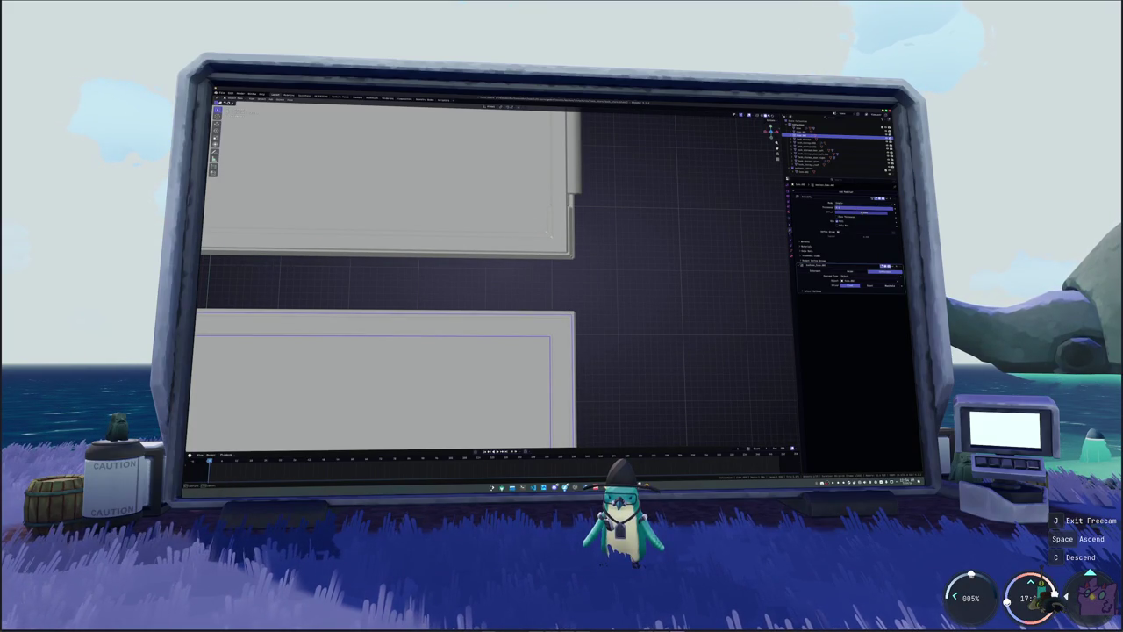
drag(864, 212, 869, 212)
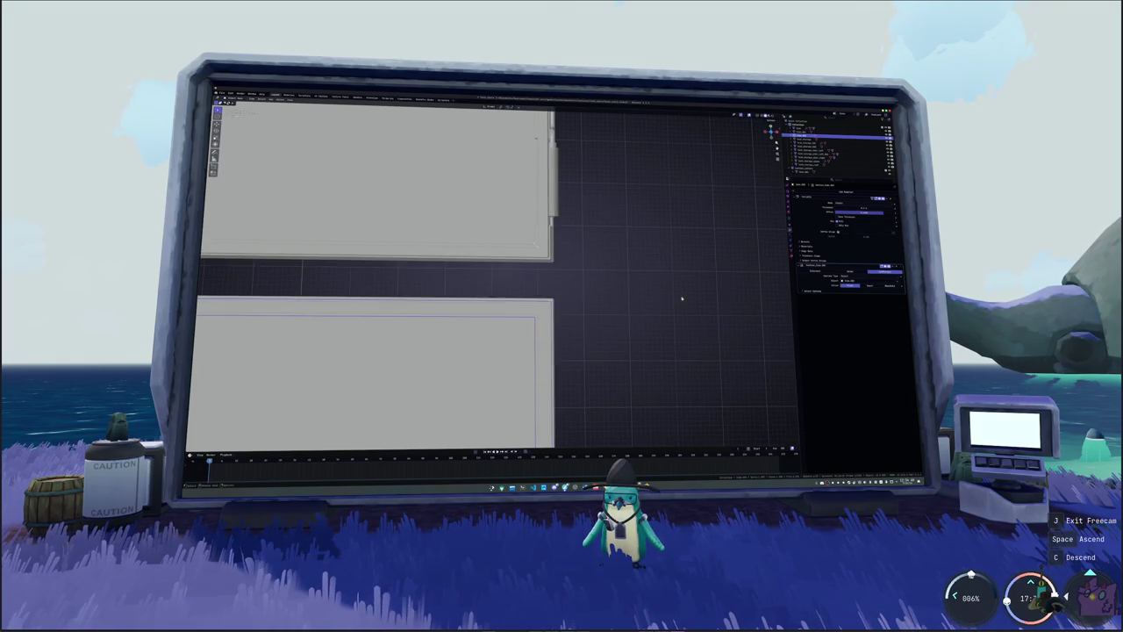
mouse_move(667, 289)
middle_down()
mouse_move(665, 318)
mouse_move(595, 306)
mouse_move(614, 321)
mouse_move(556, 301)
middle_up()
scroll(614, 321, up, 5)
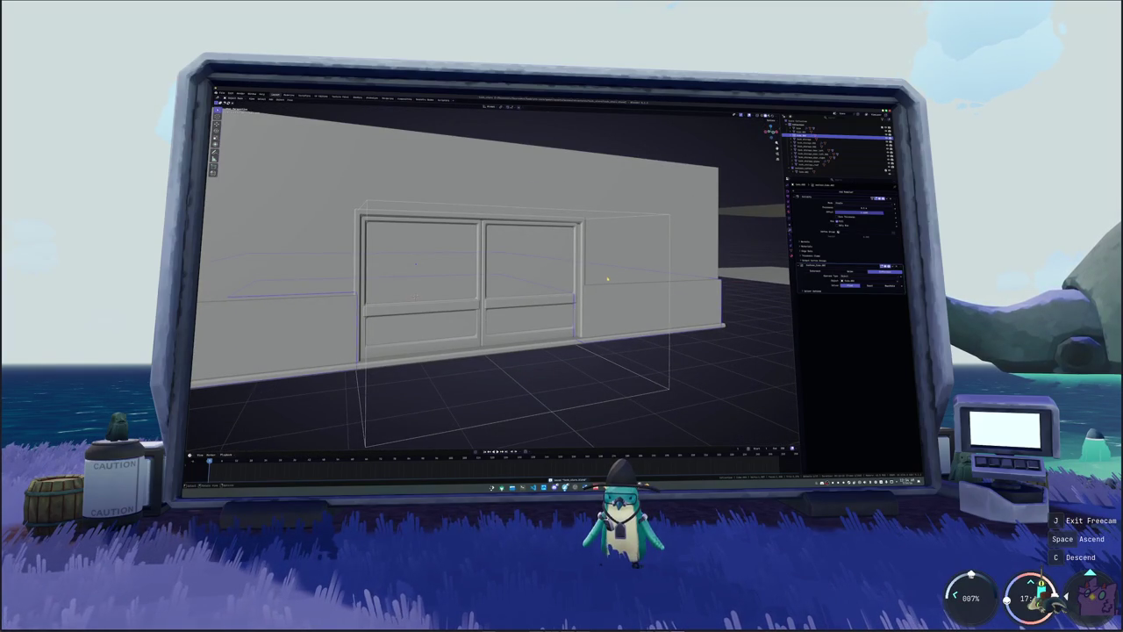
- Check the wall in X-ray from Front view and preview a vertical loop cut across it
click(602, 271)
key(alt+z)
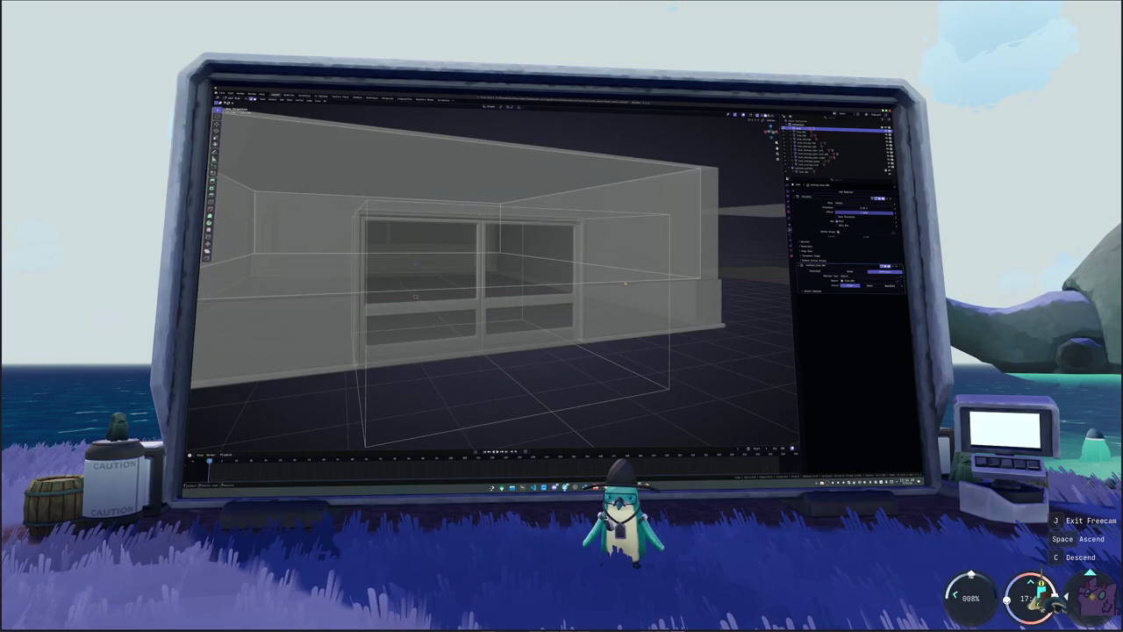
key(alt+z)
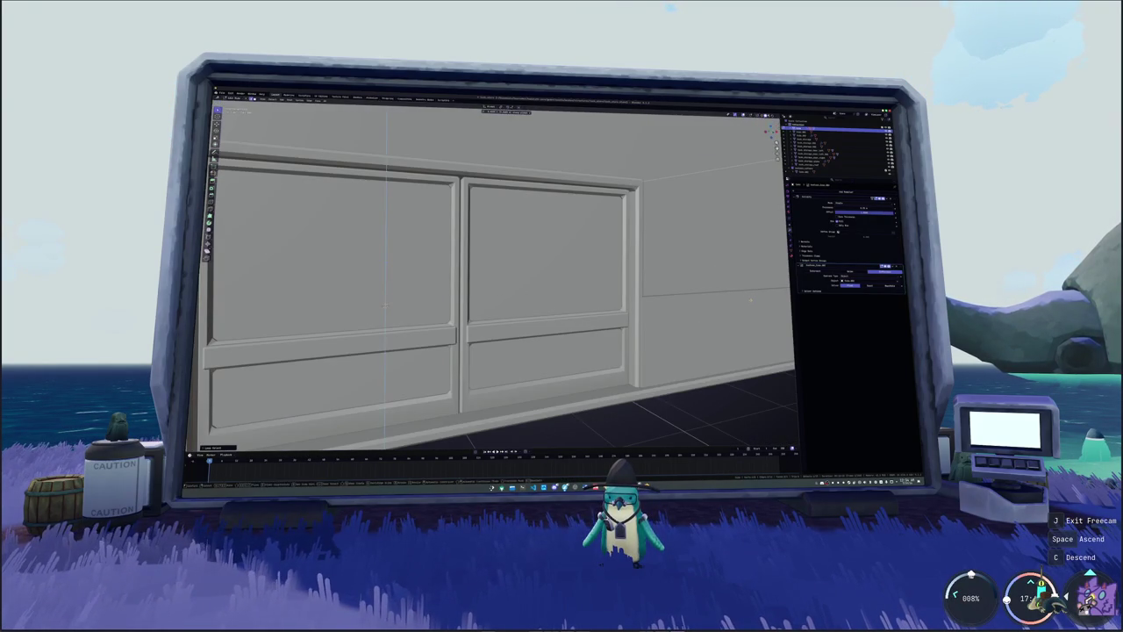
key(alt+z)
key(KP_1)
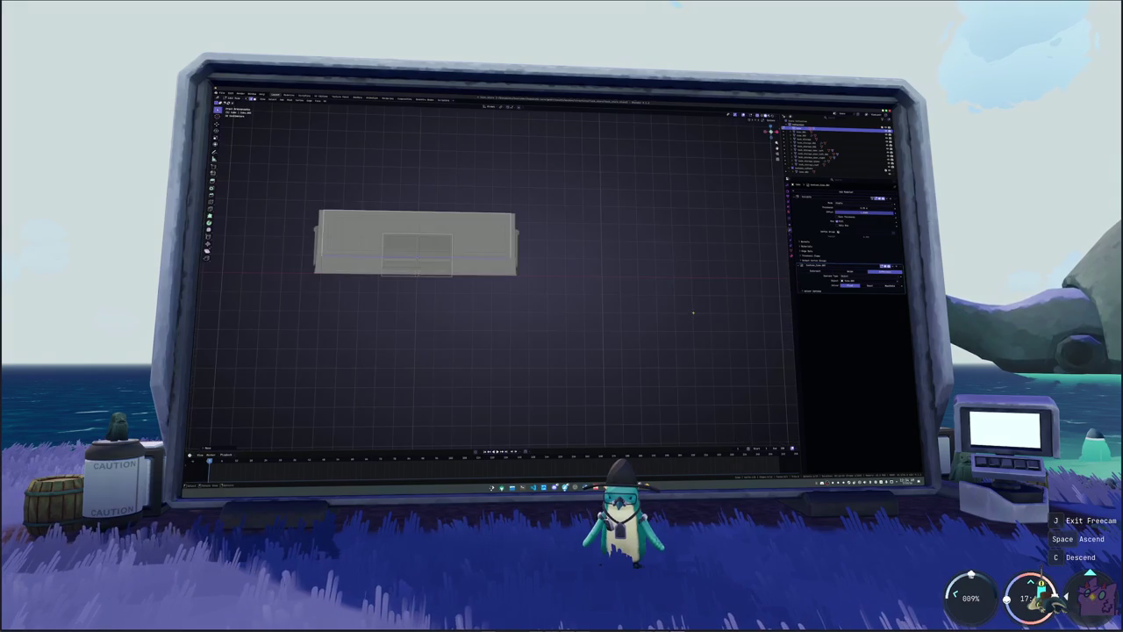
scroll(692, 313, up, 2)
scroll(676, 298, up, 1)
scroll(659, 281, up, 3)
scroll(640, 258, up, 1)
key(ctrl+r)
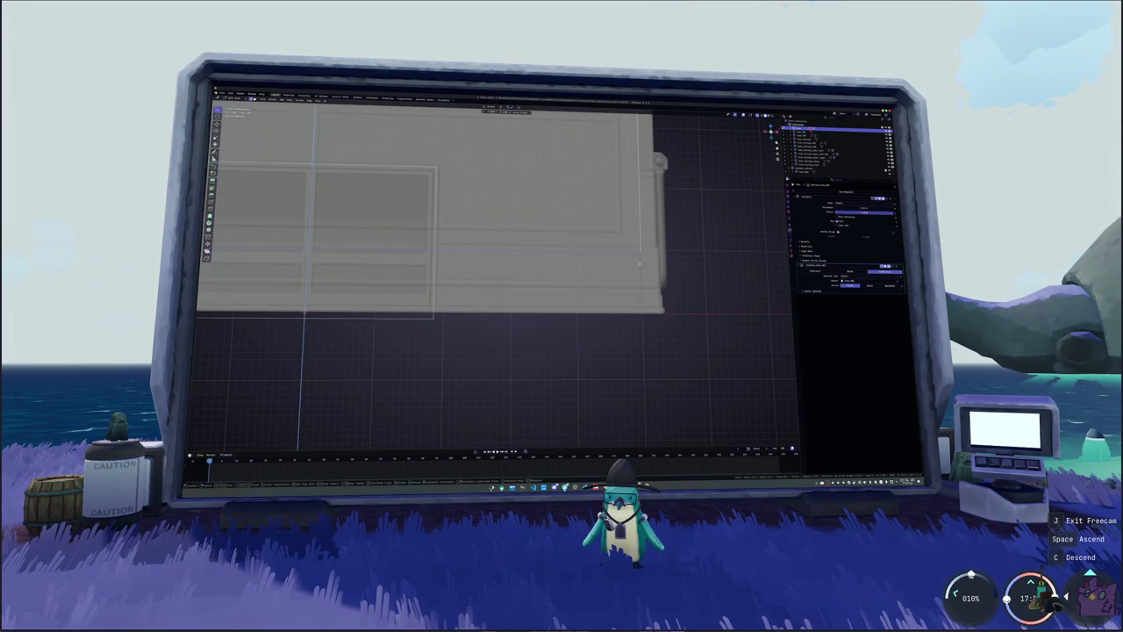
key(alt+z)
scroll(571, 289, down, 2)
- Peek through the camera view, then orbit out to an overview near the door wall
key(KP_0)
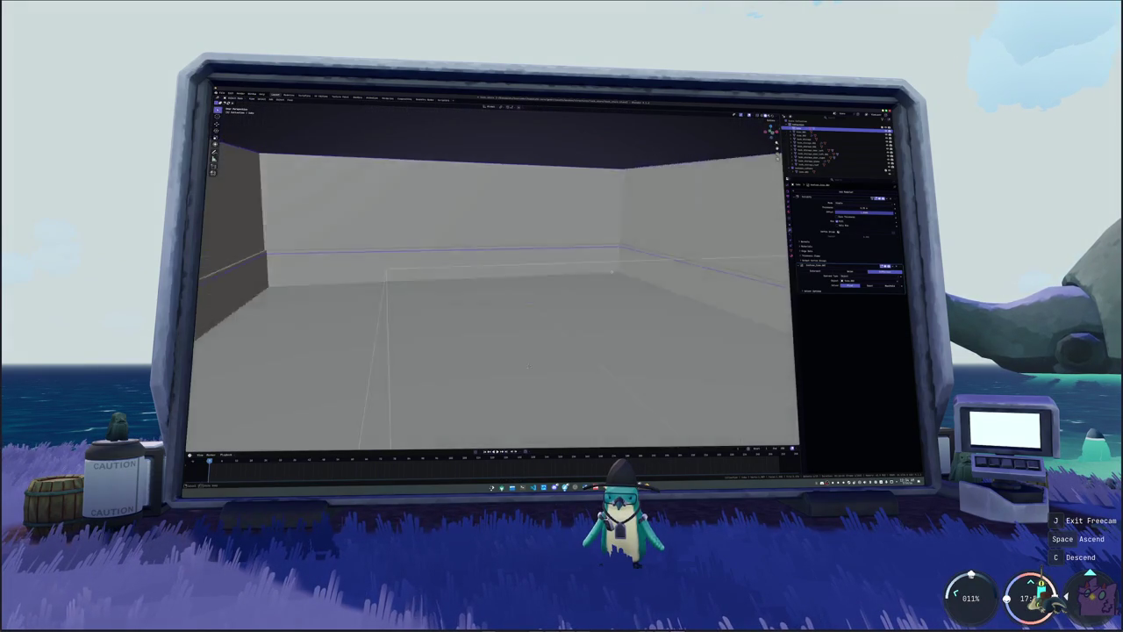
key(KP_0)
mouse_move(512, 361)
middle_down()
mouse_move(474, 316)
mouse_move(474, 369)
mouse_move(457, 351)
middle_up()
scroll(491, 290, up, 3)
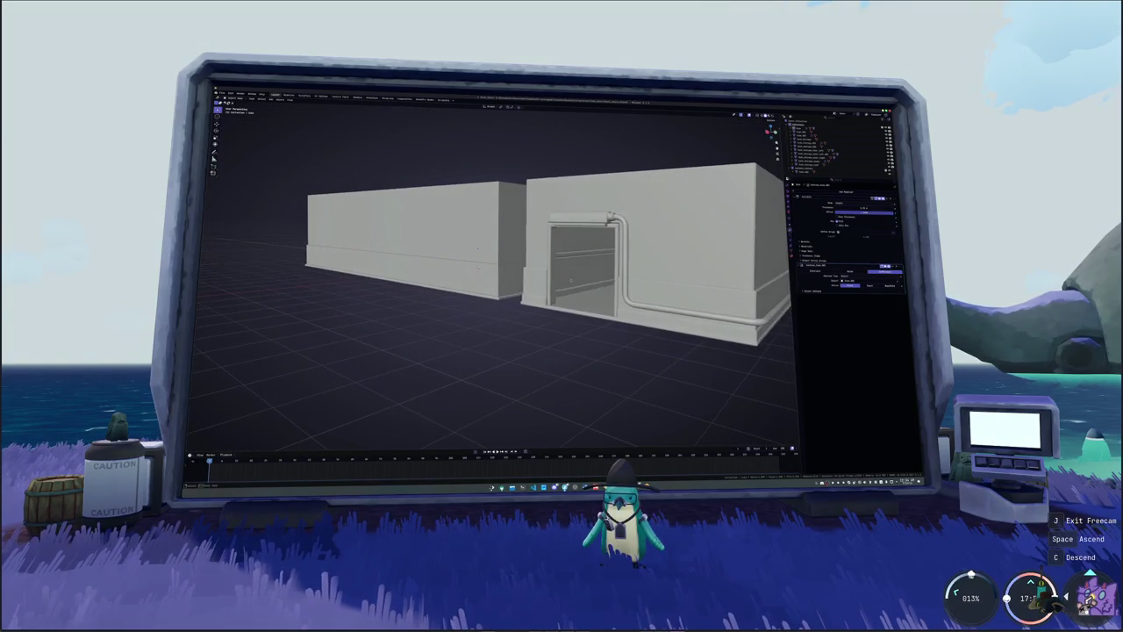
mouse_move(491, 315)
middle_down()
mouse_move(518, 298)
mouse_move(491, 263)
mouse_move(474, 290)
mouse_move(441, 297)
middle_up()
- Select the large open box object and enter Edit Mode with X-ray on
click(519, 297)
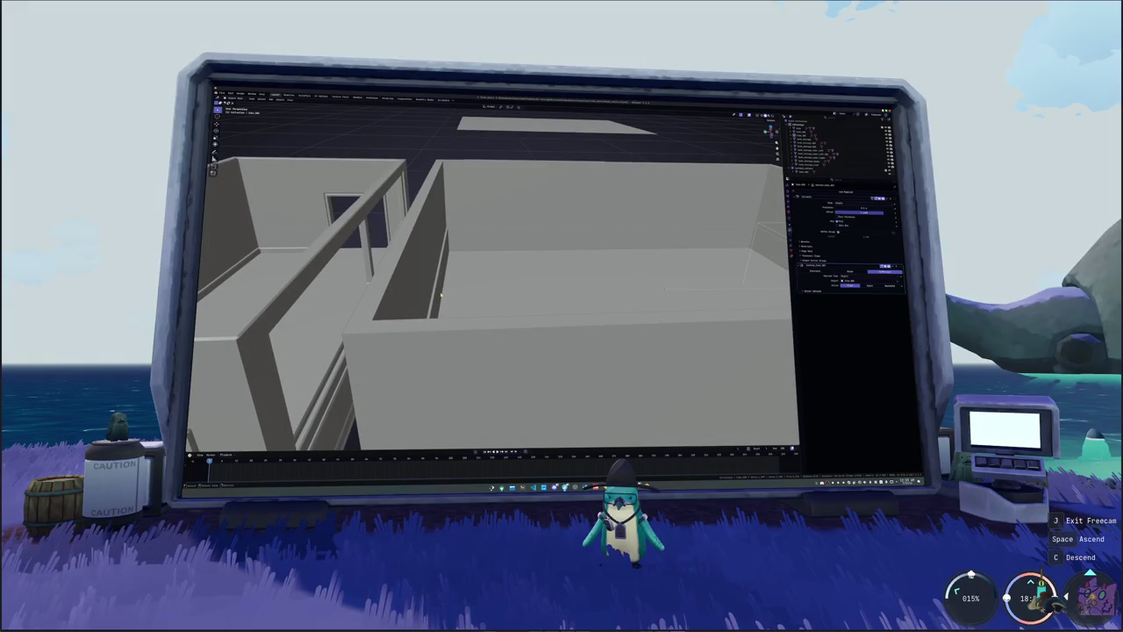
click(505, 286)
key(KP_7)
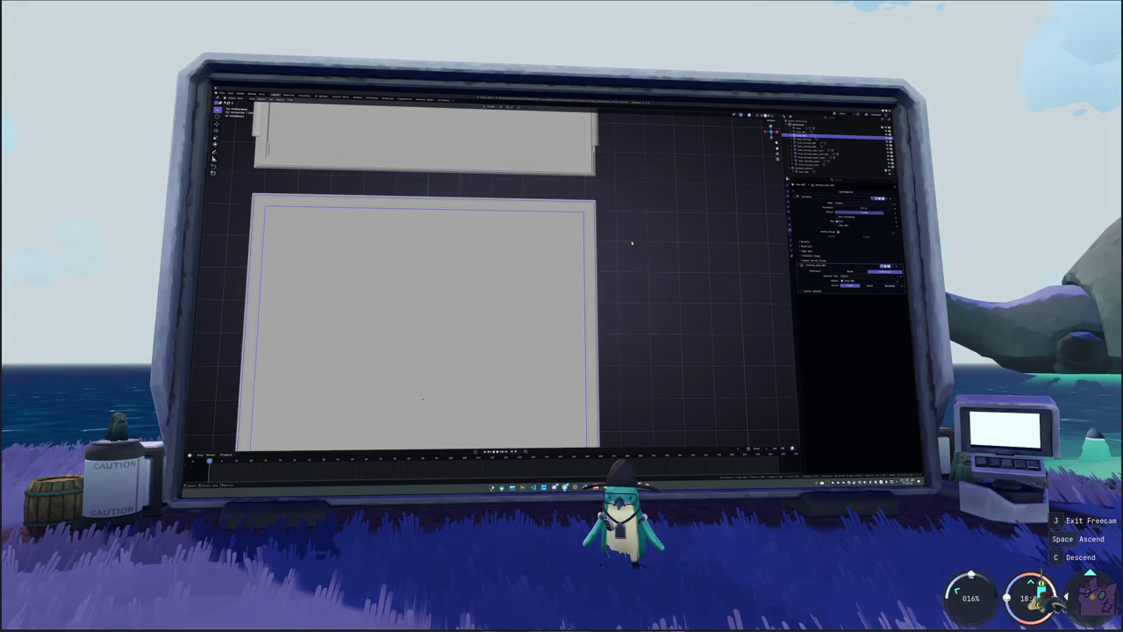
middle_drag(801, 209, 608, 235)
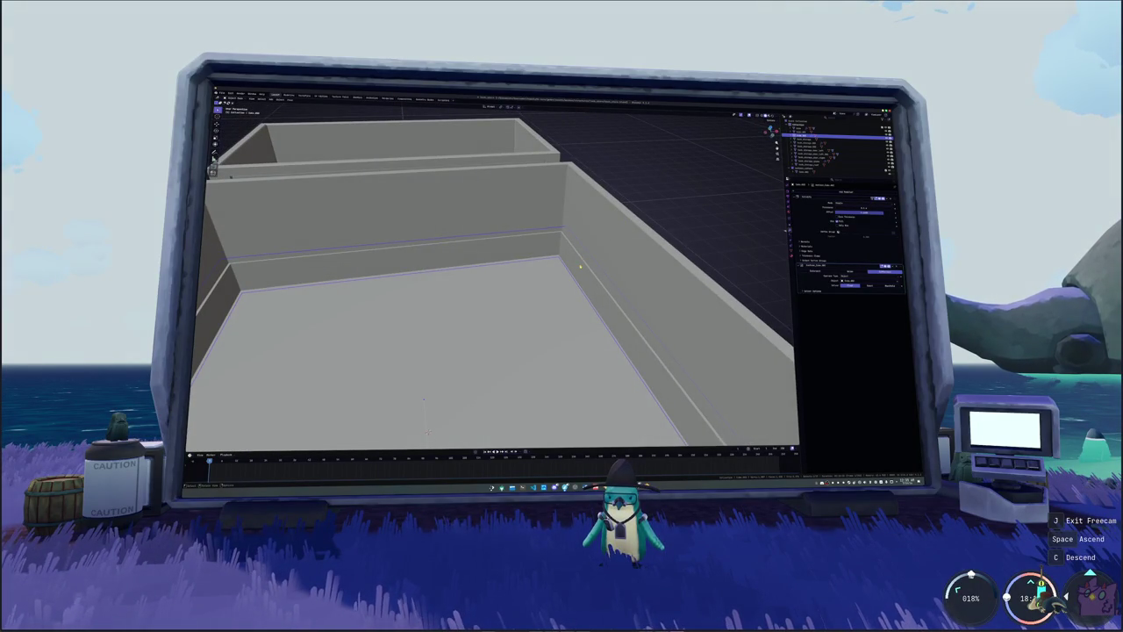
key(Tab)
key(alt+z)
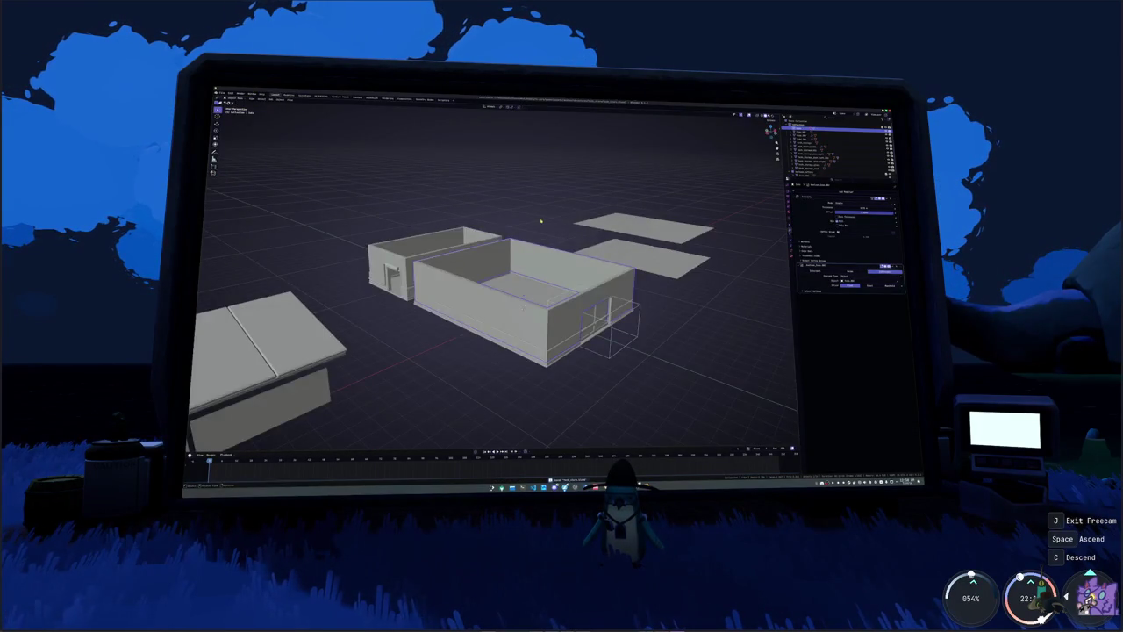
- Orbit under the store building and select it to see its modifiers
mouse_move(524, 270)
middle_down()
mouse_move(524, 255)
mouse_move(515, 293)
middle_up()
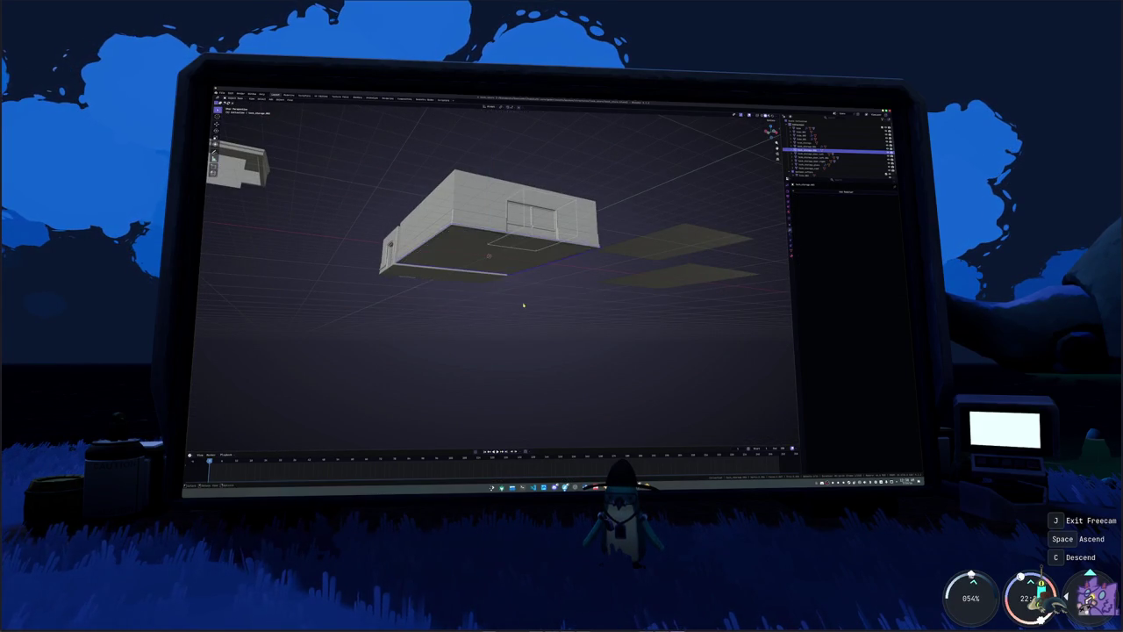
scroll(521, 306, up, 5)
middle_drag(549, 293, 607, 373)
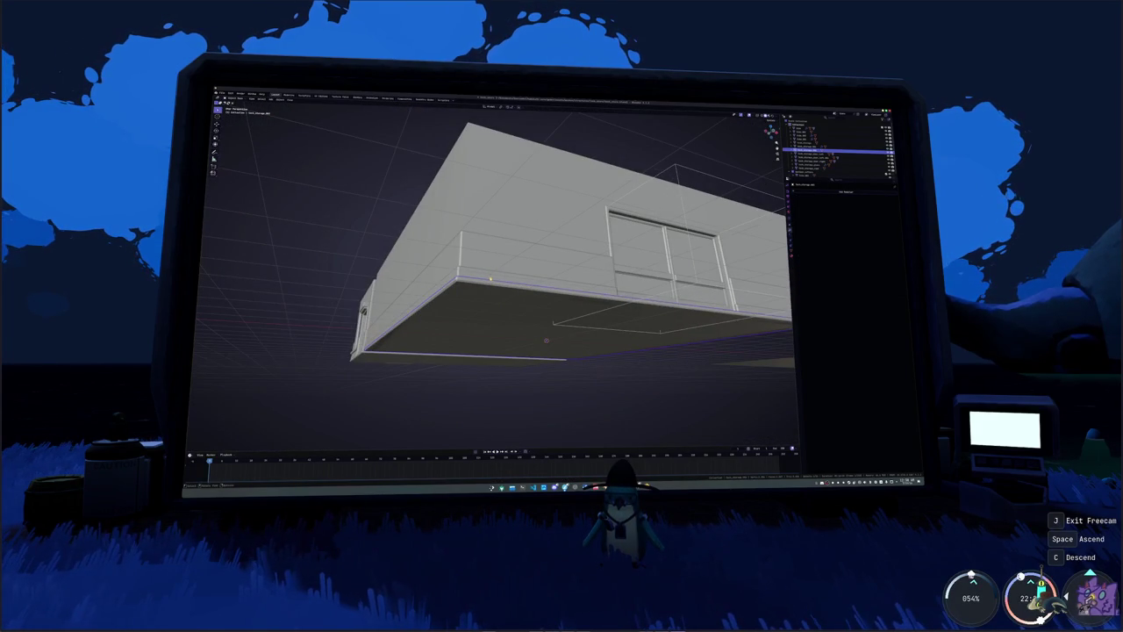
click(545, 313)
- Orbit around the whole house, then bring up the Add menu's Mesh list
middle_drag(527, 307, 492, 263)
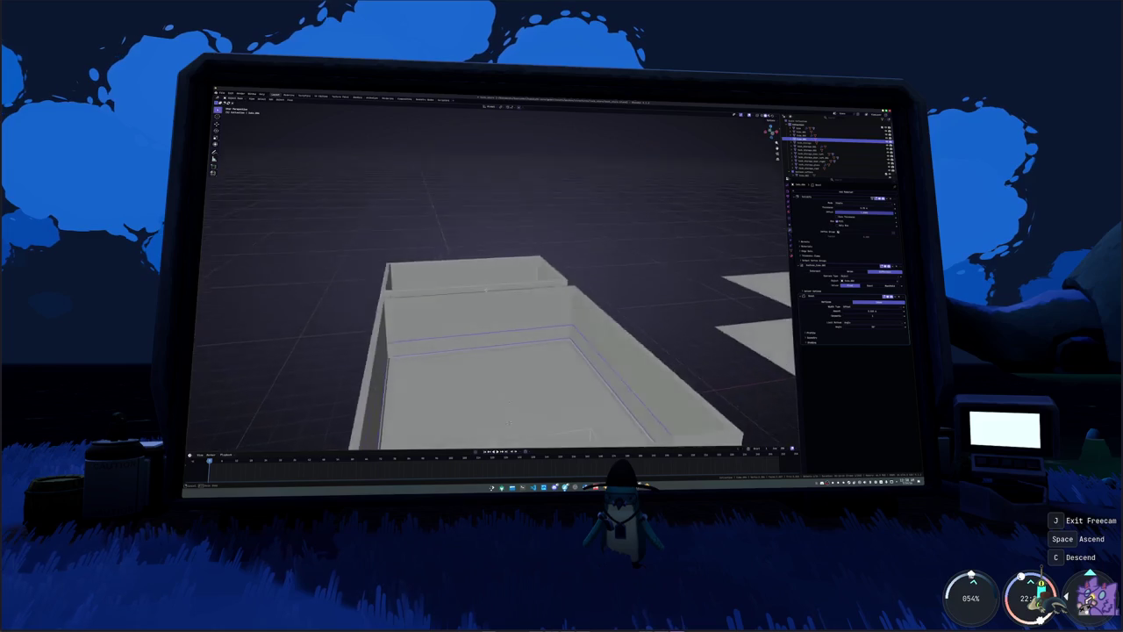
scroll(527, 308, down, 4)
scroll(526, 307, down, 3)
mouse_move(440, 293)
middle_down()
mouse_move(474, 295)
mouse_move(471, 332)
middle_up()
scroll(475, 292, up, 3)
scroll(471, 333, down, 5)
middle_drag(574, 351, 436, 251)
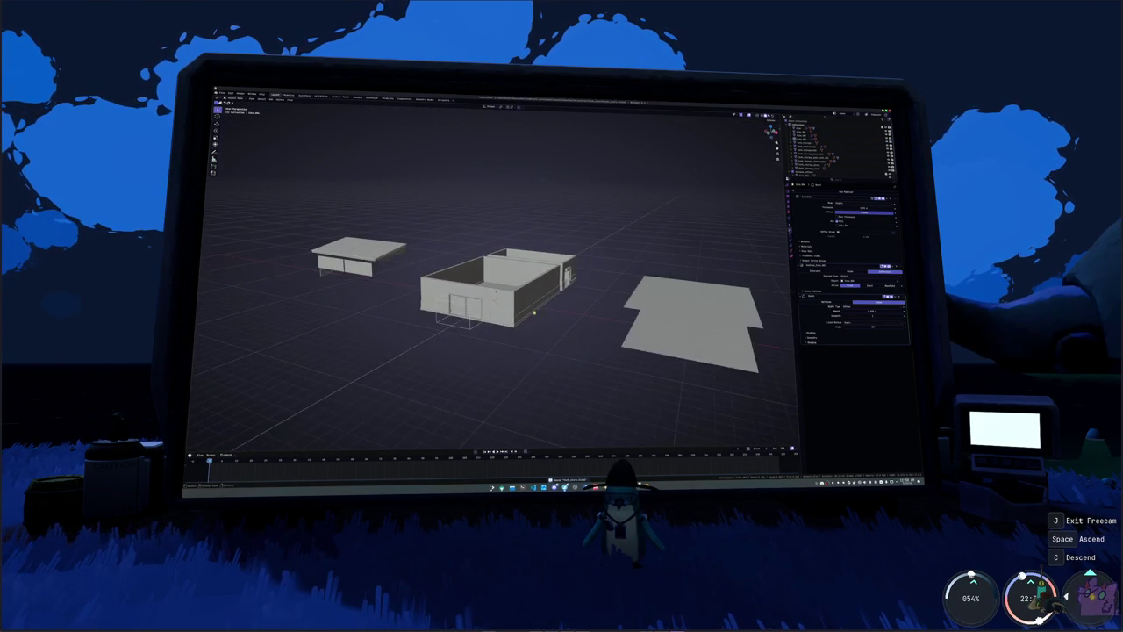
key(shift+a)
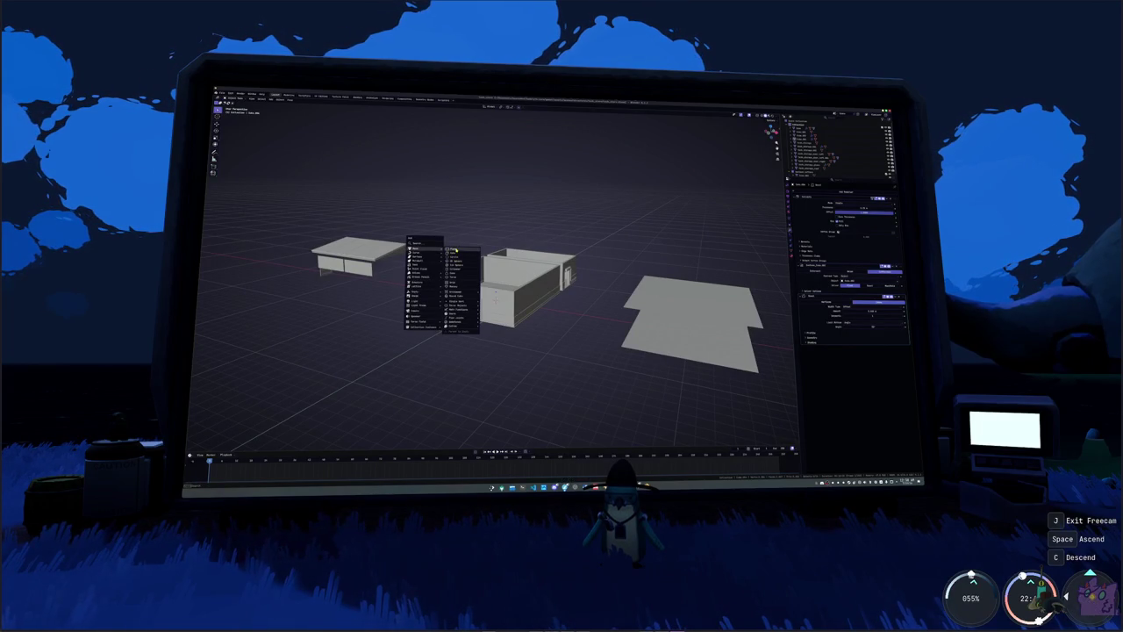
- Add a box mesh to the scene and then delete it again
click(455, 256)
key(x)
click(584, 290)
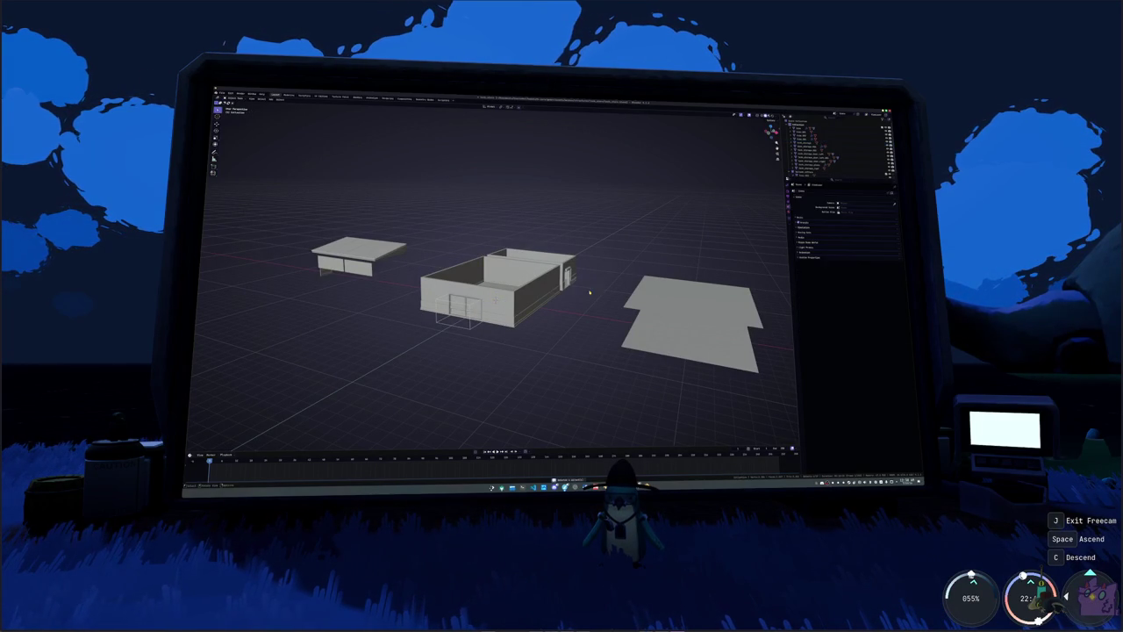
- Pan the view slightly and bring the Google Images storefront results forward
scroll(569, 384, up, 2)
shift+middle_drag(570, 384, 591, 394)
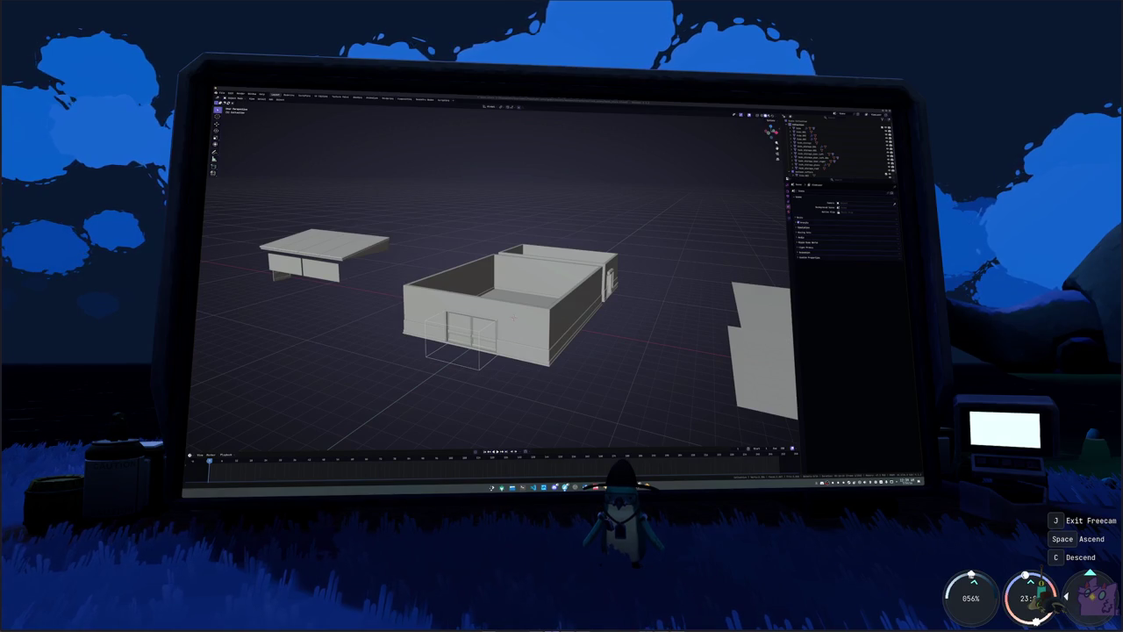
key(alt+Tab)
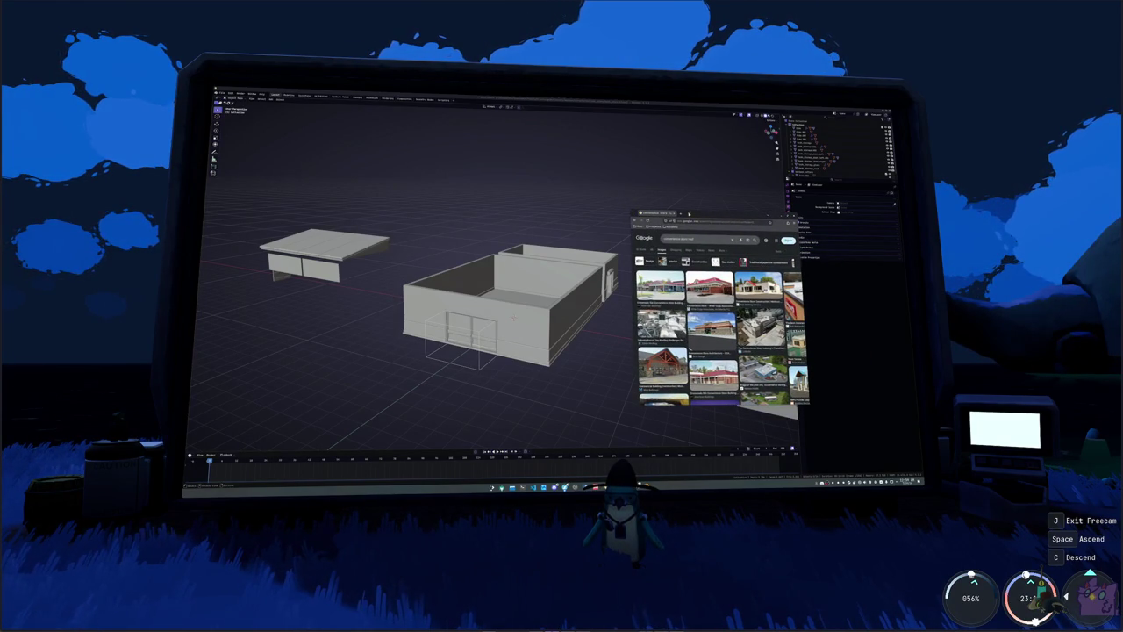
- Move the Chrome window right and enlarge it wider and taller
drag(689, 214, 726, 213)
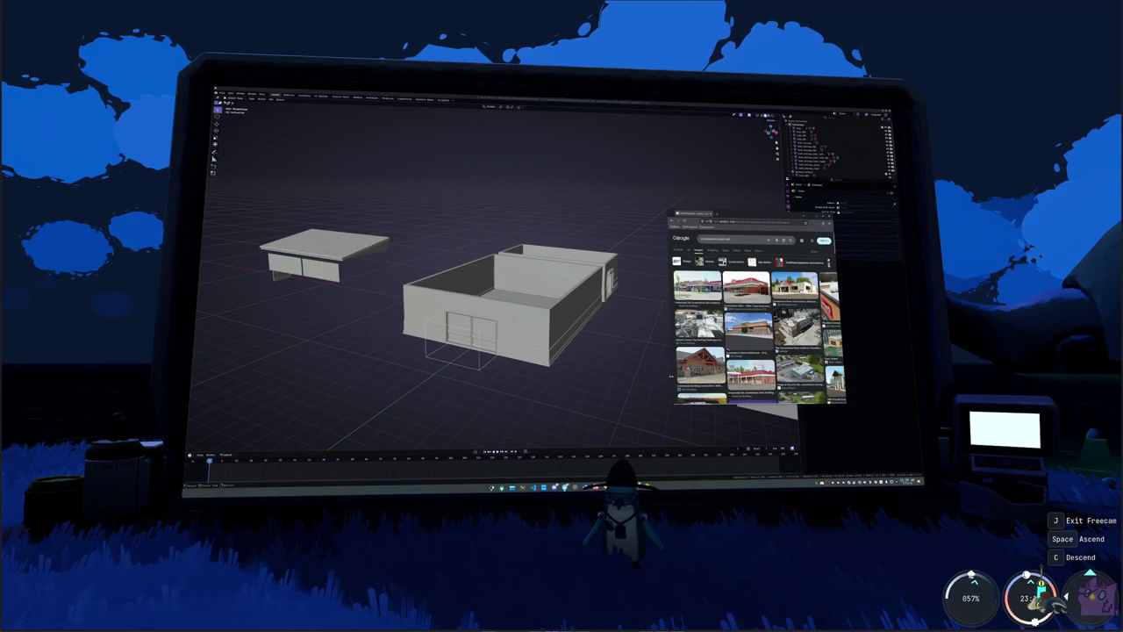
drag(670, 376, 515, 376)
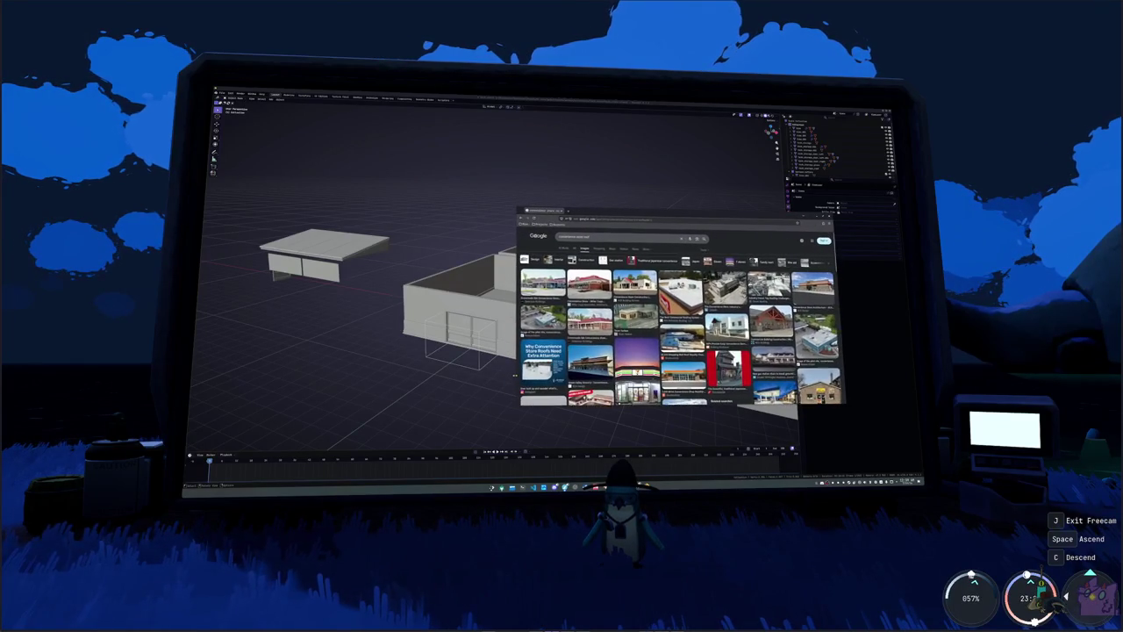
drag(717, 210, 717, 135)
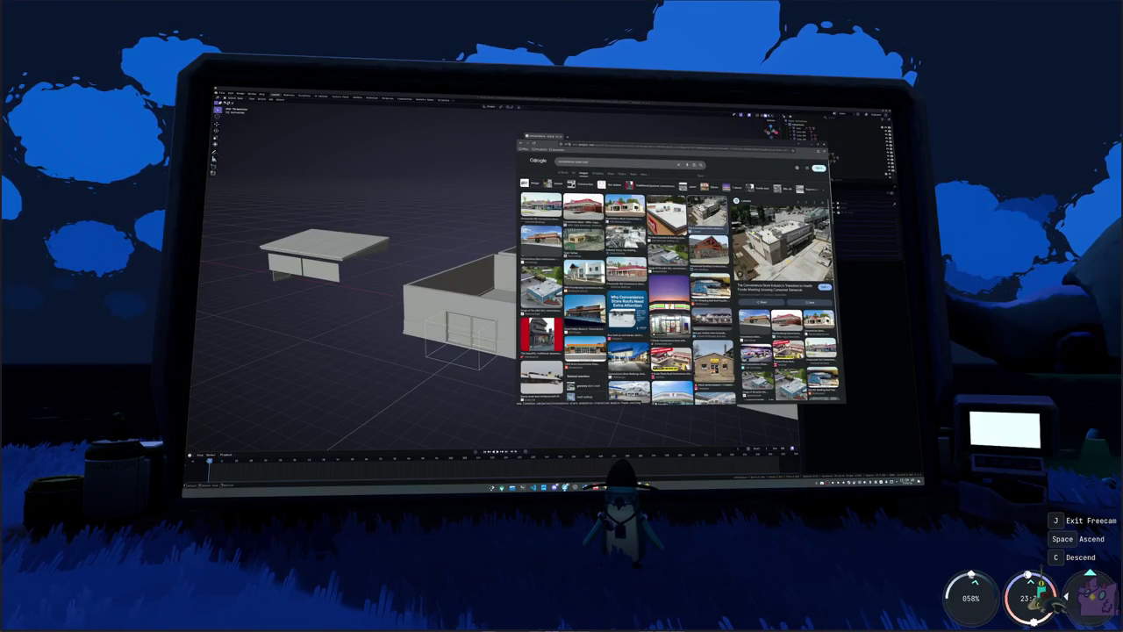
- Scroll through the storefront building photos, then switch back to Blender
scroll(627, 281, down, 1)
scroll(627, 281, down, 1)
scroll(627, 281, down, 2)
scroll(627, 281, down, 1)
scroll(627, 280, down, 1)
scroll(628, 281, down, 1)
scroll(627, 280, down, 1)
scroll(627, 280, up, 1)
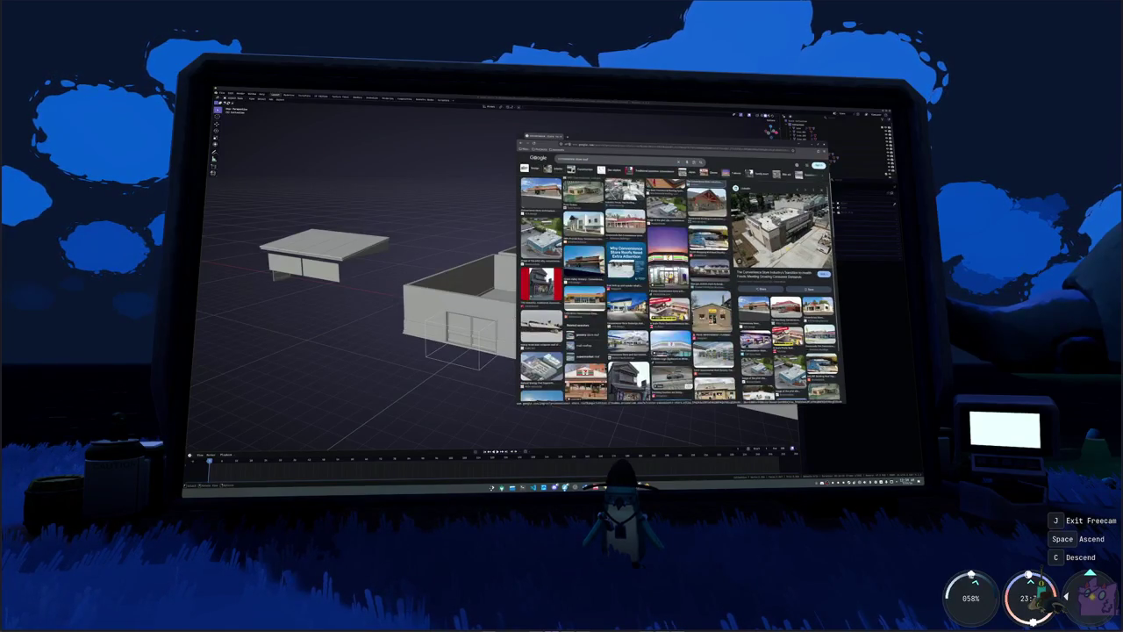
scroll(627, 281, up, 1)
scroll(628, 281, down, 1)
scroll(627, 281, down, 1)
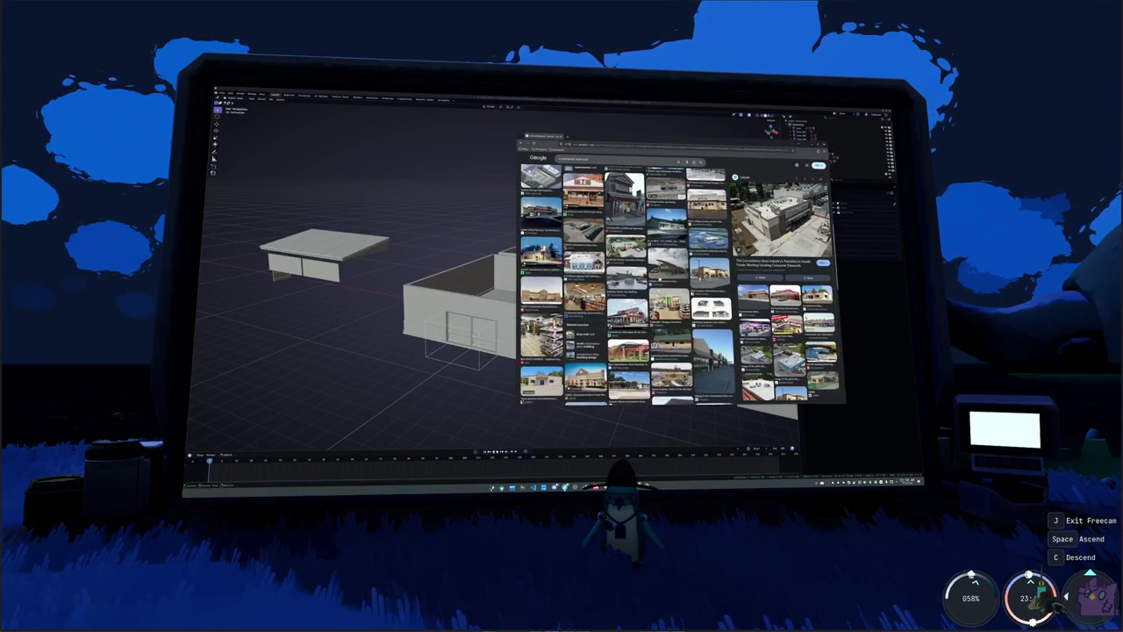
scroll(627, 281, down, 1)
scroll(628, 280, down, 1)
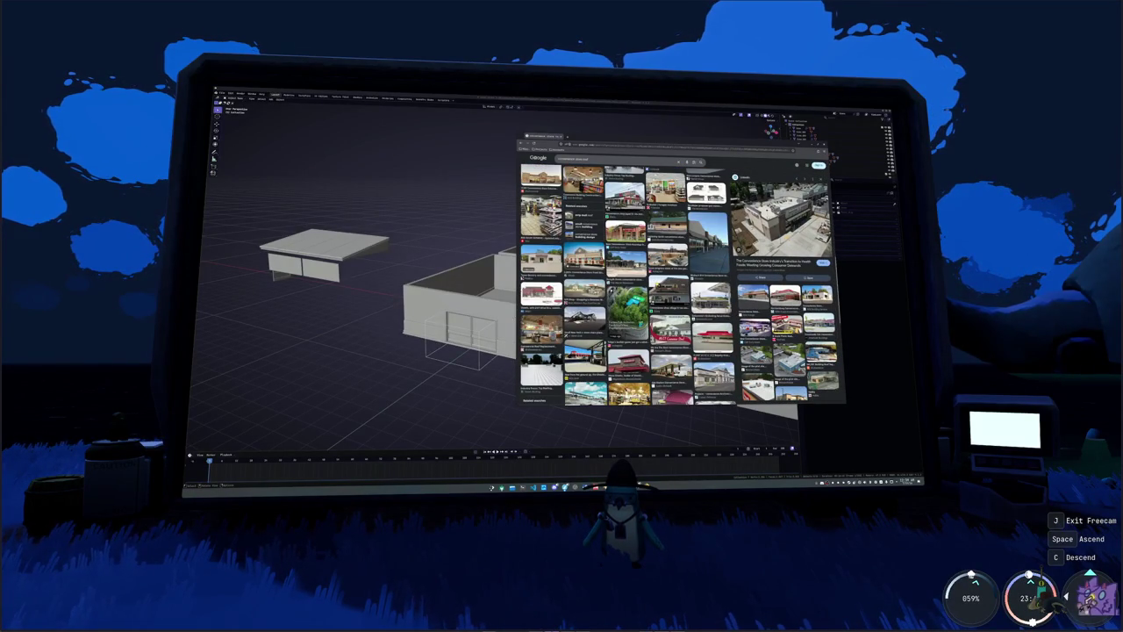
scroll(627, 281, up, 2)
scroll(628, 280, down, 1)
key(alt+Tab)
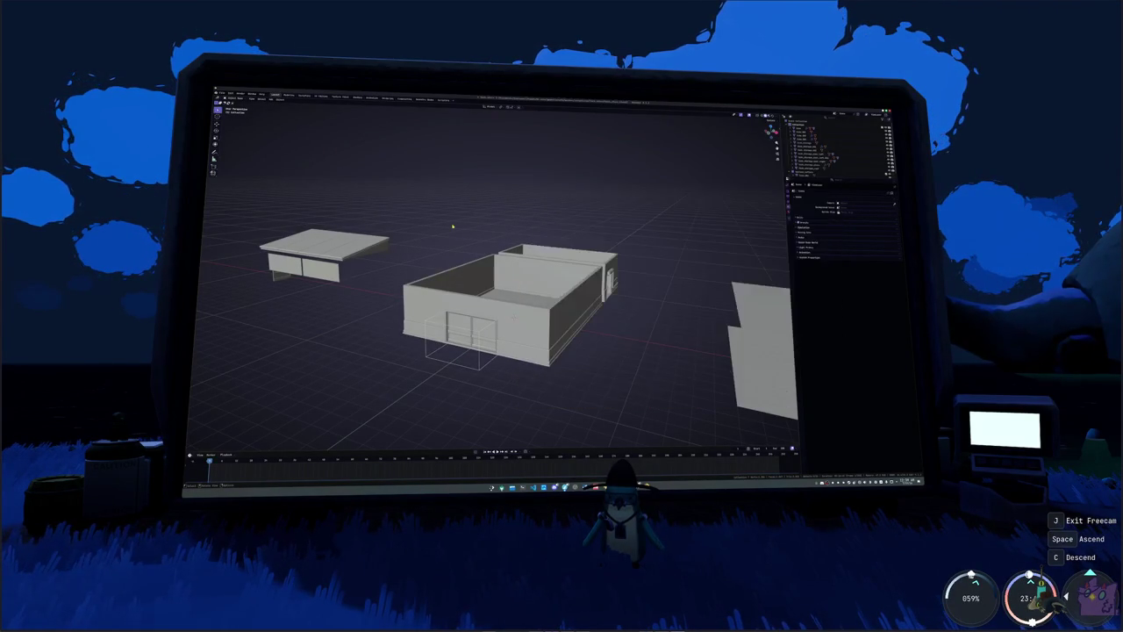
- Select the store building and inspect it straight-on from Front view
middle_drag(630, 334, 647, 347)
click(545, 308)
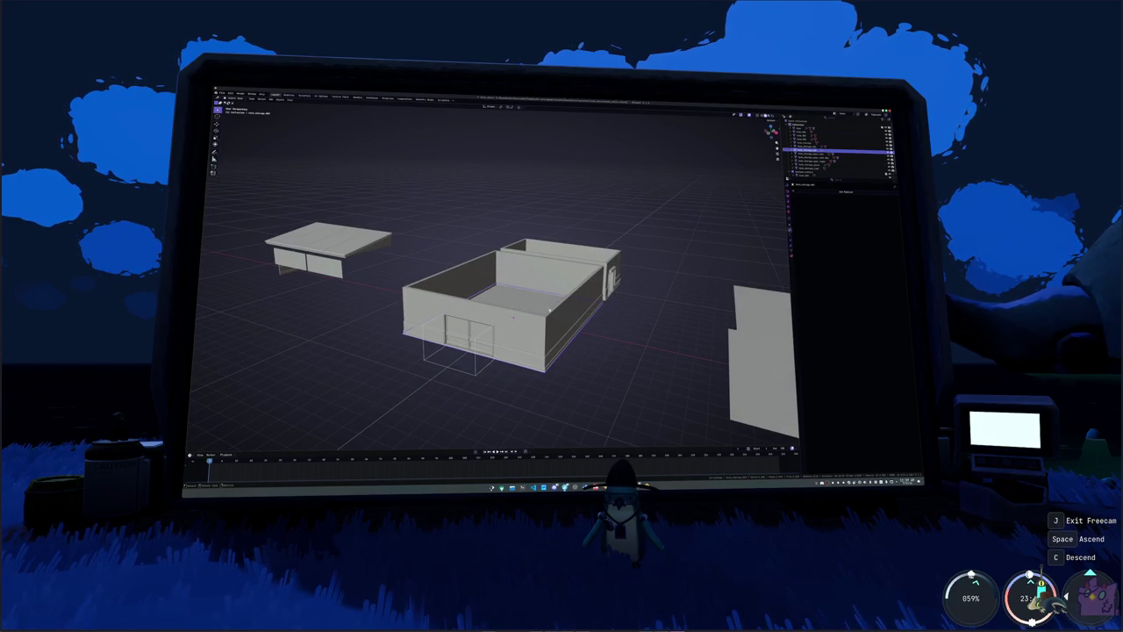
key(KP_1)
scroll(596, 317, up, 5)
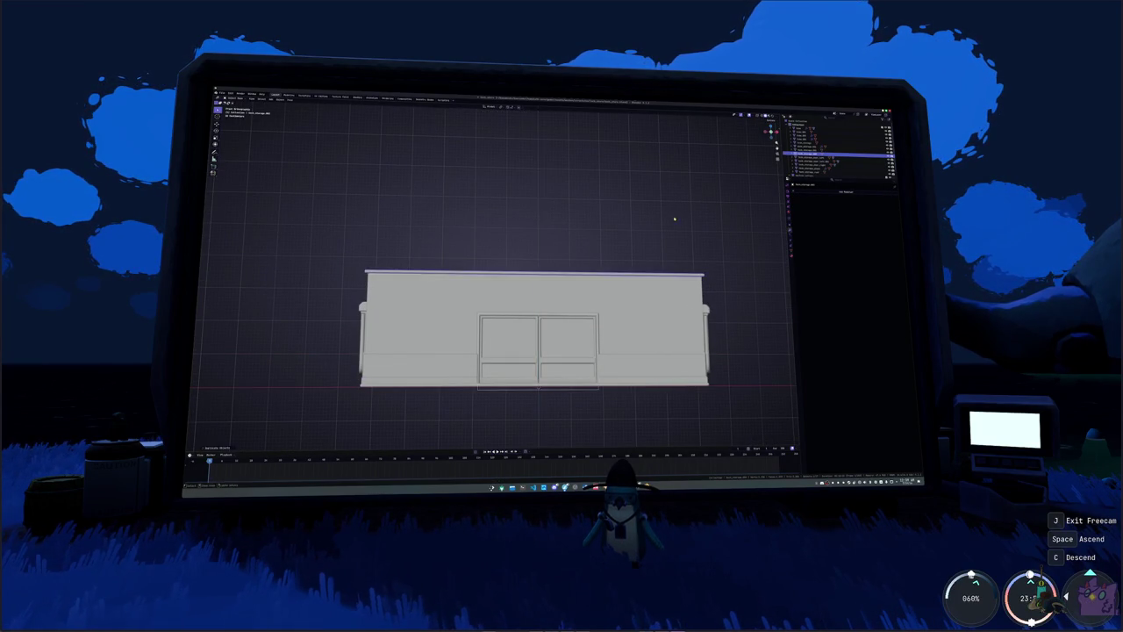
middle_drag(672, 215, 712, 263)
key(ctrl+z)
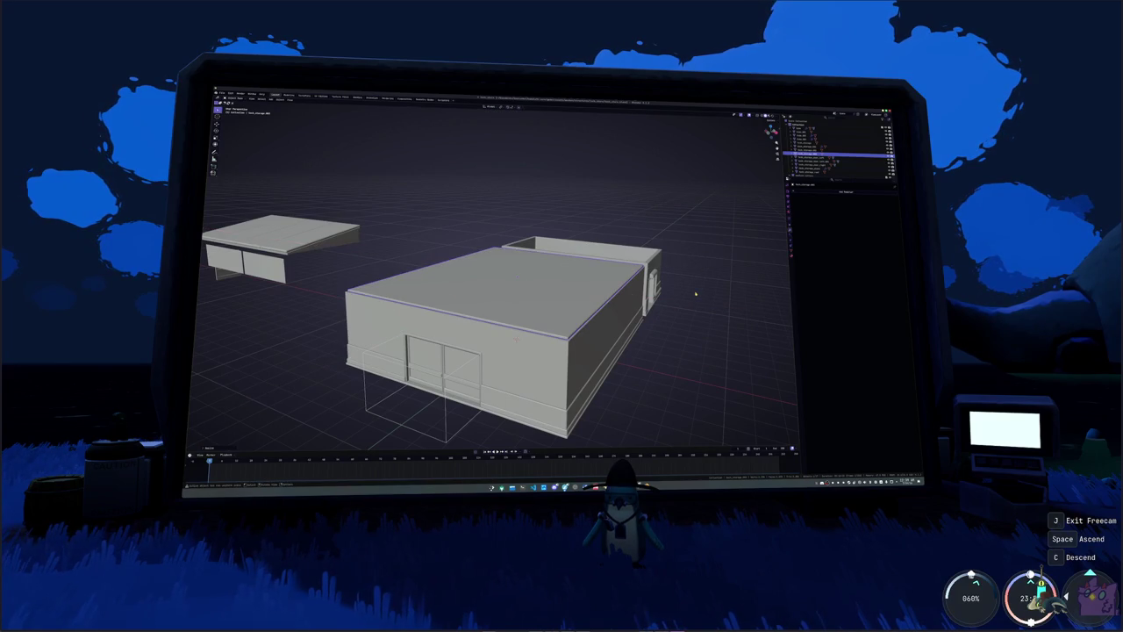
- From Top view, select the large central block and enter Edit Mode in X-ray
key(KP_7)
scroll(611, 290, up, 1)
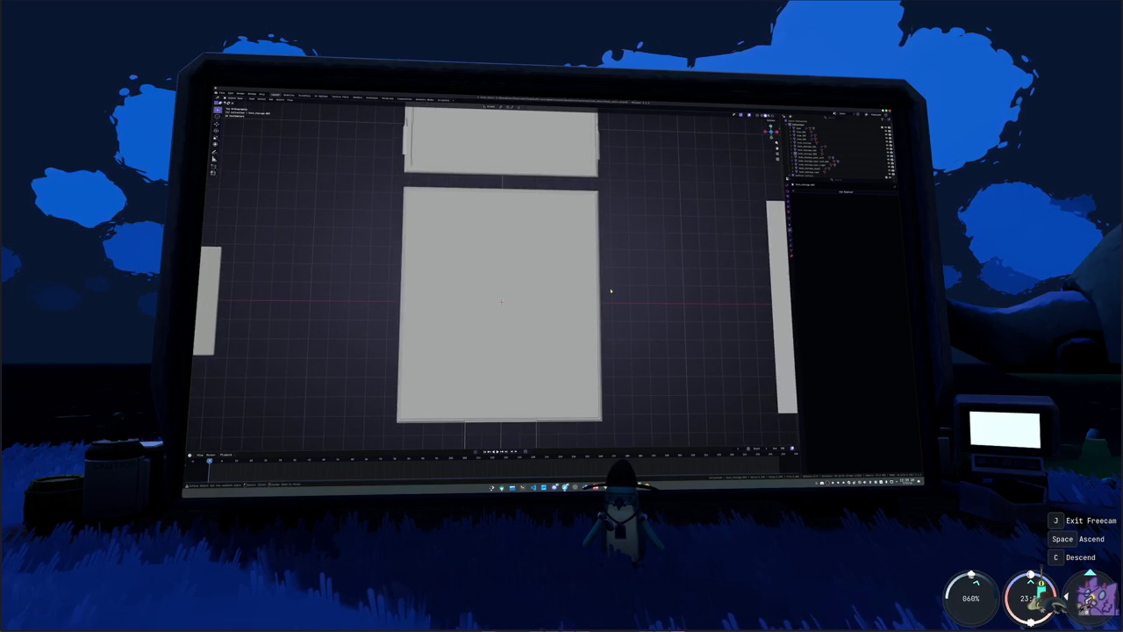
click(598, 199)
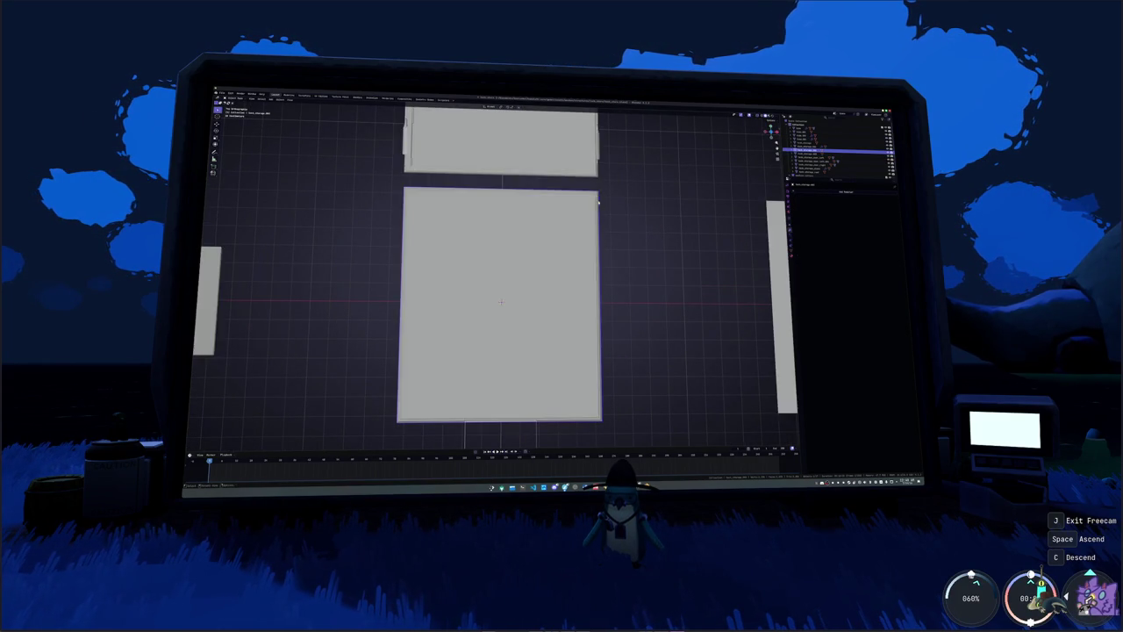
middle_drag(598, 199, 608, 300)
key(Tab)
key(alt+z)
- Separate the selected rear section into its own object and select it
middle_drag(608, 300, 605, 279)
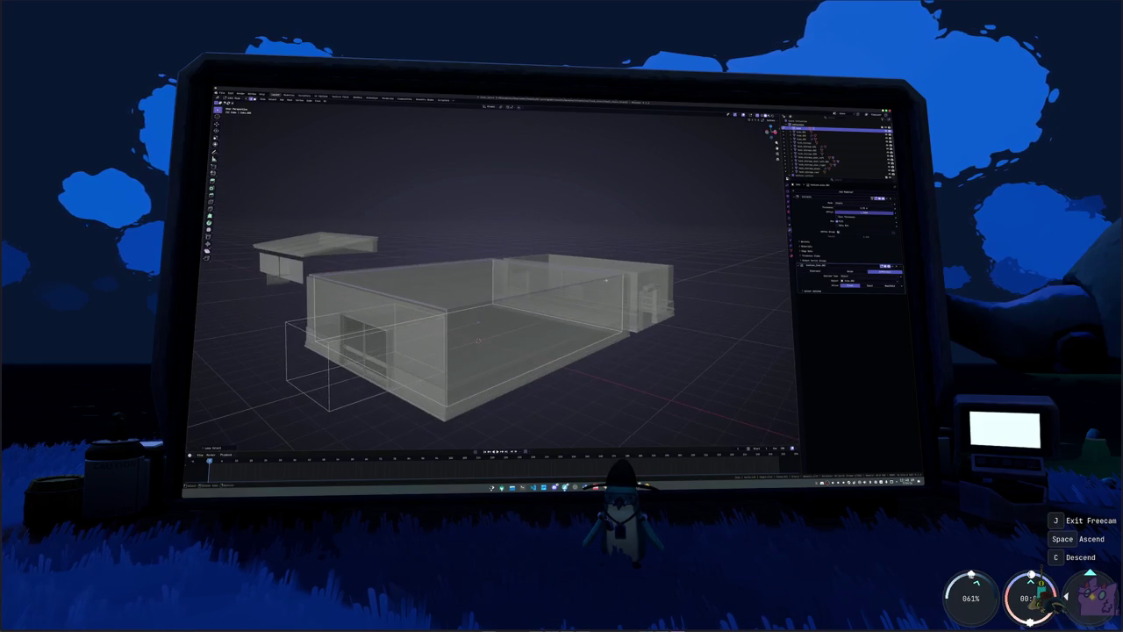
right_click(614, 288)
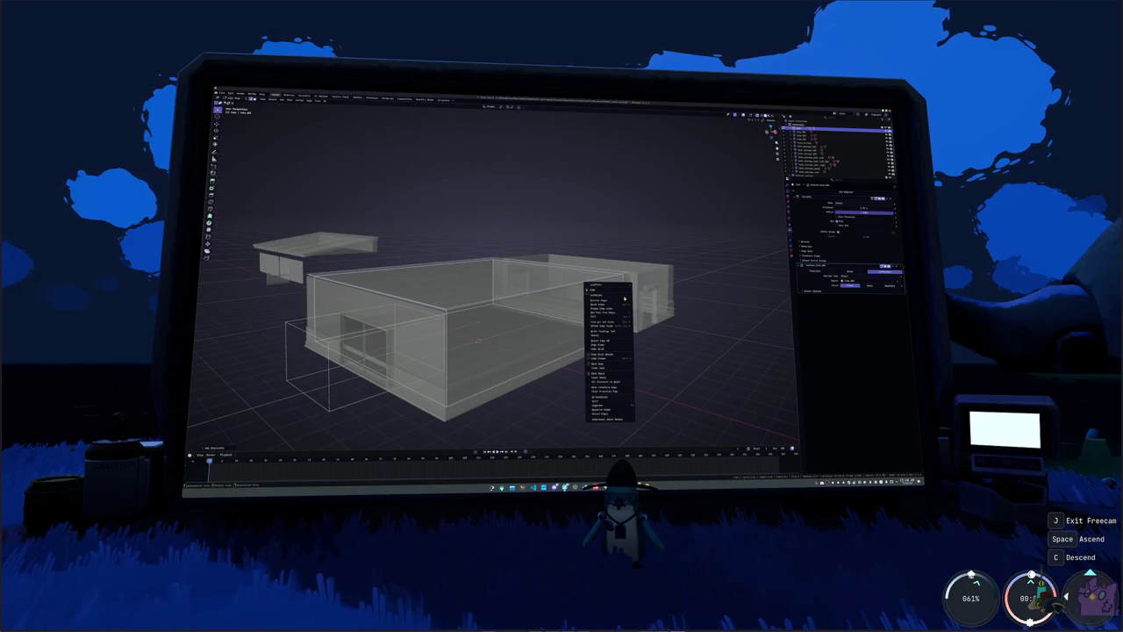
click(644, 405)
key(Tab)
click(591, 281)
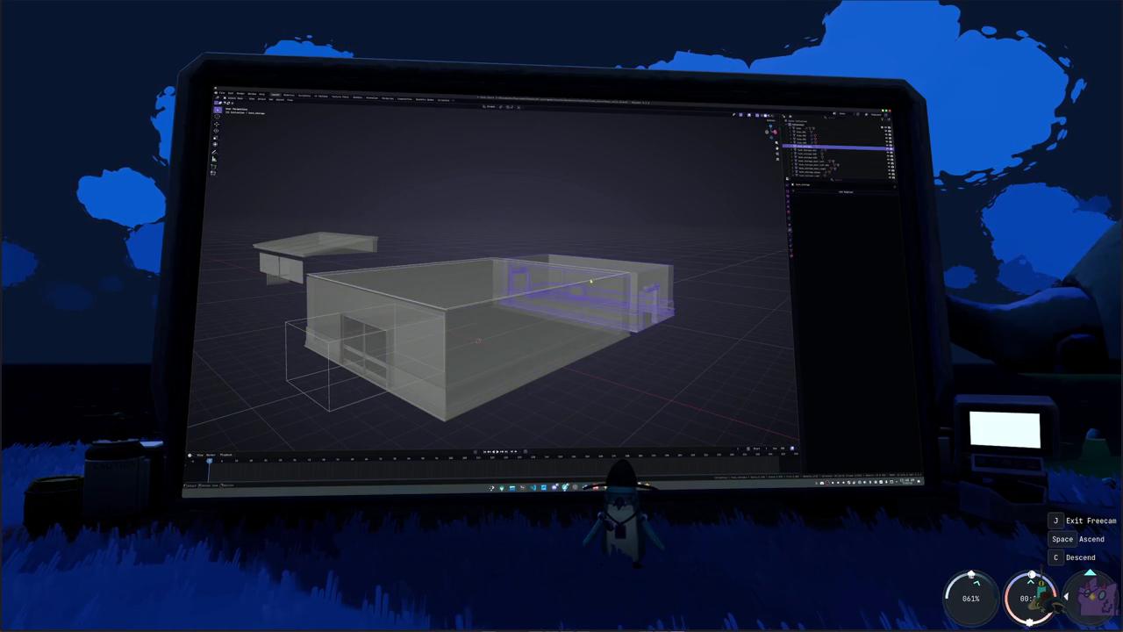
key(alt+z)
middle_drag(632, 283, 656, 291)
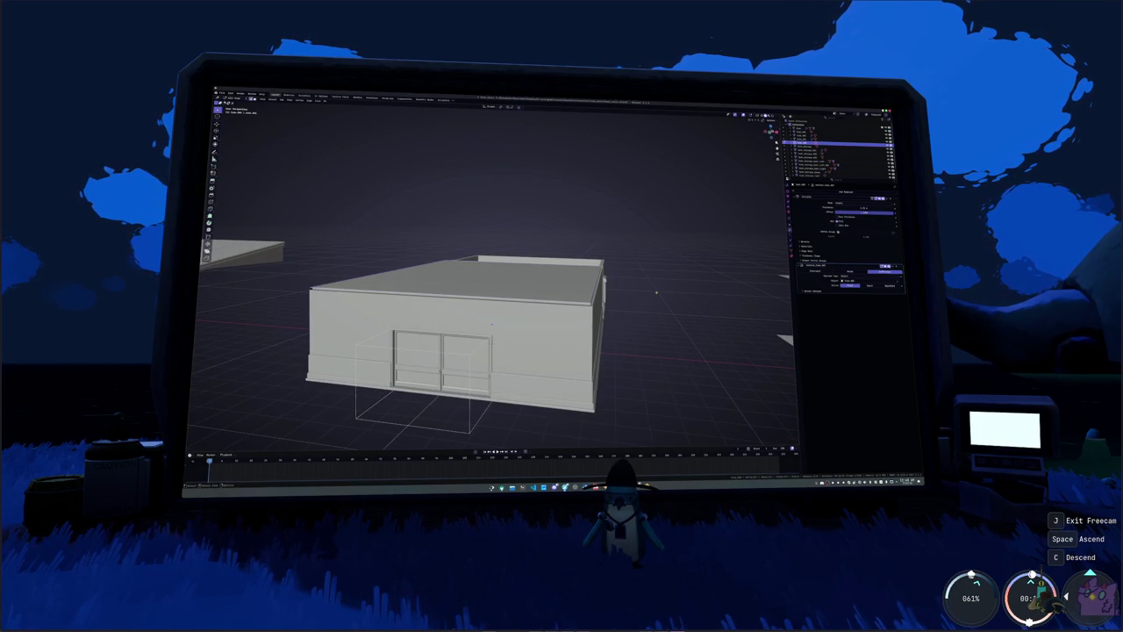
click(657, 292)
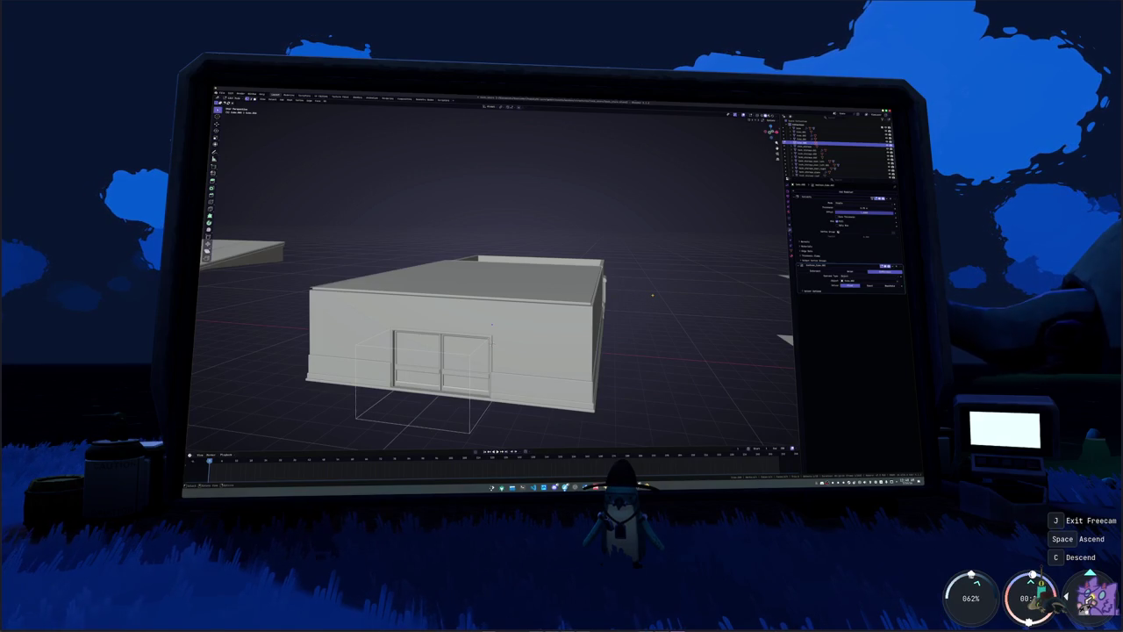
middle_drag(641, 302, 639, 303)
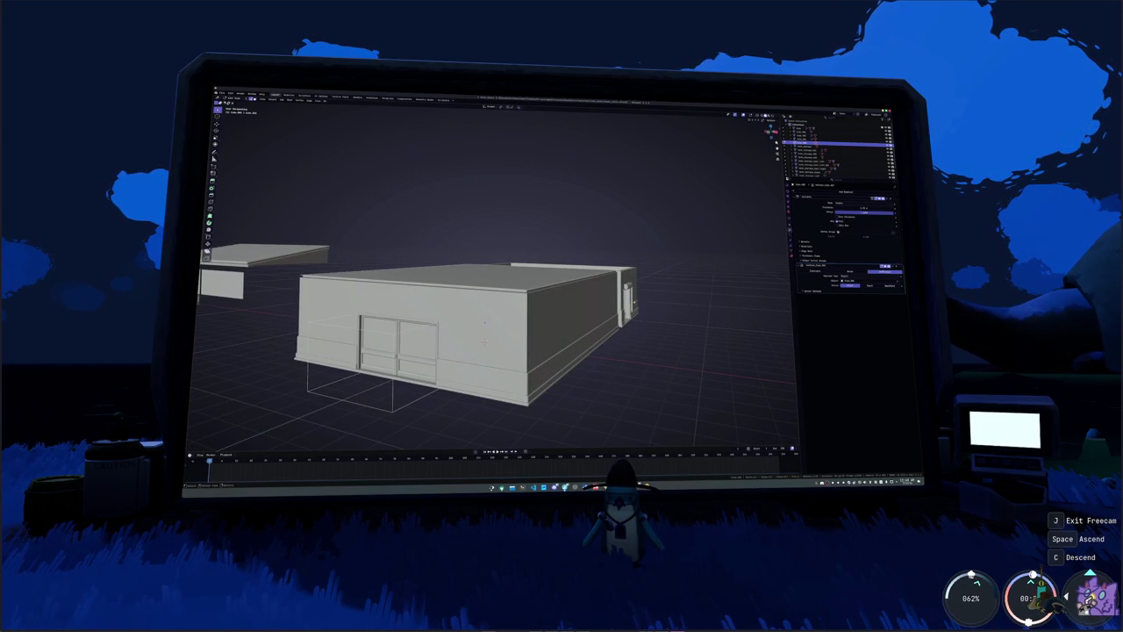
key(Tab)
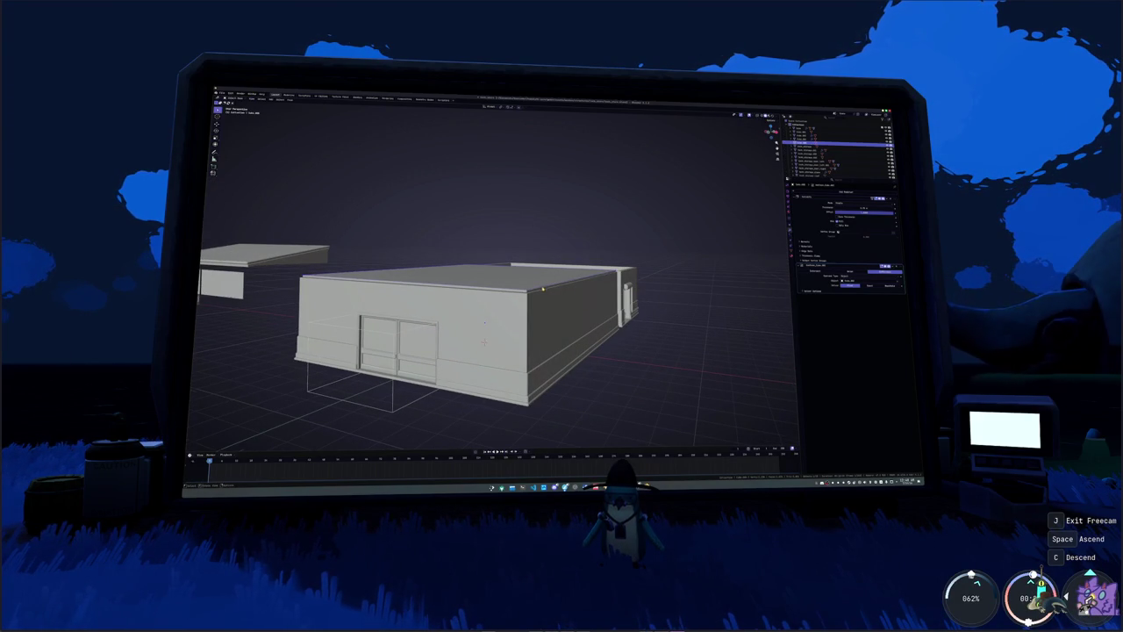
- Extrude the front building's roof face up into a parapet and apply pending changes
key(Tab)
key(e)
click(611, 273)
key(Tab)
middle_drag(612, 272, 615, 301)
key(shift+s)
click(615, 301)
right_click(667, 296)
key(Escape)
middle_drag(636, 312, 641, 303)
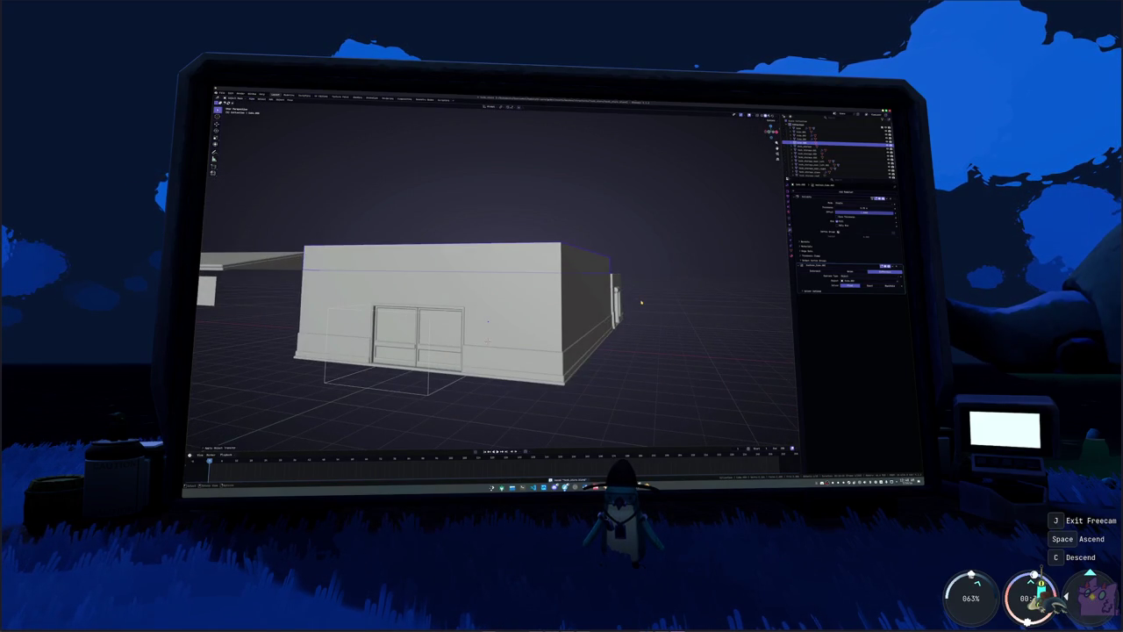
- In Front X-ray view, box-select the building's top face and apply a command to it
key(KP_1)
key(Tab)
key(alt+z)
scroll(640, 264, up, 1)
drag(632, 263, 401, 216)
scroll(664, 233, up, 1)
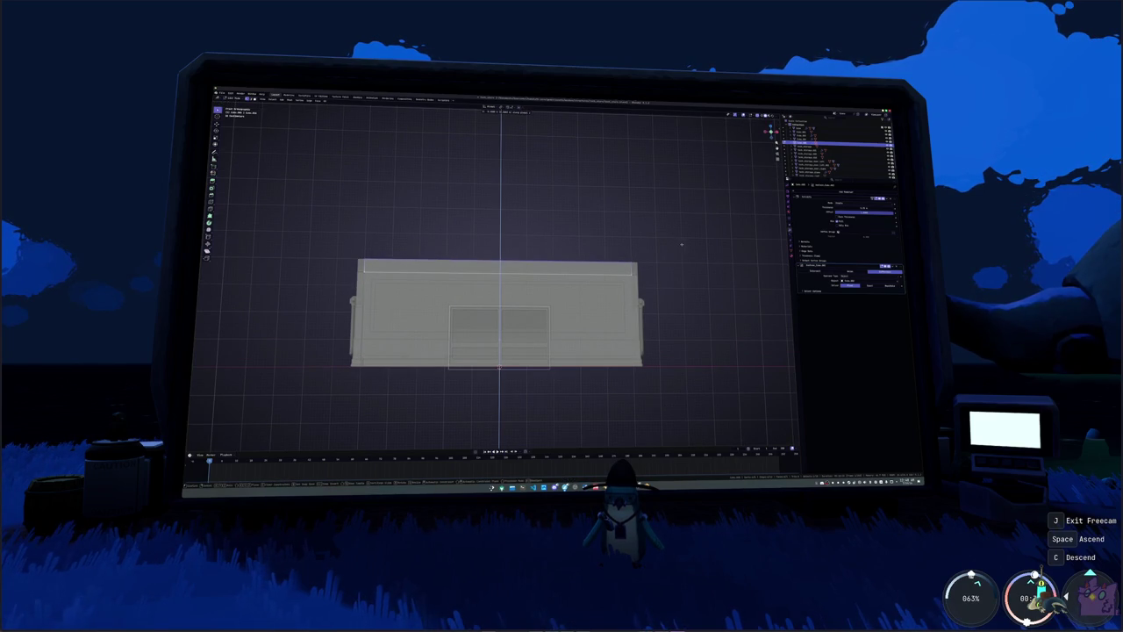
key(Tab)
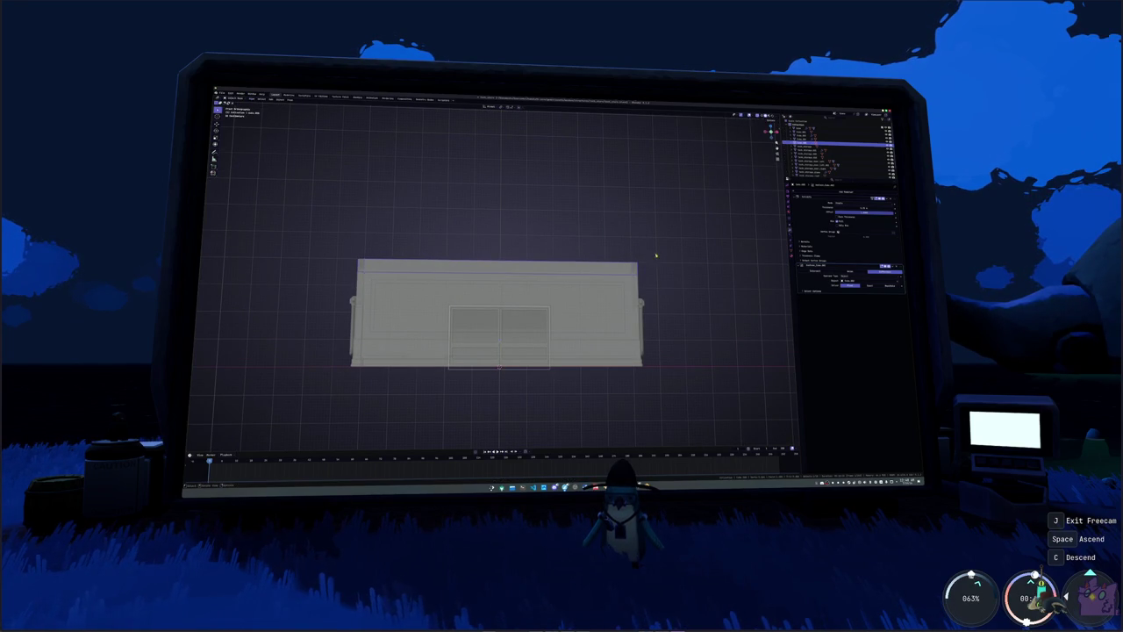
key(Tab)
drag(645, 263, 311, 228)
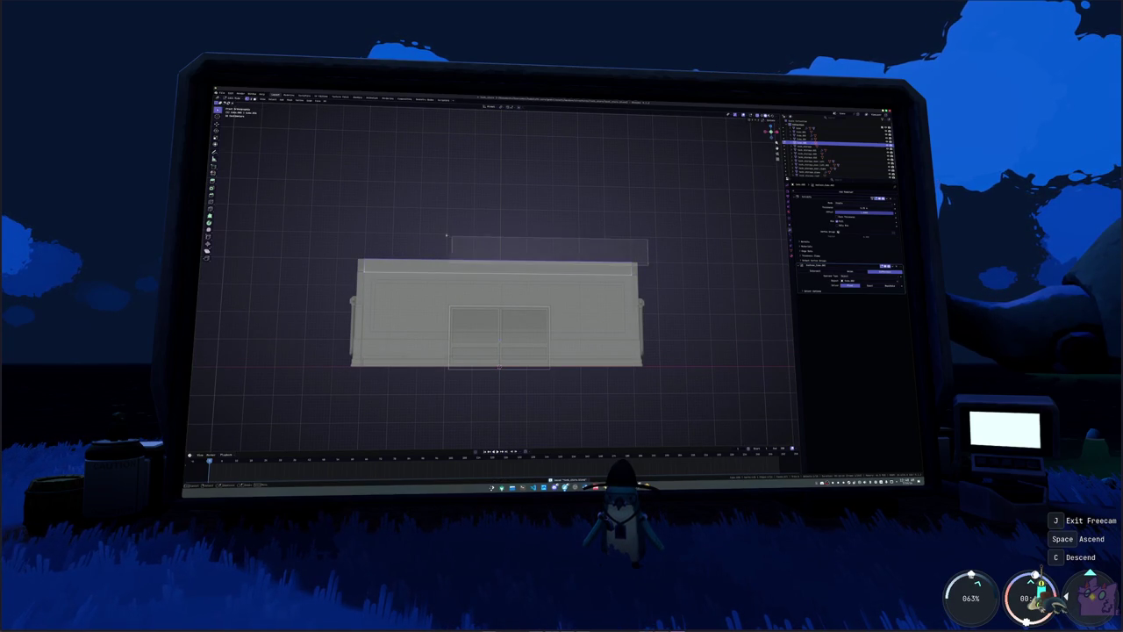
right_click(646, 262)
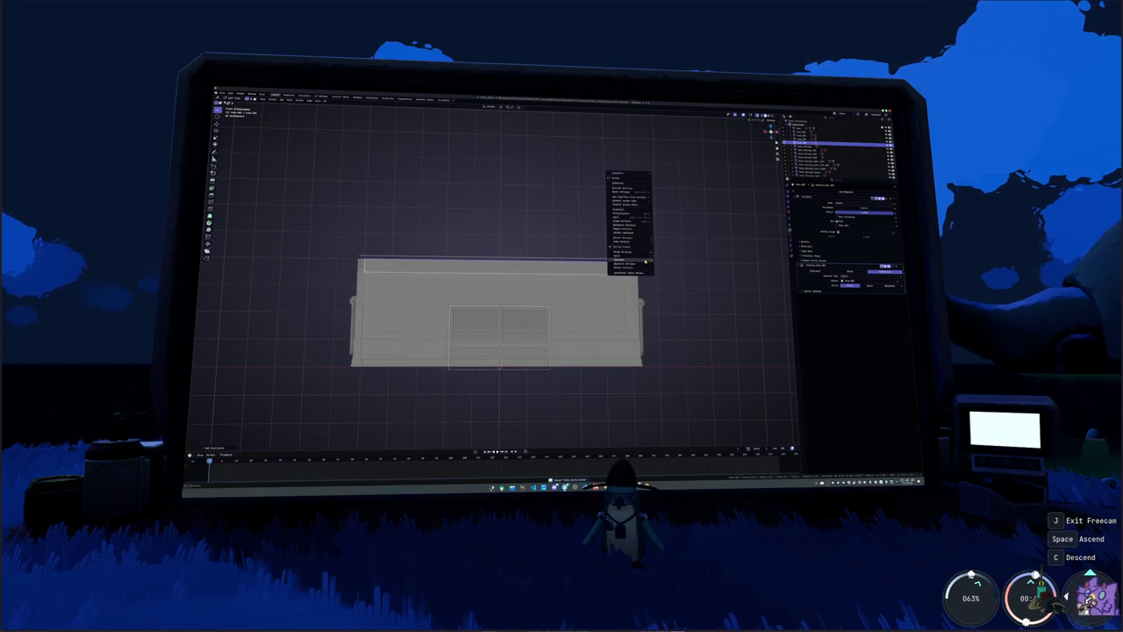
click(668, 261)
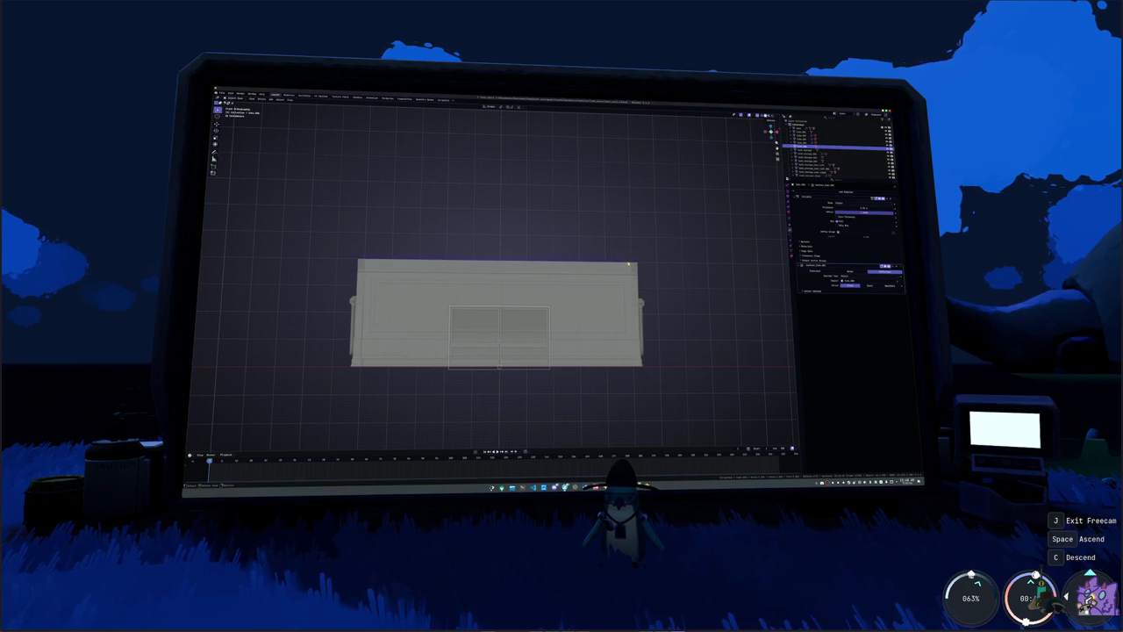
- Move the top face up along Z, then return to solid Object Mode
key(Tab)
key(g)
key(z)
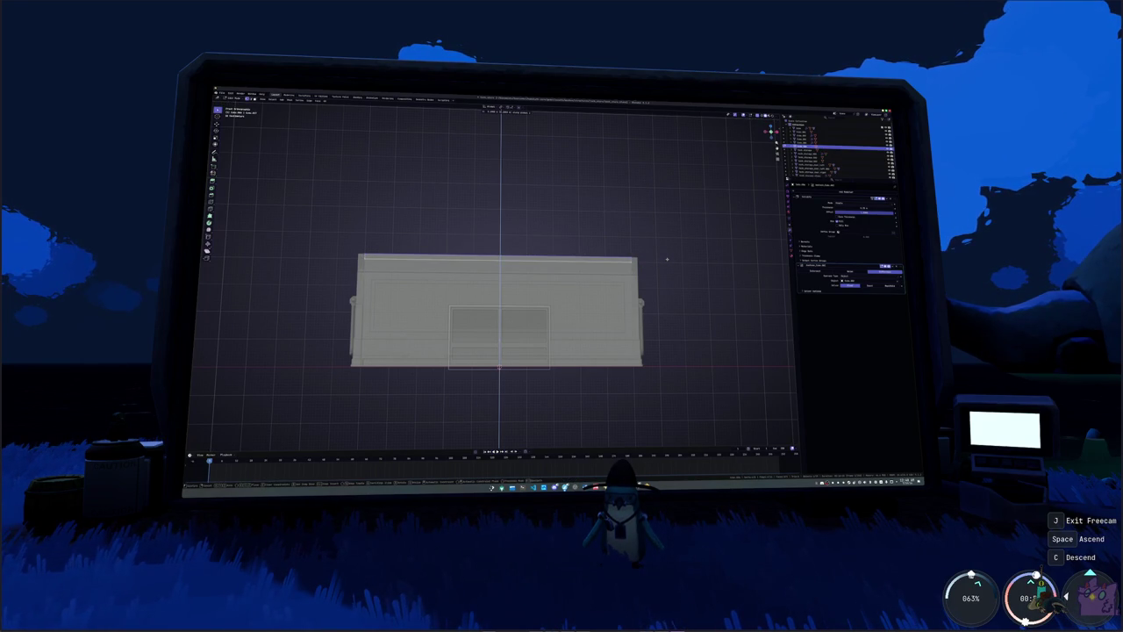
click(669, 260)
key(Tab)
middle_drag(675, 272, 651, 275)
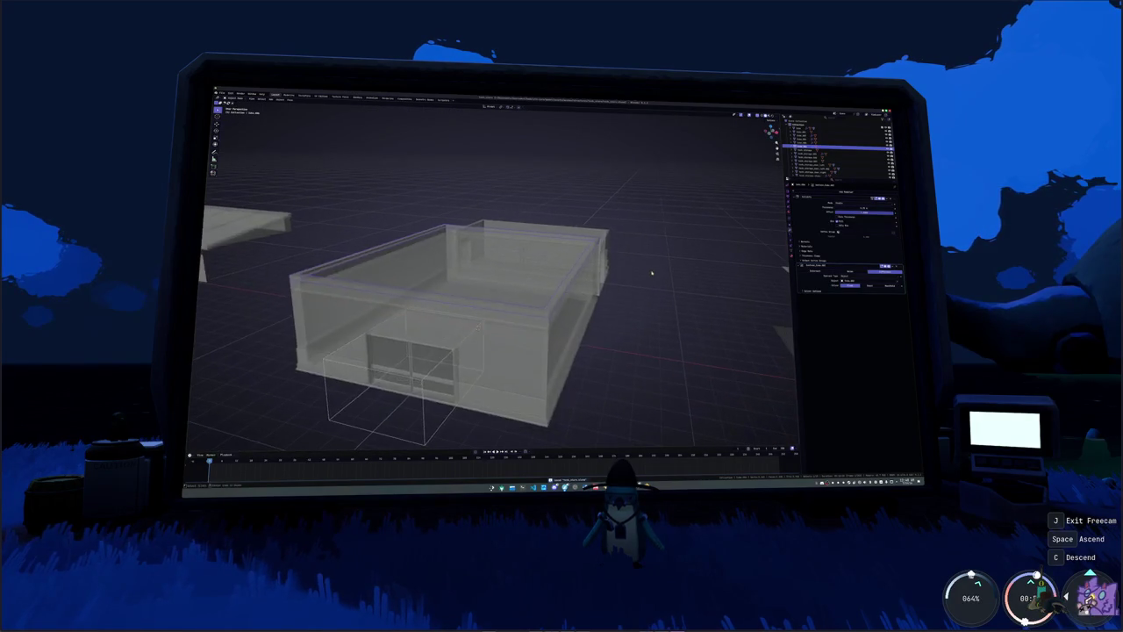
key(alt+z)
scroll(652, 275, up, 3)
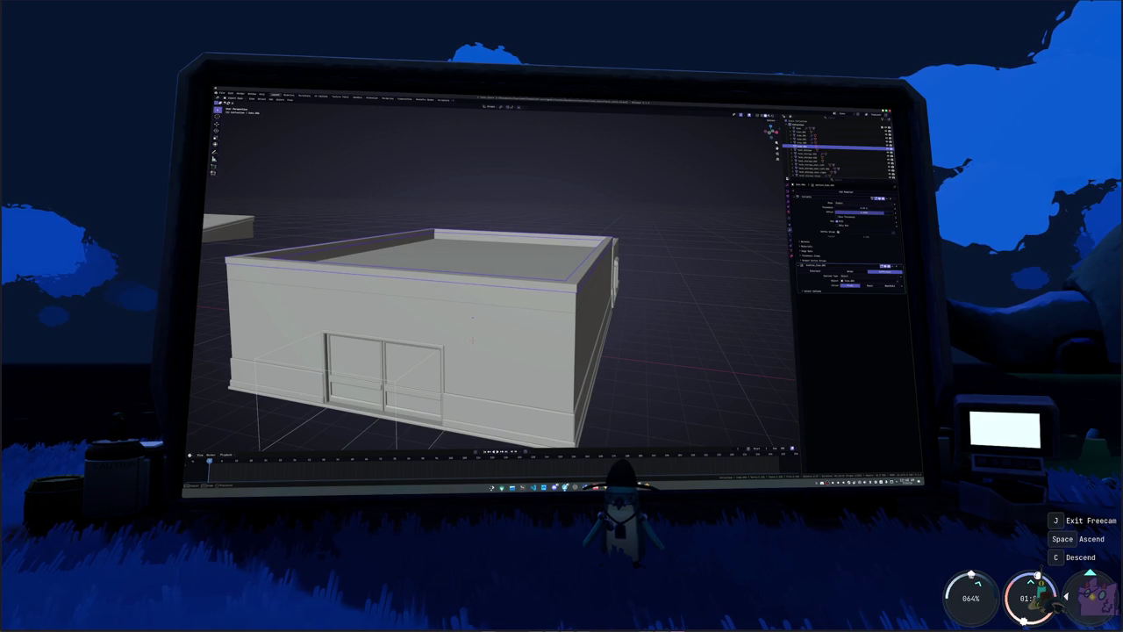
- Click the Offset field and drag the syrup-bottle reference browser window into view
click(884, 213)
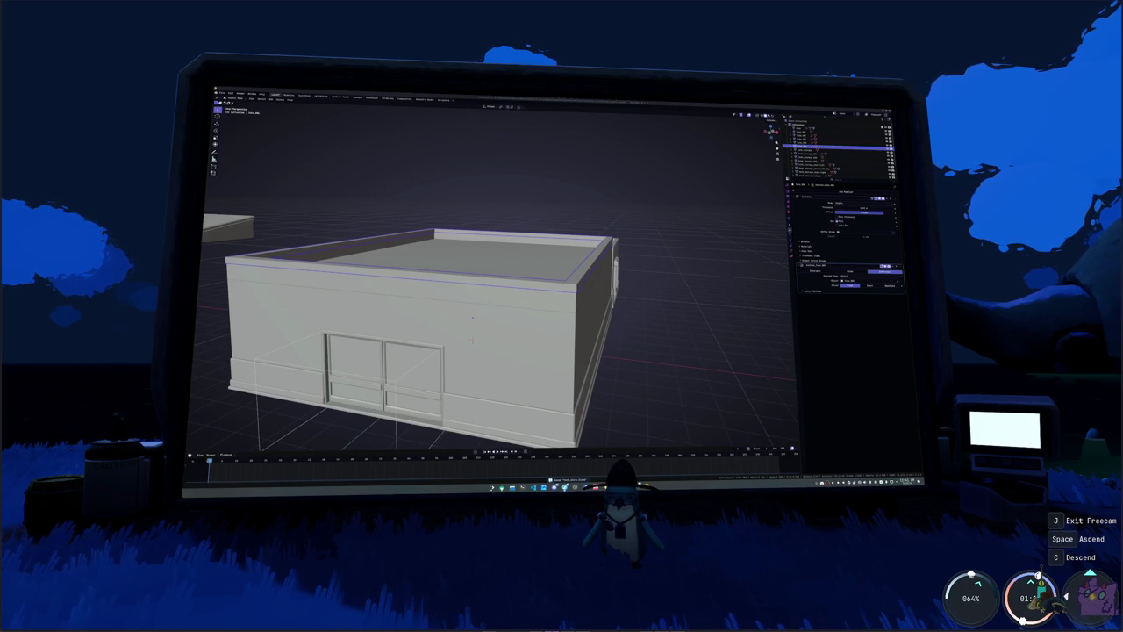
drag(887, 207, 717, 207)
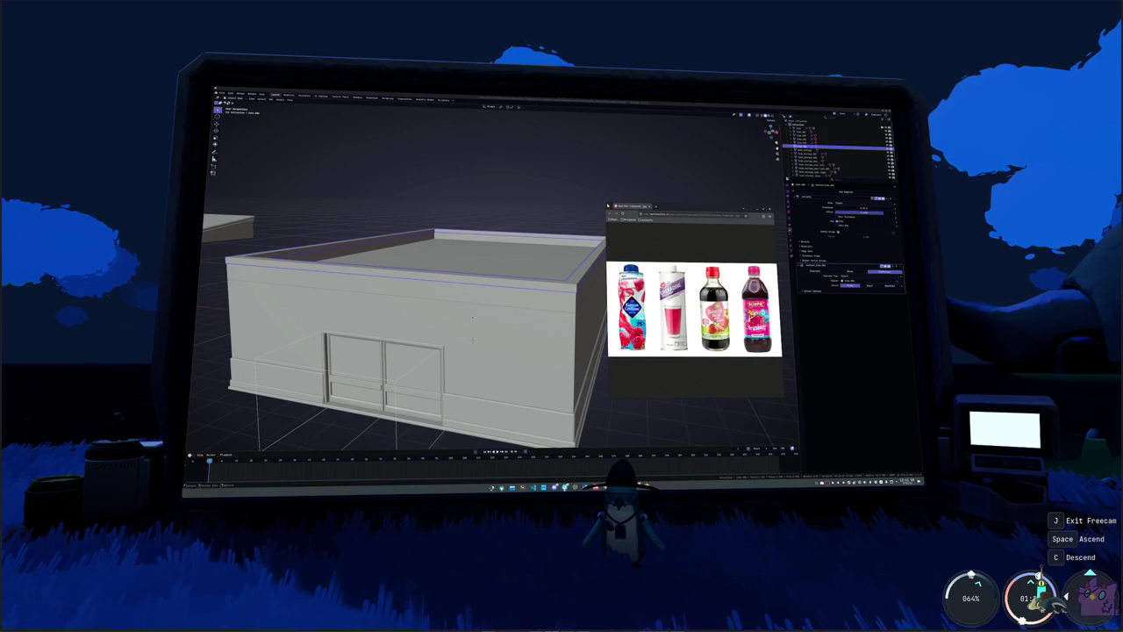
- Centre and widen the Chrome window, then zoom into the syrup bottle labels
drag(681, 209, 555, 158)
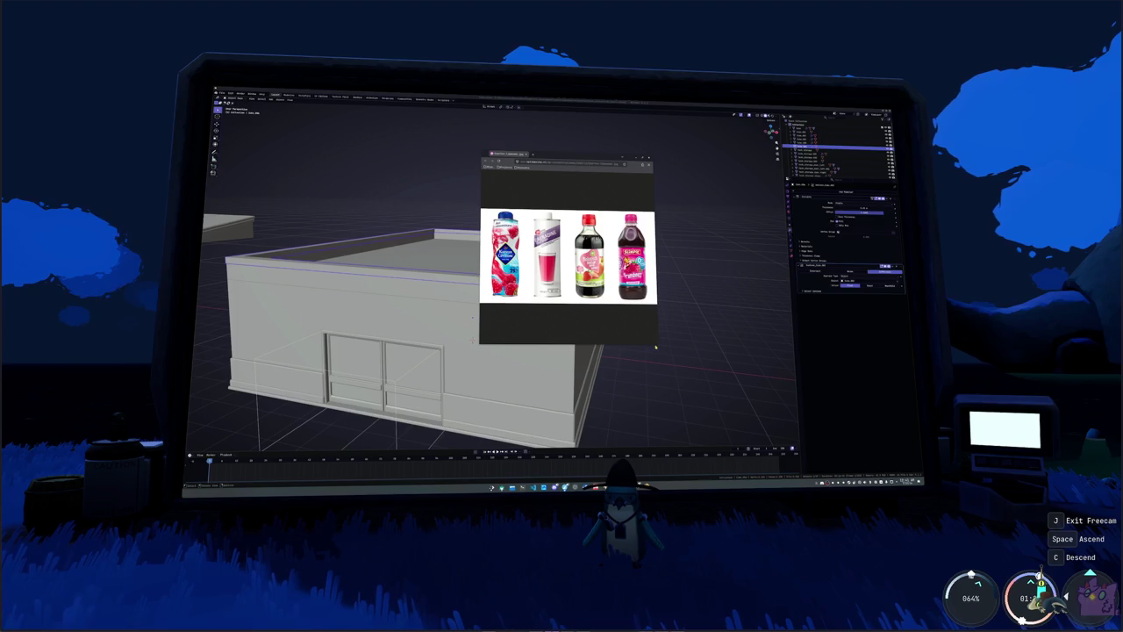
drag(657, 332, 769, 343)
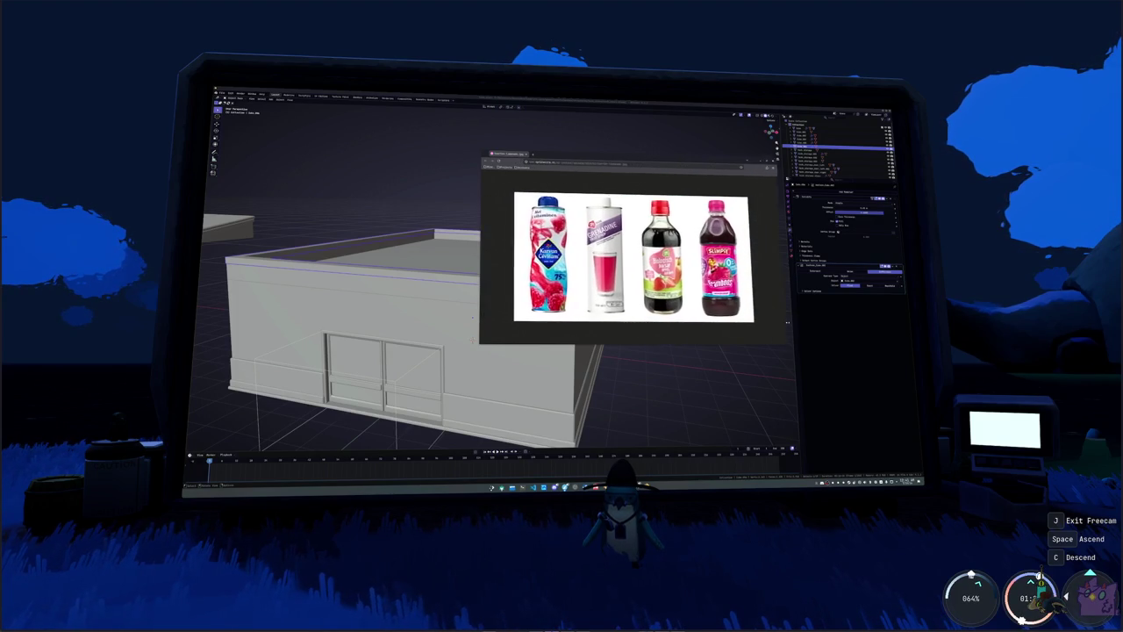
ctrl+scroll(662, 289, up, 1)
ctrl+scroll(662, 289, up, 1)
ctrl+scroll(661, 289, up, 1)
ctrl+scroll(661, 290, up, 1)
ctrl+scroll(662, 290, up, 1)
ctrl+scroll(663, 286, up, 1)
ctrl+scroll(667, 281, down, 2)
ctrl+scroll(671, 275, up, 3)
ctrl+scroll(675, 263, down, 2)
ctrl+scroll(683, 237, up, 1)
ctrl+scroll(690, 211, up, 1)
ctrl+scroll(698, 178, down, 1)
scroll(620, 258, up, 1)
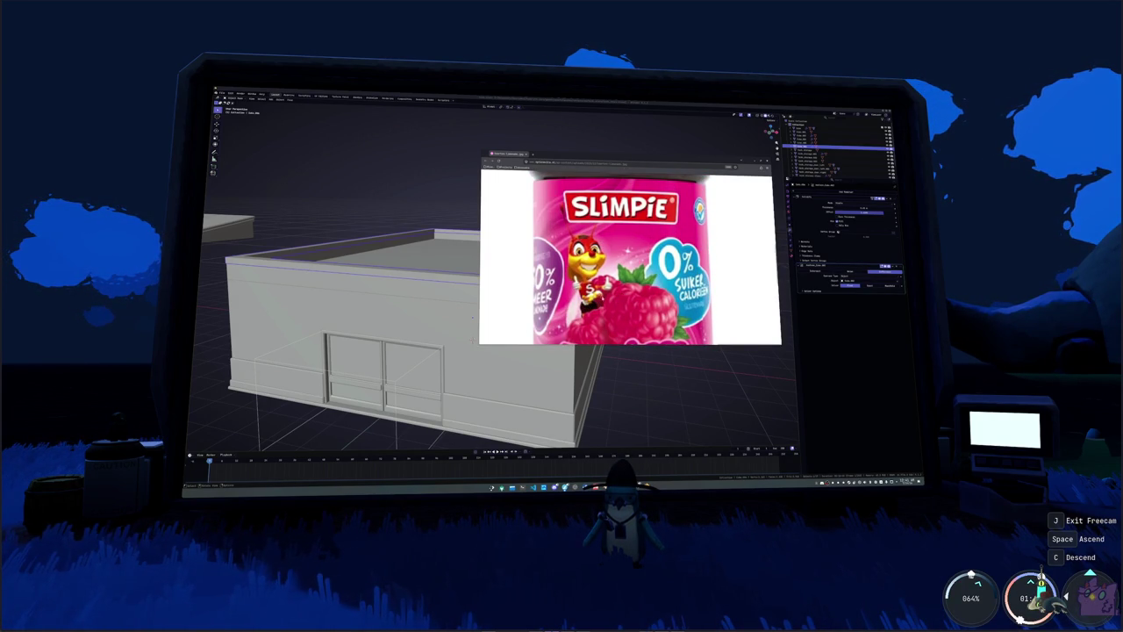
- Zoom back out to the full photo of the four fruit-syrup bottles
scroll(630, 257, down, 1)
scroll(630, 257, down, 1)
scroll(630, 257, down, 1)
scroll(630, 257, down, 1)
scroll(601, 295, down, 2)
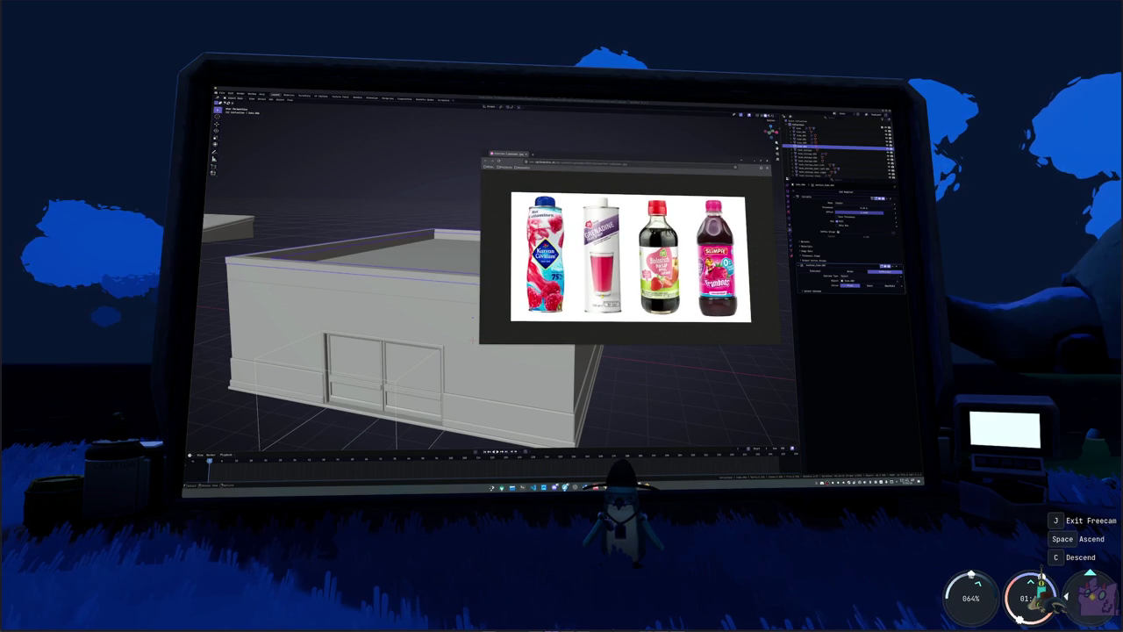
scroll(640, 267, up, 1)
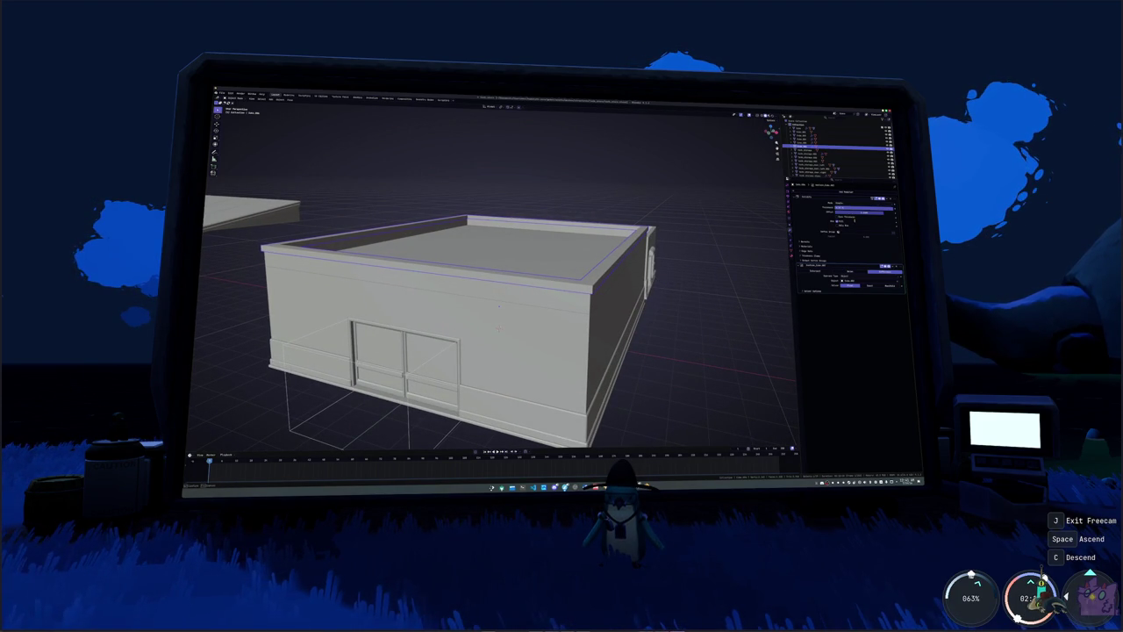
- Add a plane and, in front view, move it above the doors and scale it flat
middle_drag(665, 269, 725, 283)
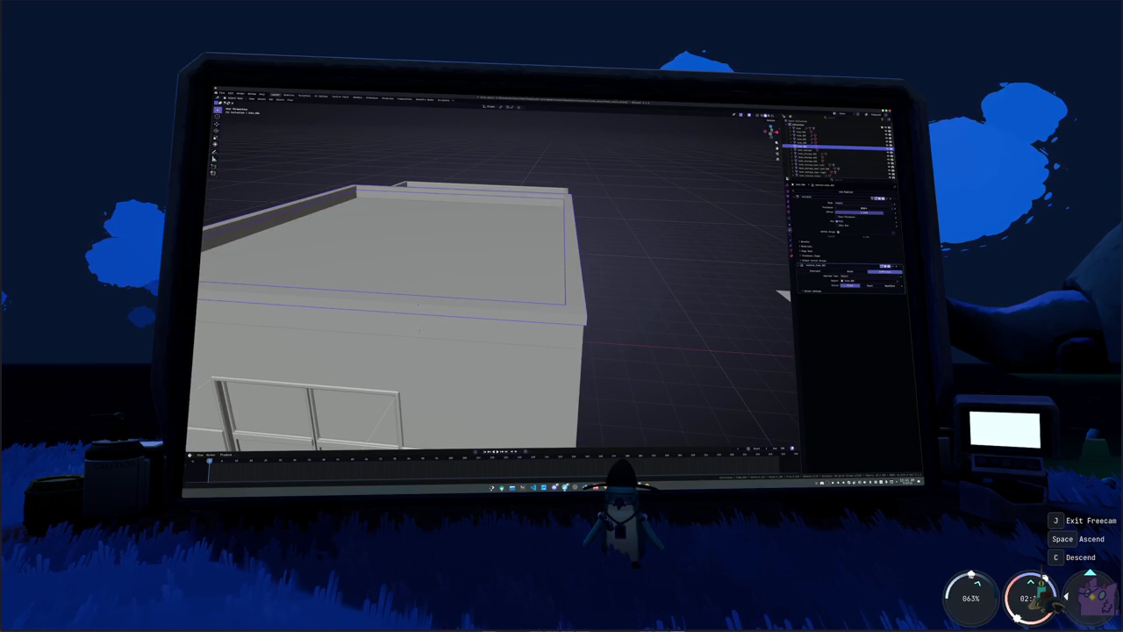
mouse_move(725, 284)
middle_down()
mouse_move(689, 246)
mouse_move(639, 258)
mouse_move(649, 250)
mouse_move(617, 213)
middle_up()
scroll(690, 245, down, 3)
key(shift+a)
mouse_move(601, 212)
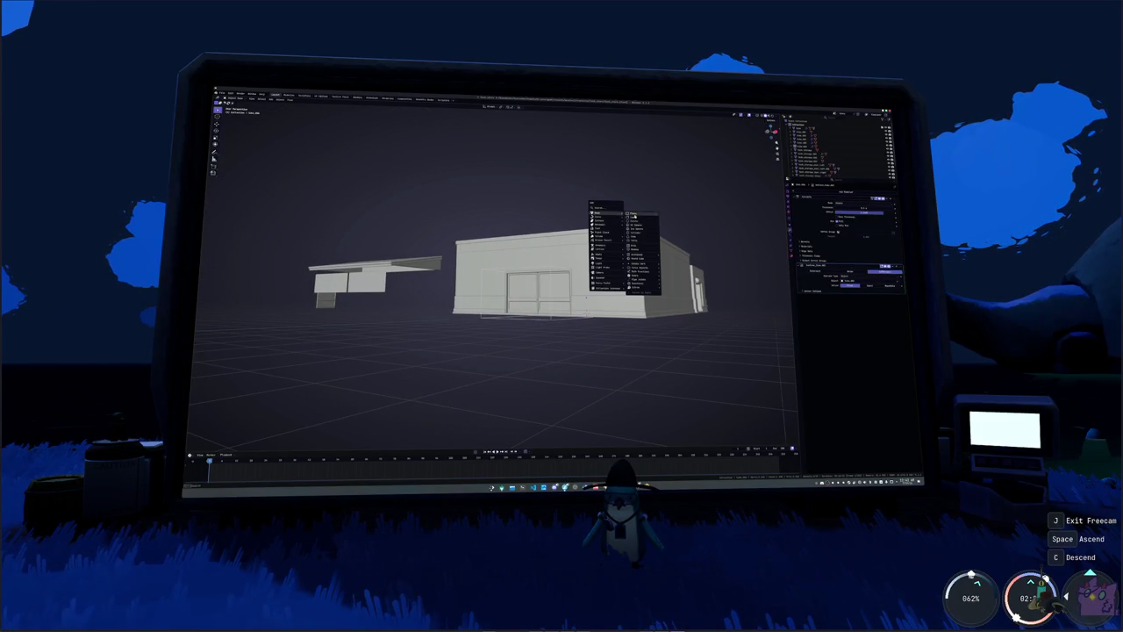
click(637, 213)
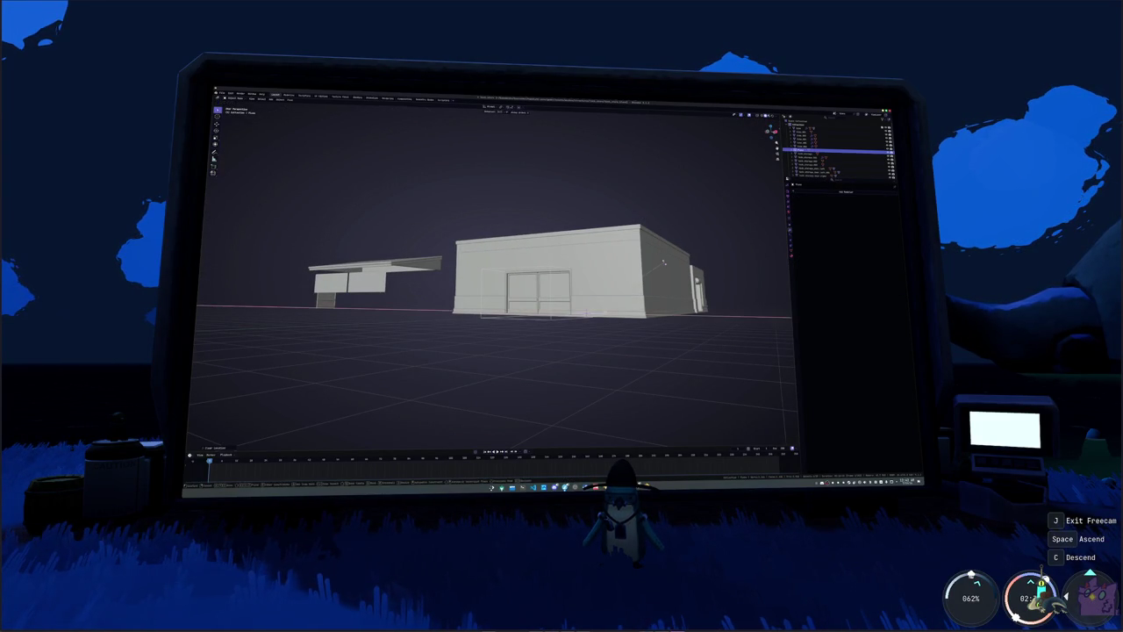
key(KP_1)
key(g)
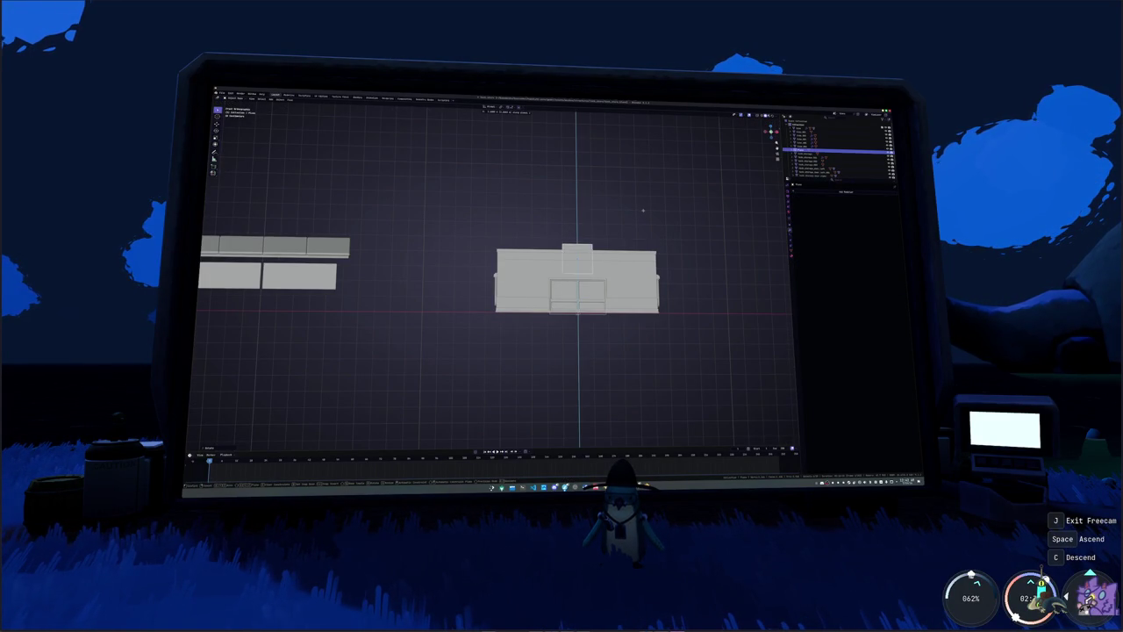
key(s)
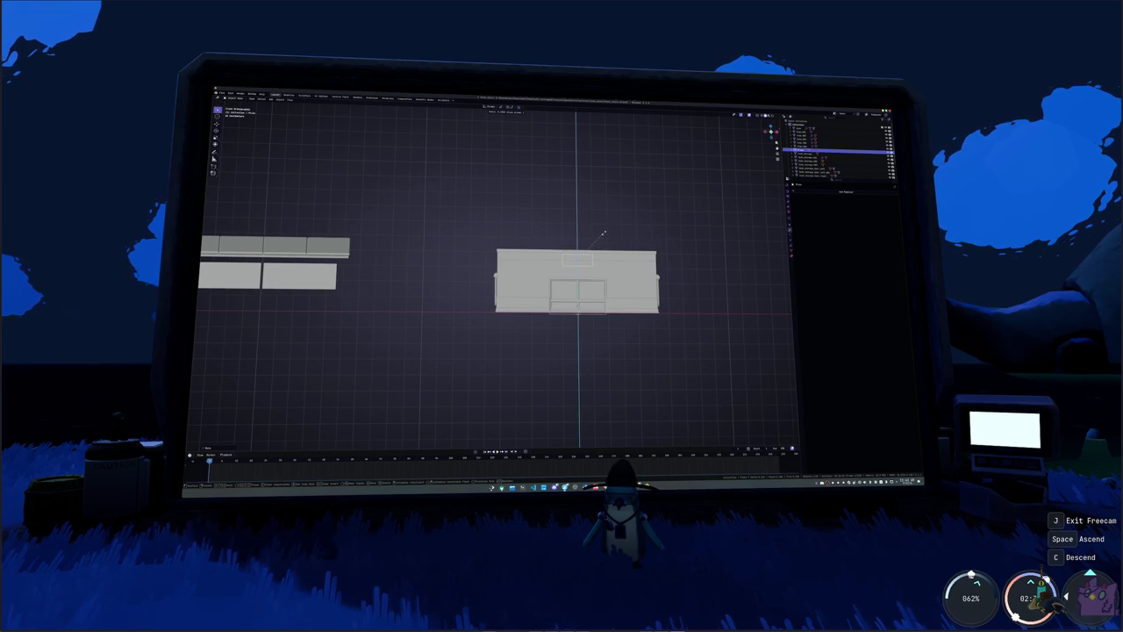
click(602, 235)
- Position the panel from the side view, then return to the front view
key(KP_3)
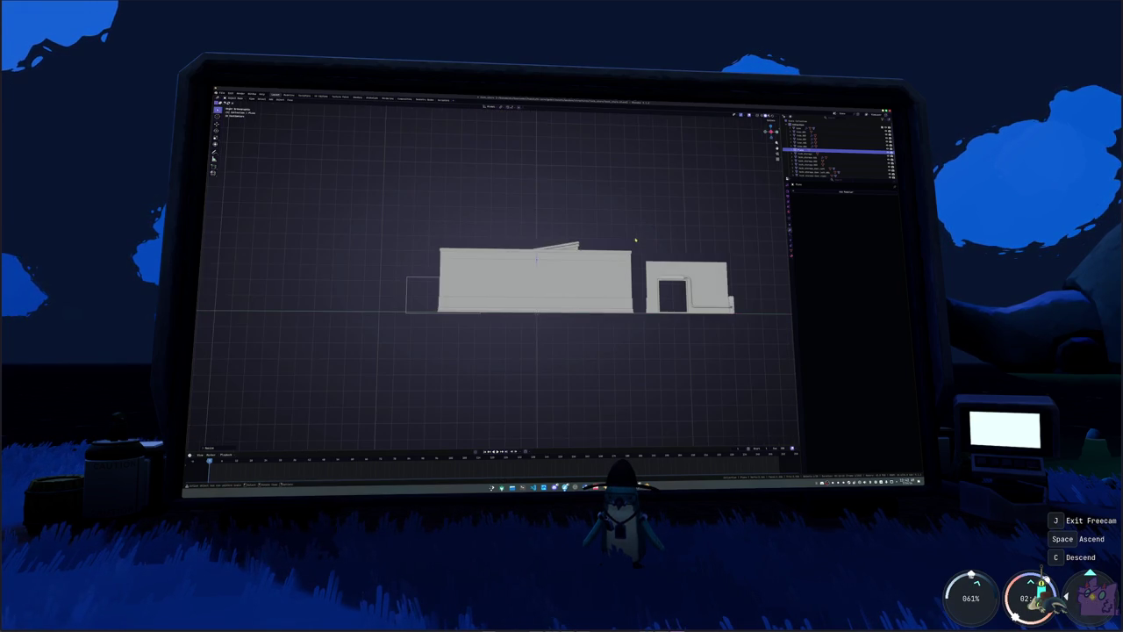
click(537, 243)
key(KP_1)
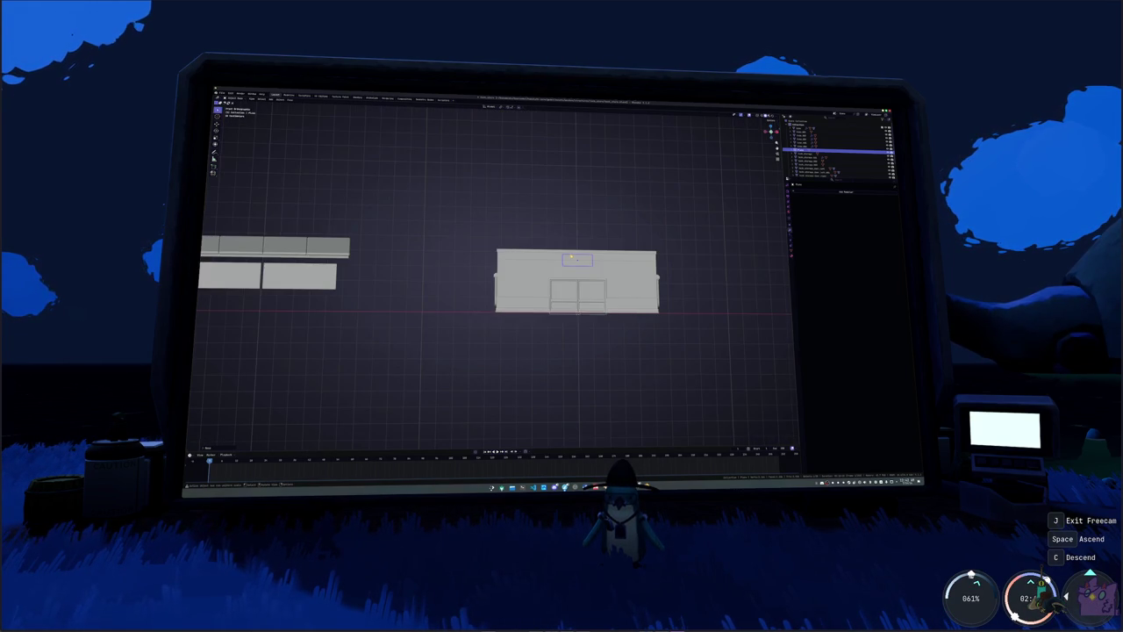
scroll(639, 258, up, 3)
ctrl+scroll(638, 258, down, 2)
scroll(639, 258, up, 3)
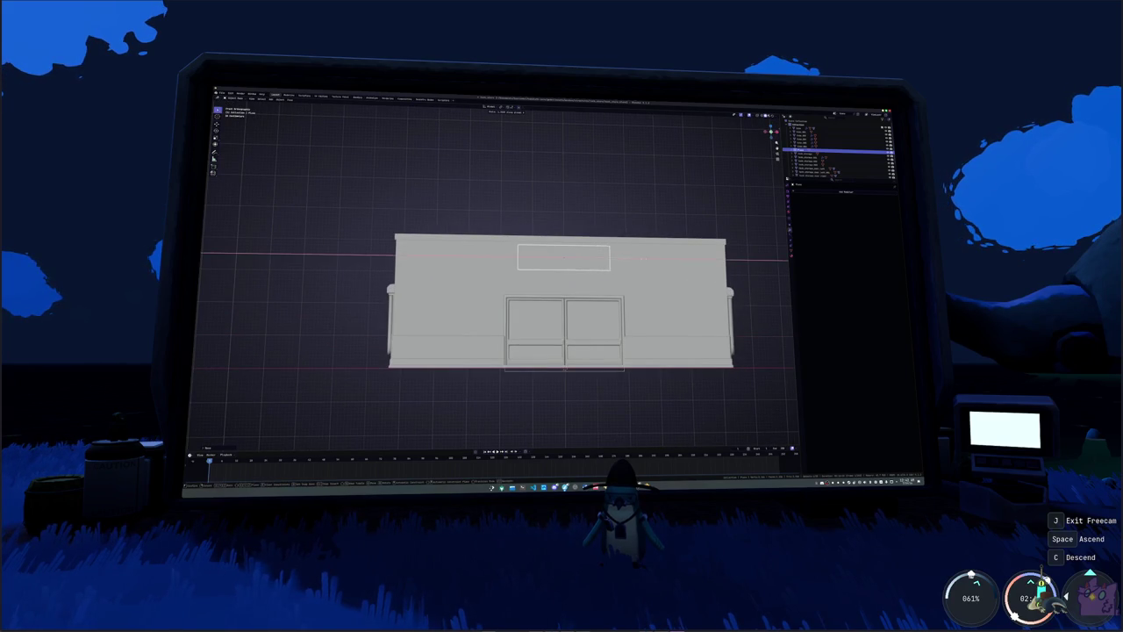
scroll(680, 261, up, 1)
- Toggle Edit Mode and move the panel vertically along Z
key(Tab)
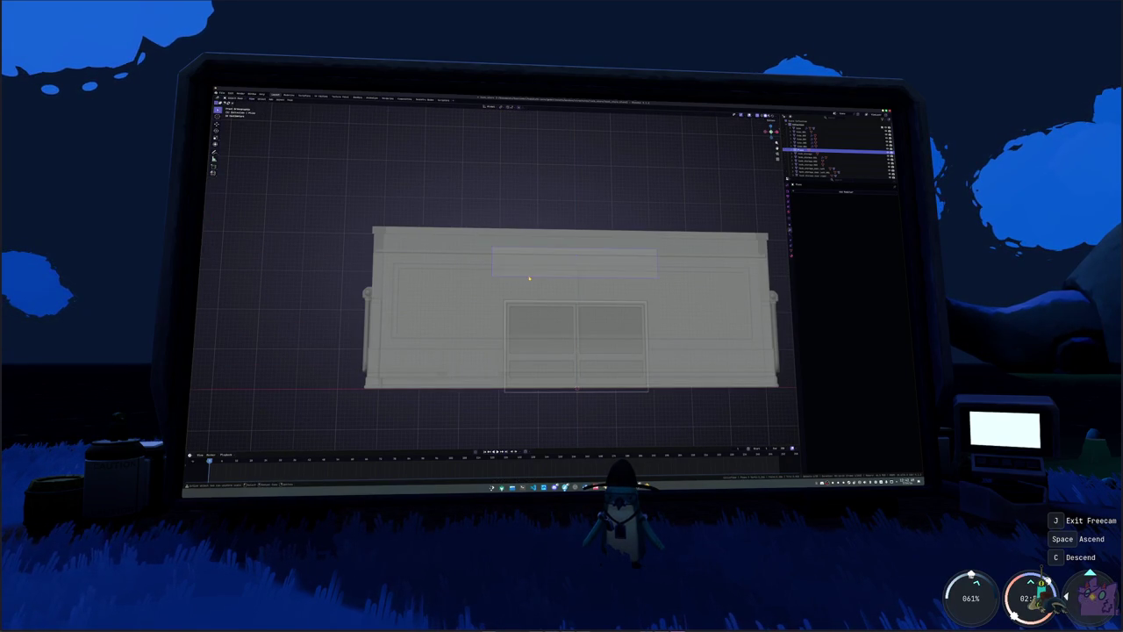
key(Tab)
key(Tab)
key(g)
key(z)
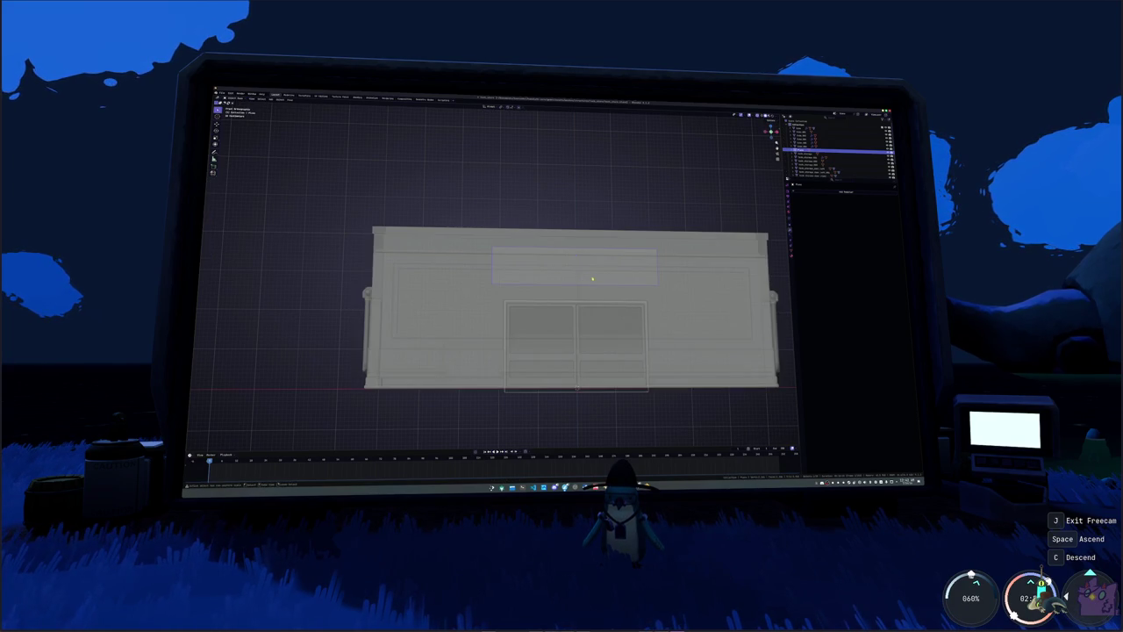
middle_drag(492, 307, 578, 283)
mouse_move(507, 293)
middle_down()
mouse_move(597, 252)
mouse_move(588, 283)
middle_up()
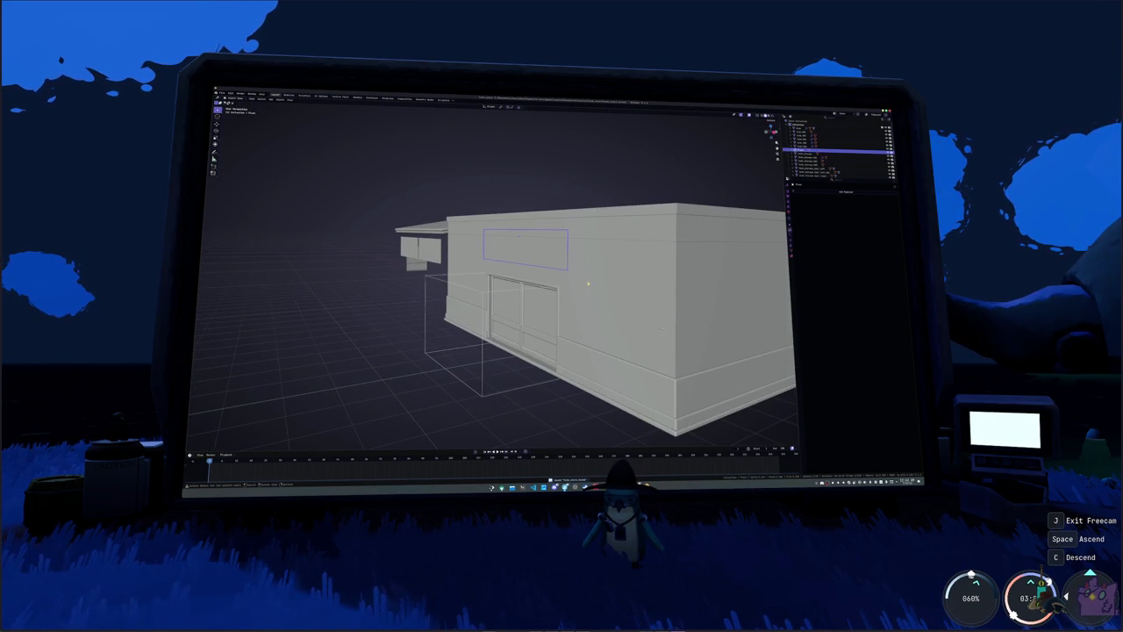
- Add a modifier to the sign panel, enable X-ray, and select its faces in Edit Mode
click(813, 192)
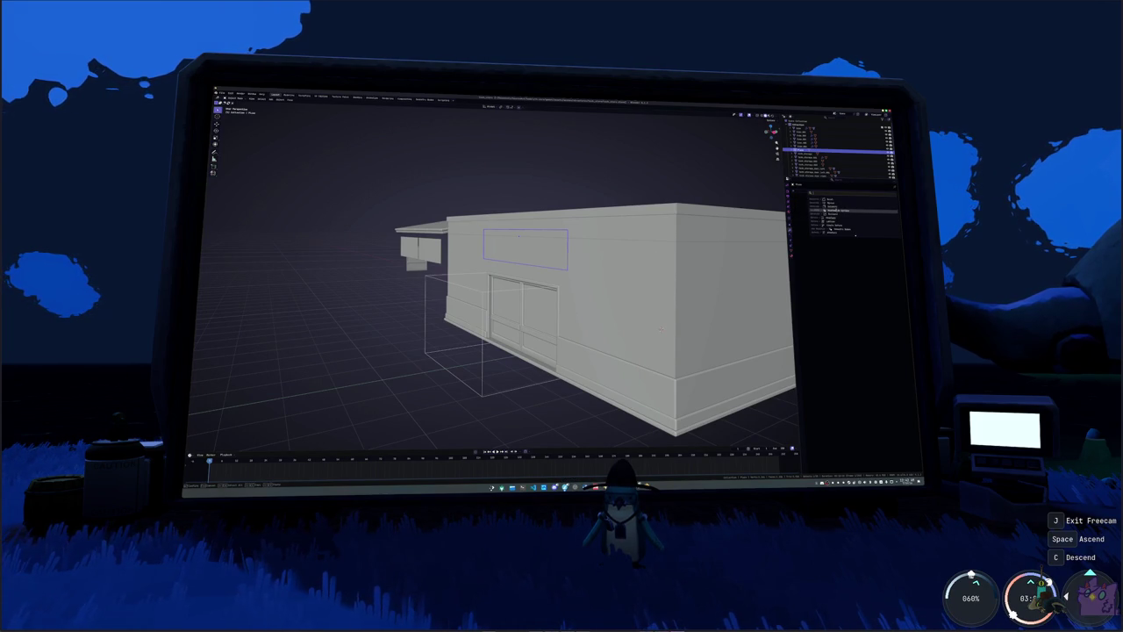
click(829, 210)
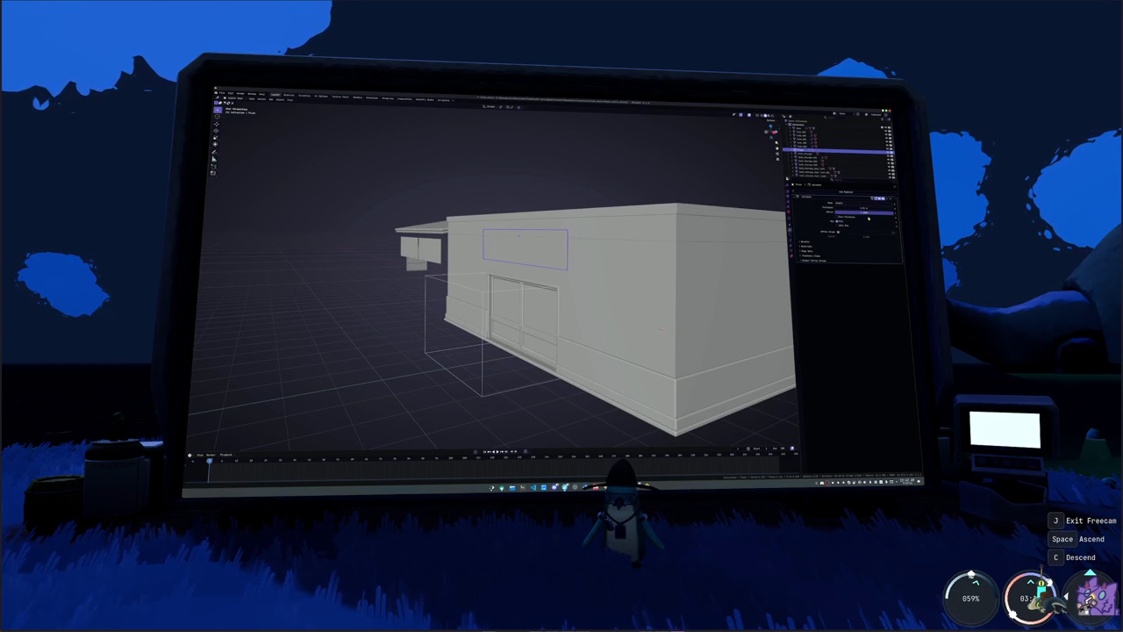
middle_drag(658, 330, 693, 341)
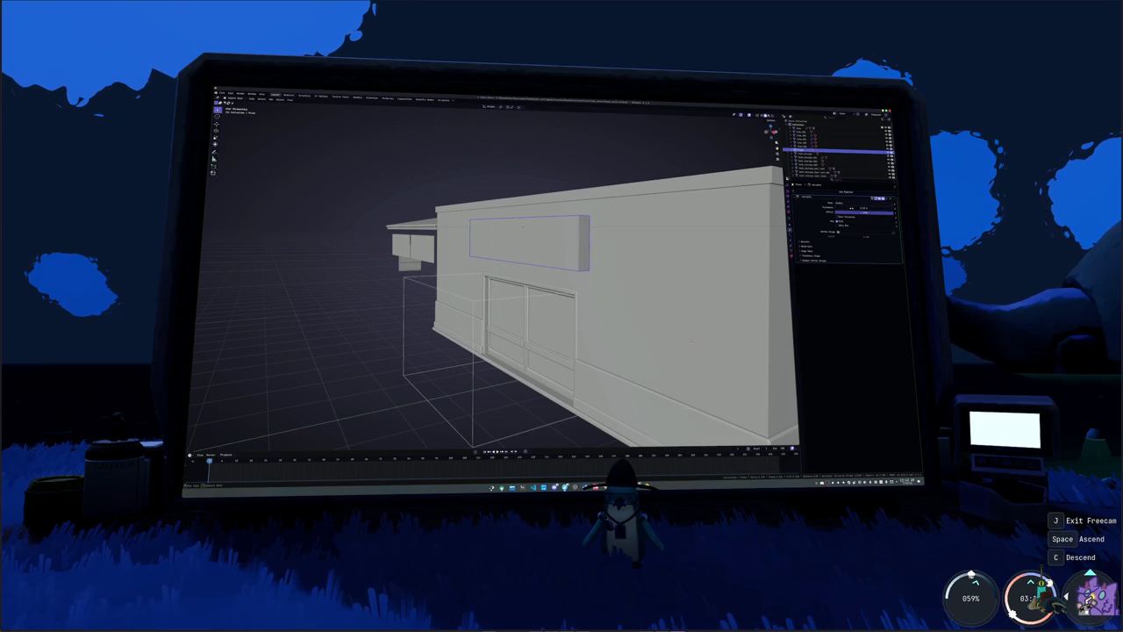
middle_drag(692, 341, 616, 277)
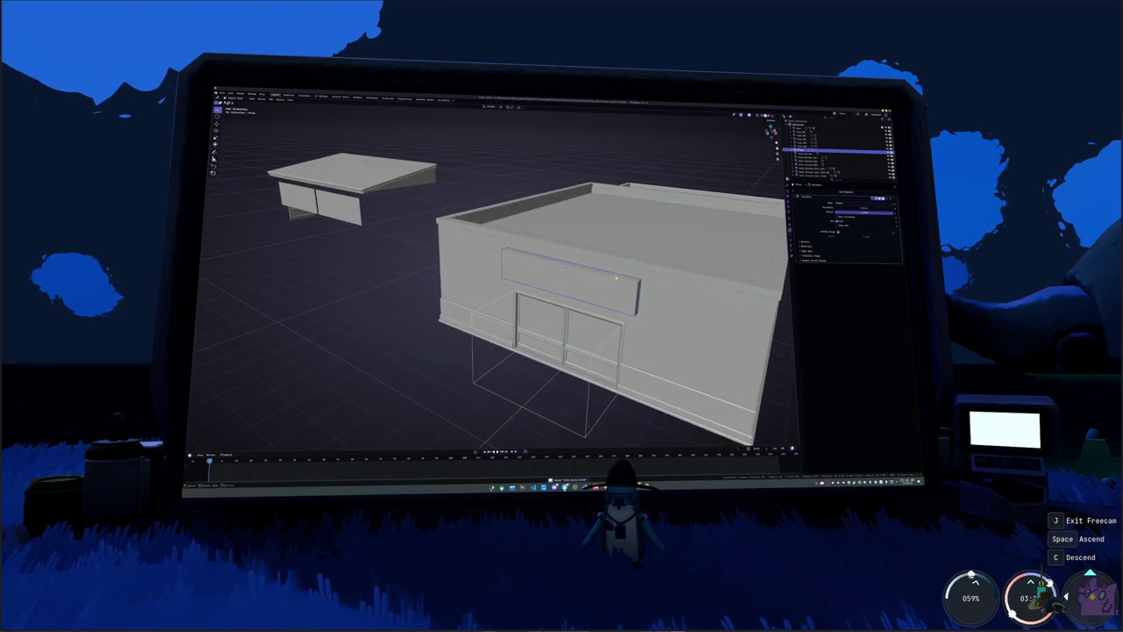
key(alt+z)
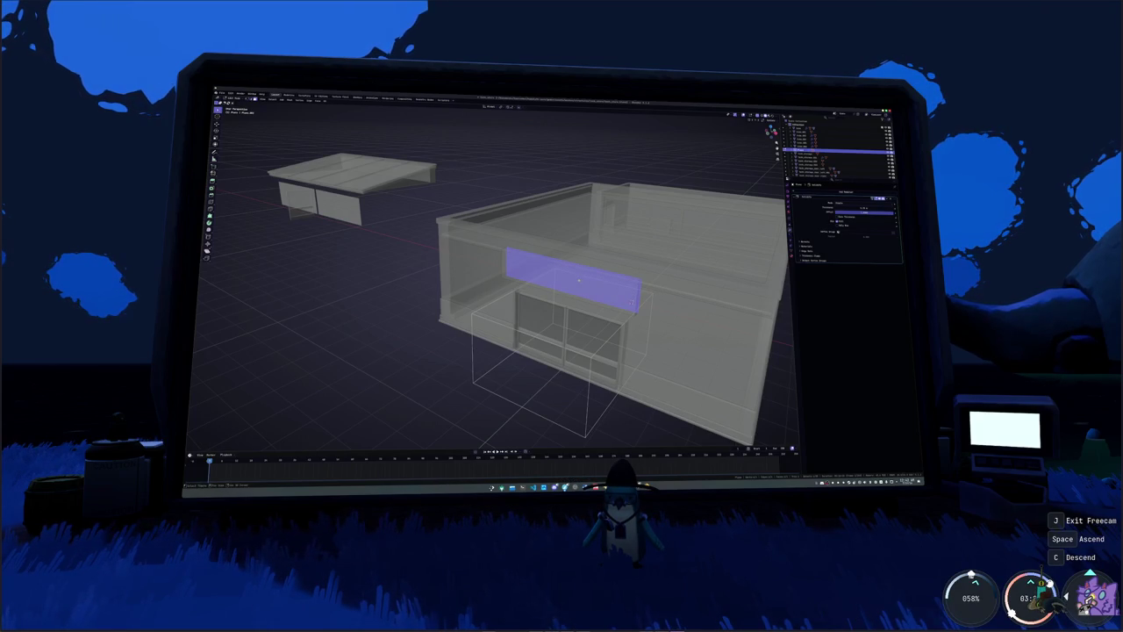
key(Tab)
key(Tab)
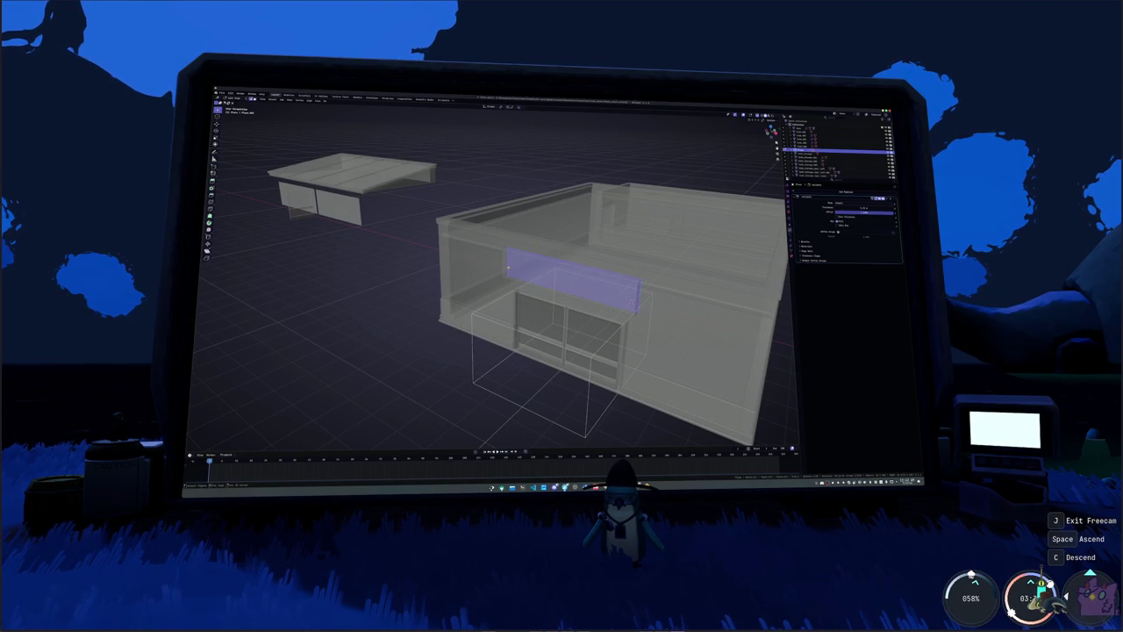
right_click(562, 395)
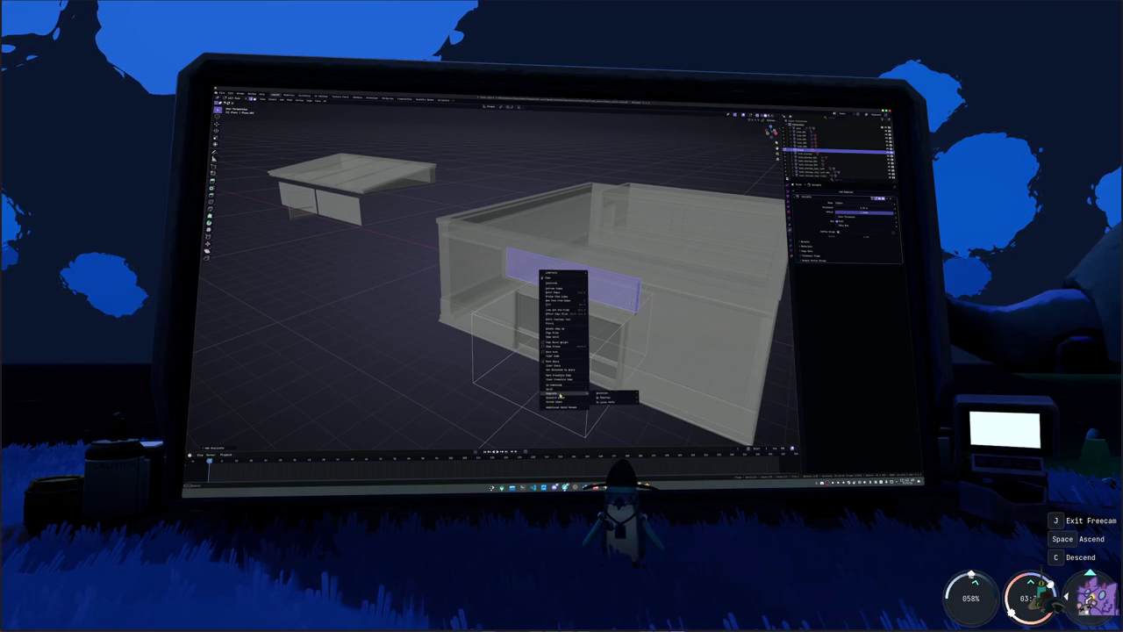
- Separate the selected panel faces into their own object and select it
click(602, 397)
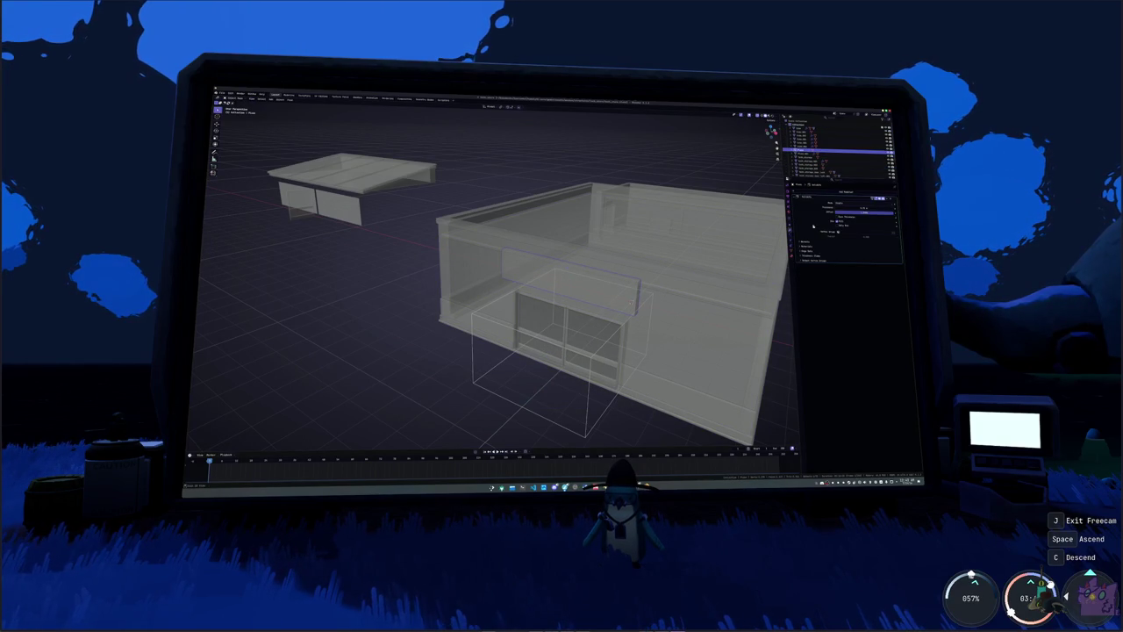
click(593, 276)
key(Tab)
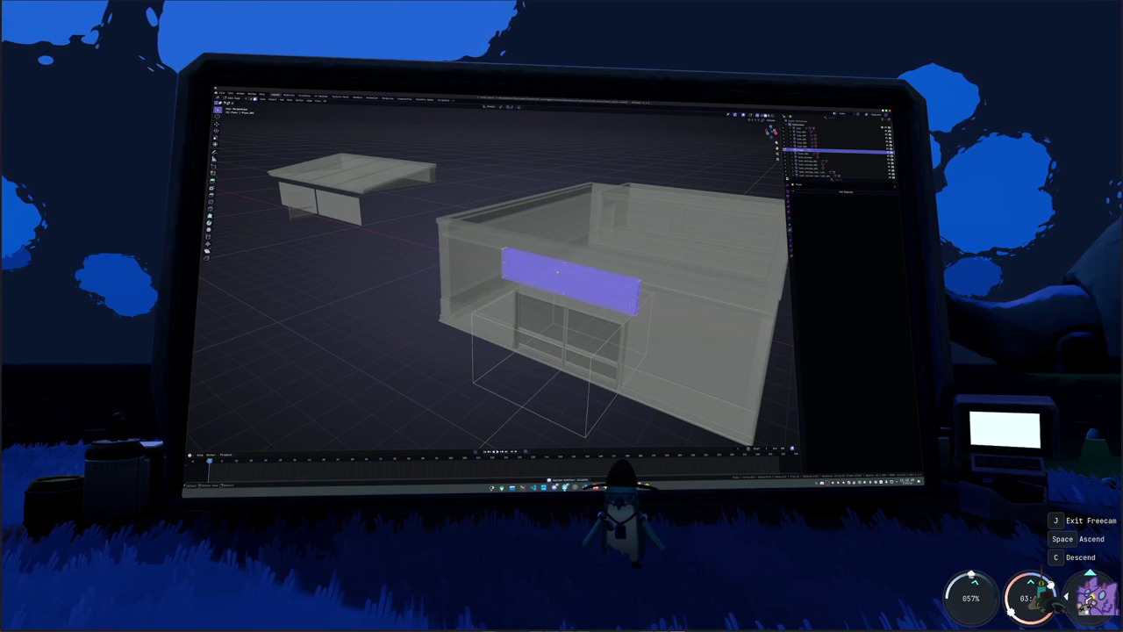
right_click(558, 274)
click(558, 274)
- Return to the front view and bring up the Apply menu for the panel
middle_drag(558, 274, 579, 267)
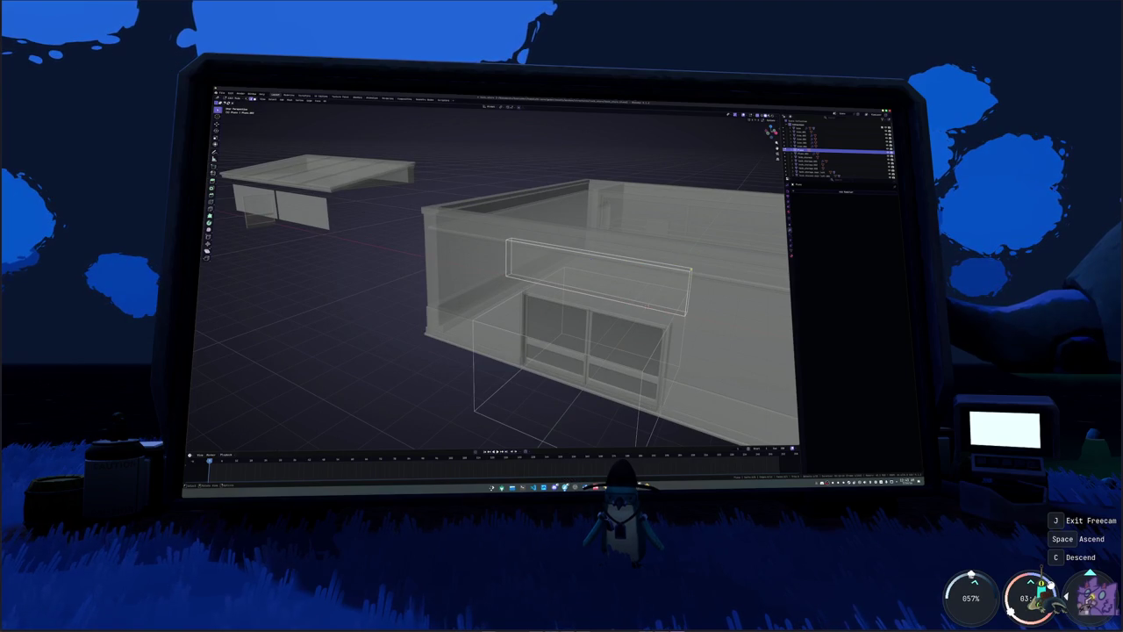
middle_drag(580, 268, 553, 263)
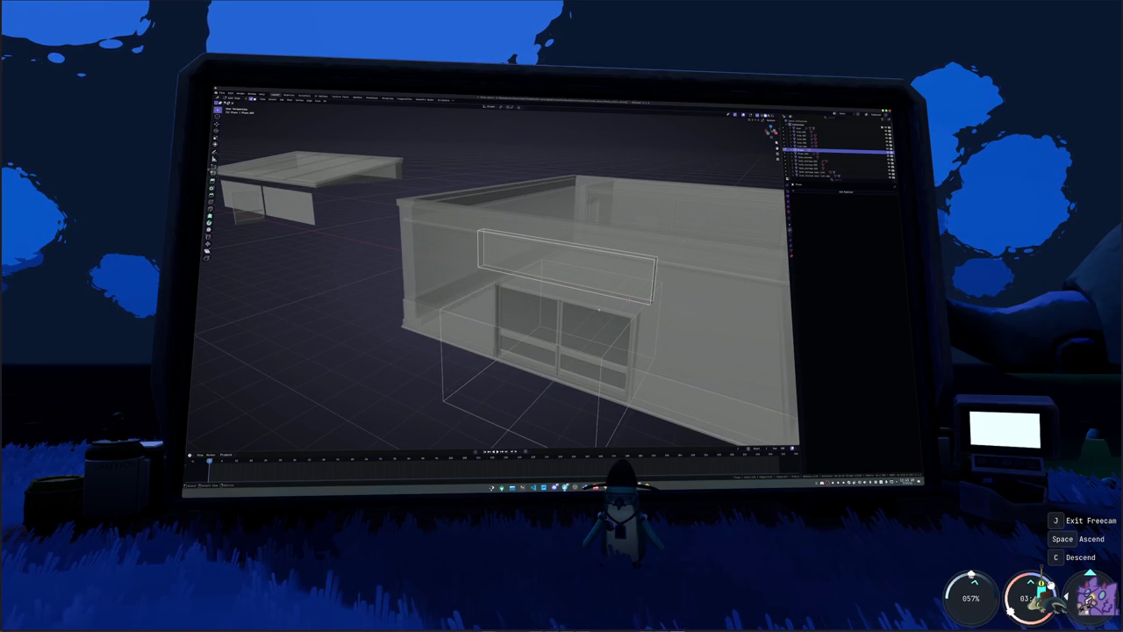
scroll(553, 263, up, 2)
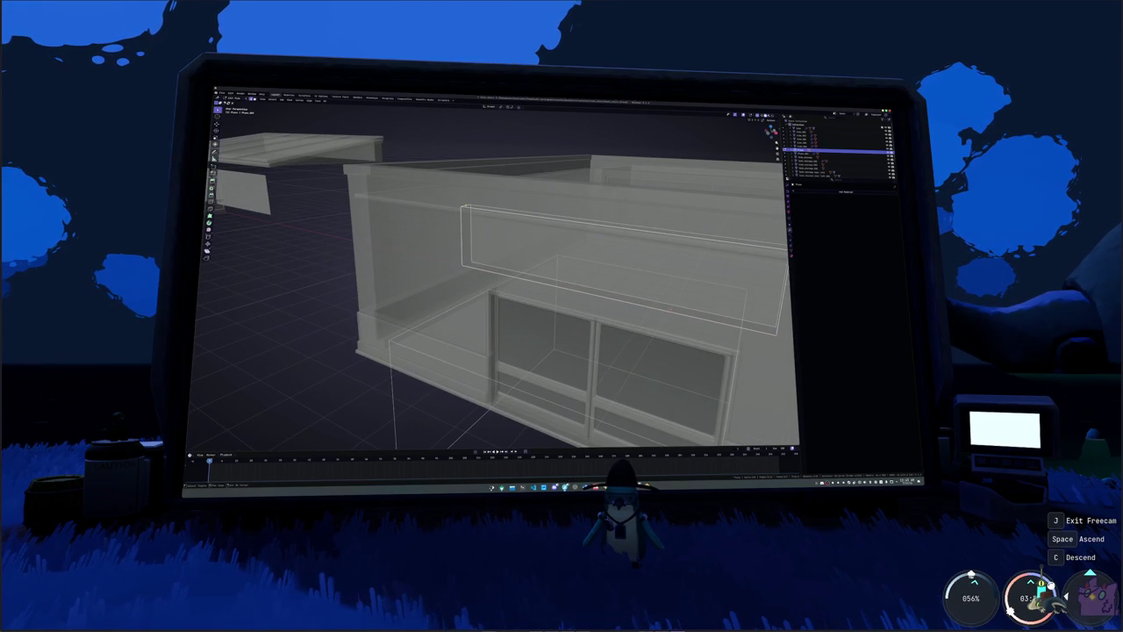
key(KP_1)
key(ctrl+a)
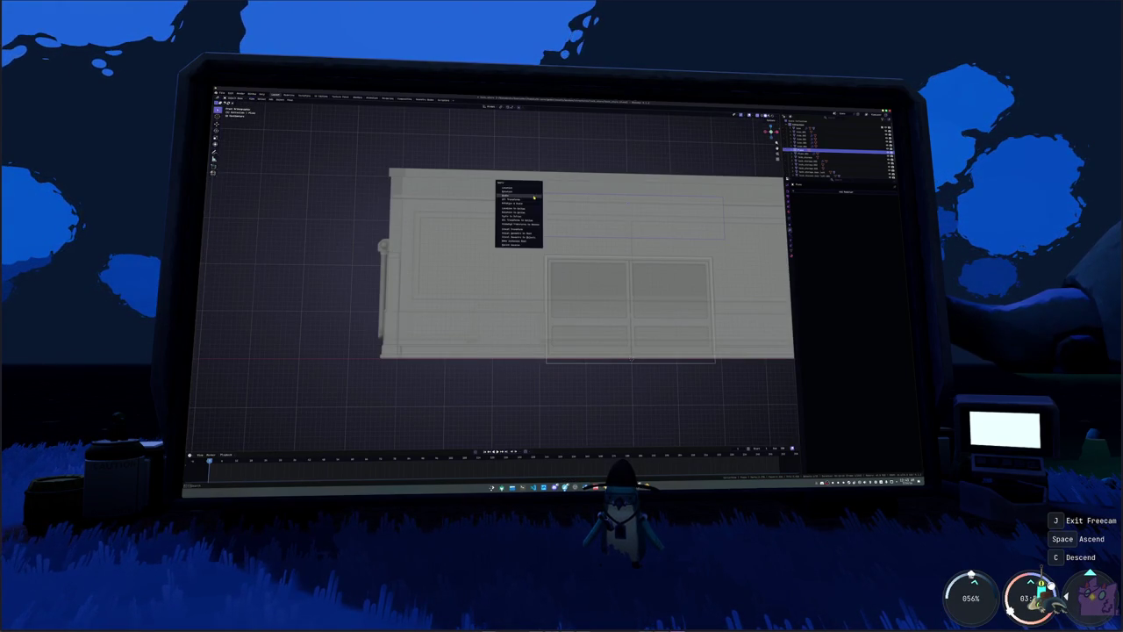
- Apply the panel's scale and scale it slightly wider
click(532, 197)
scroll(643, 234, up, 1)
scroll(643, 234, up, 1)
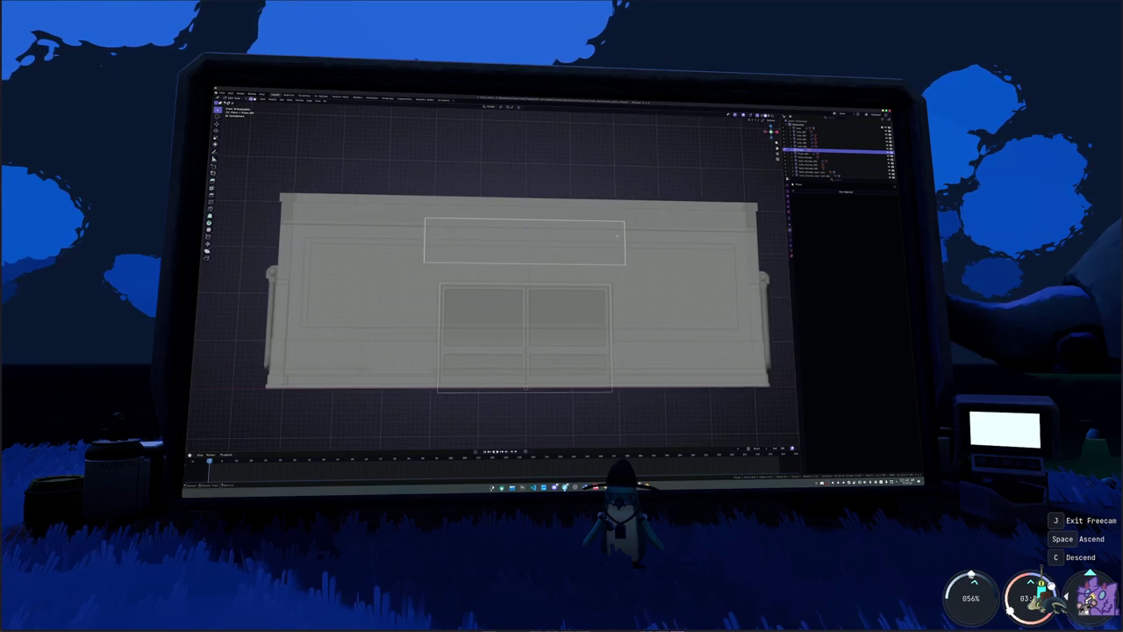
scroll(643, 234, up, 1)
key(s)
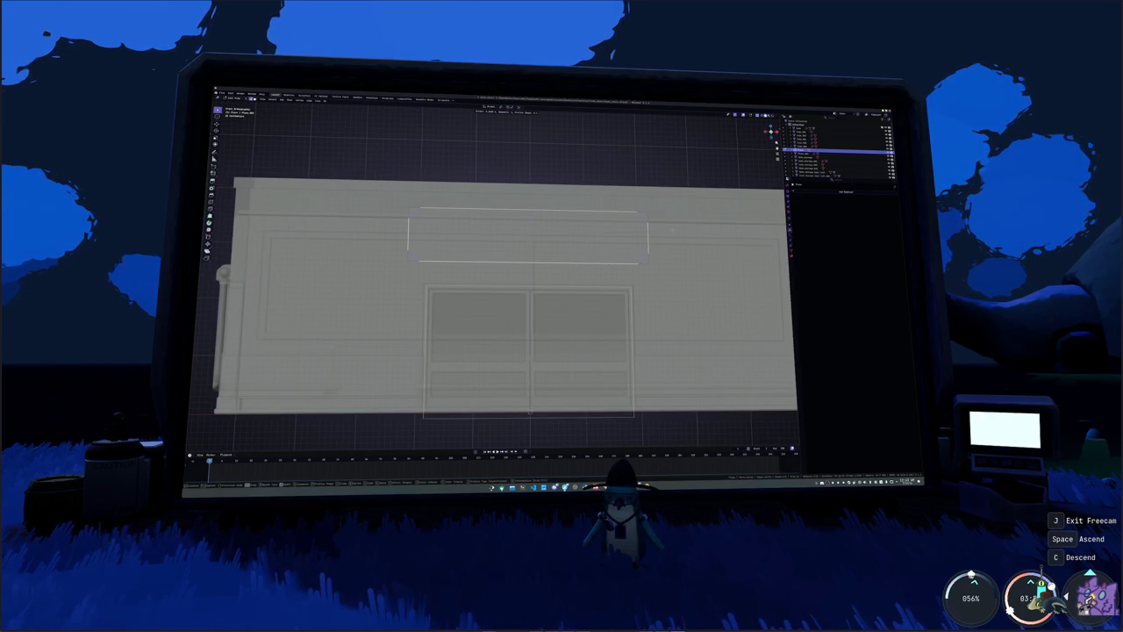
click(649, 263)
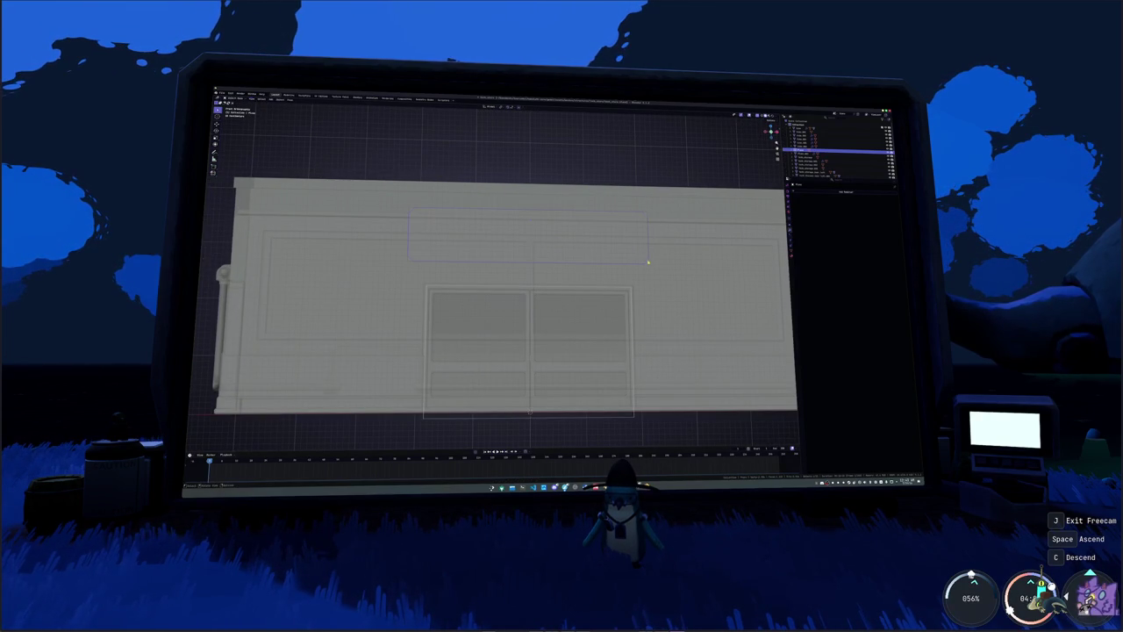
- Check the panel's face in Edit Mode, then leave Edit Mode and turn off X-ray
key(Tab)
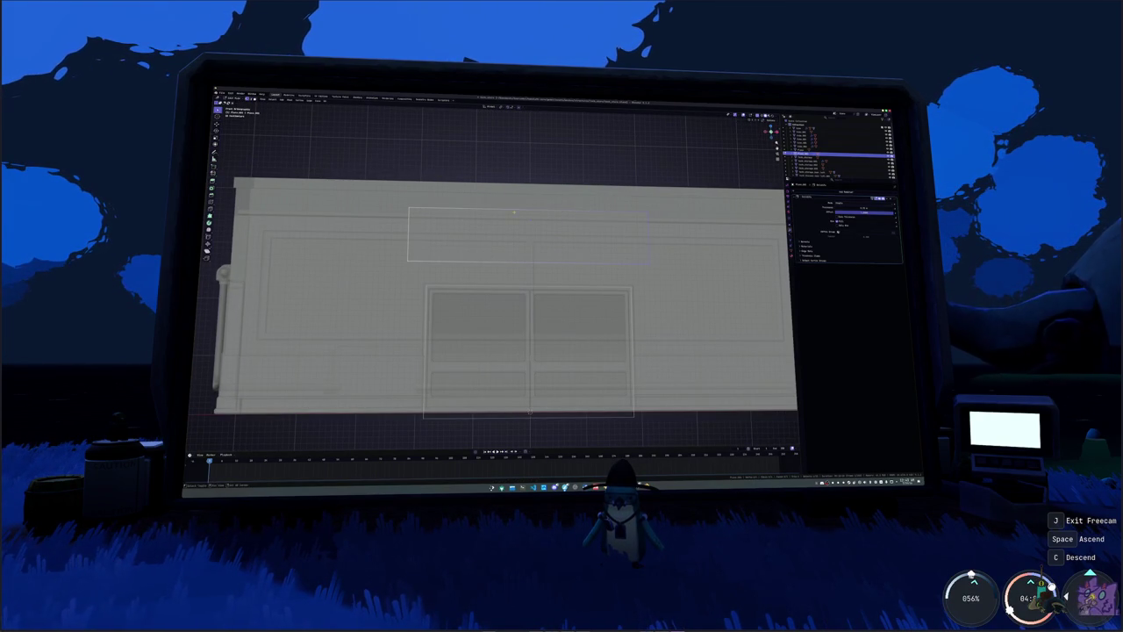
scroll(397, 247, up, 2)
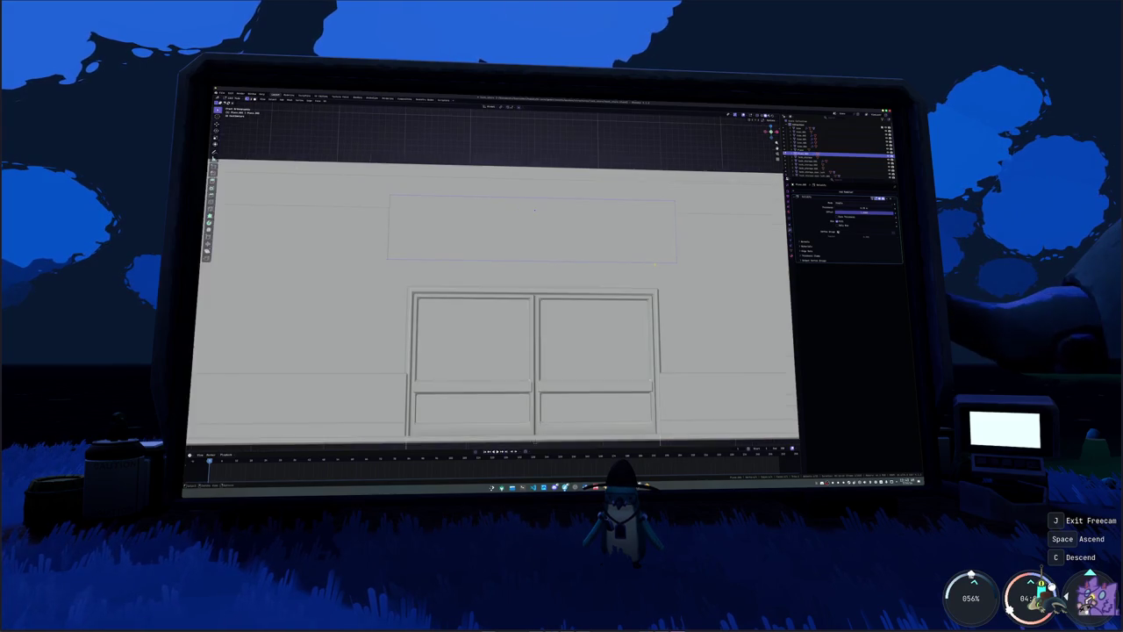
click(671, 260)
click(679, 260)
click(676, 259)
click(680, 260)
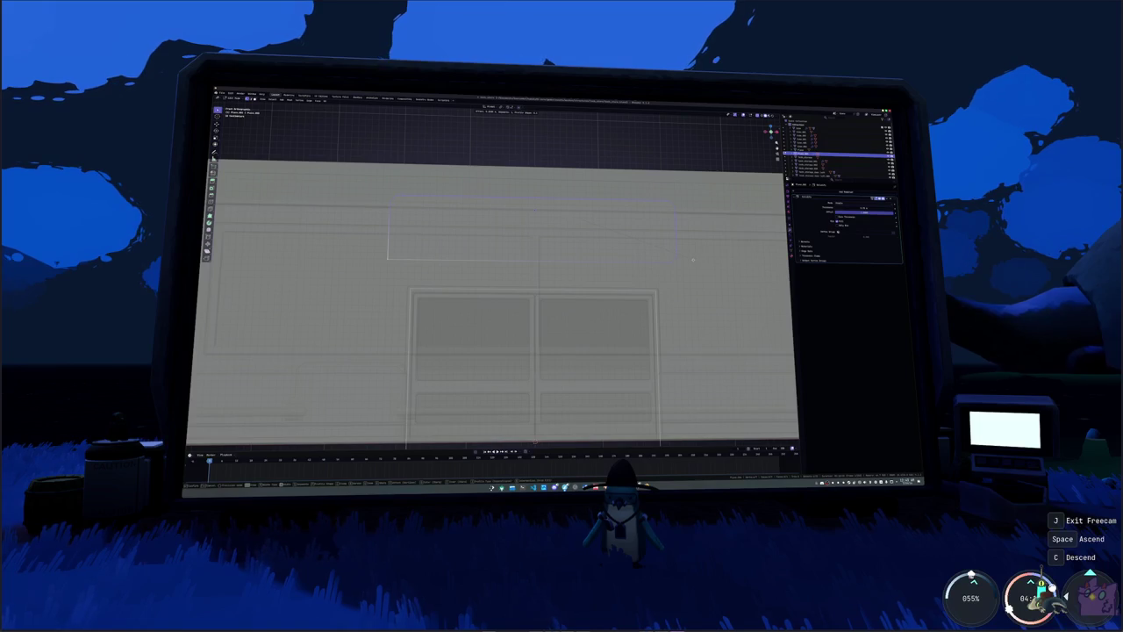
key(Tab)
key(alt+z)
middle_drag(694, 261, 640, 257)
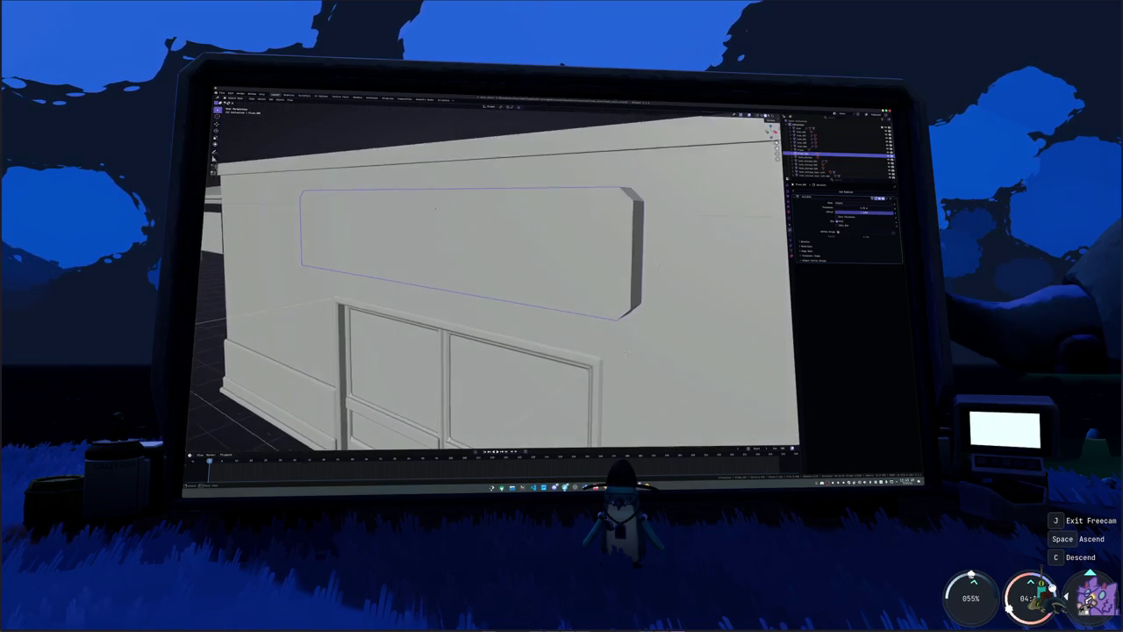
- Add a Solidify modifier to the sign panel
key(ctrl+a)
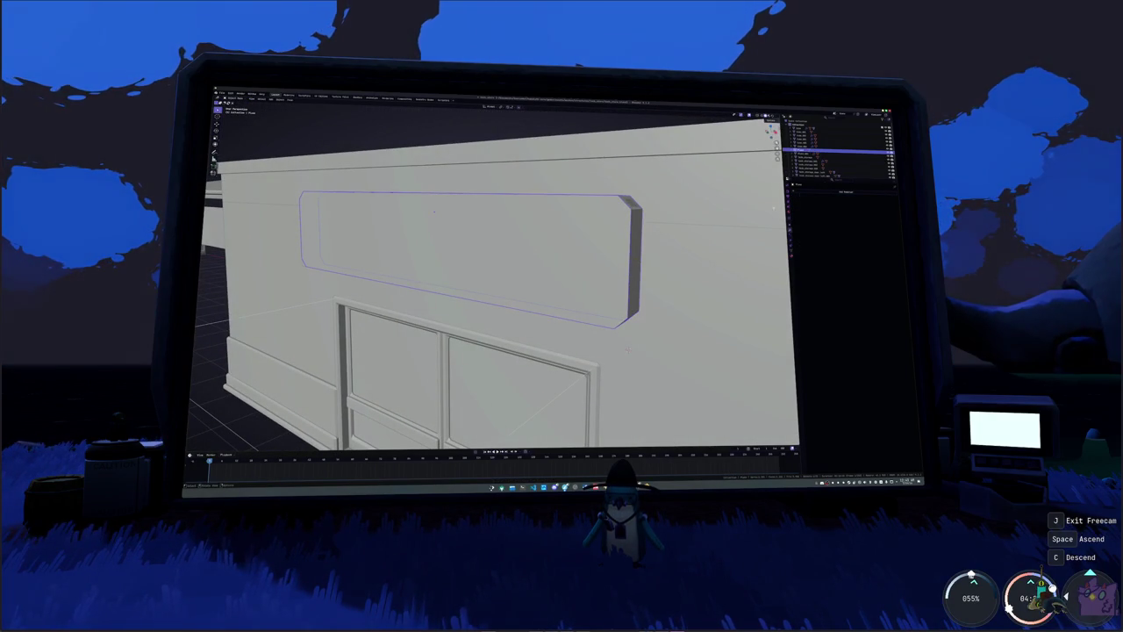
click(807, 186)
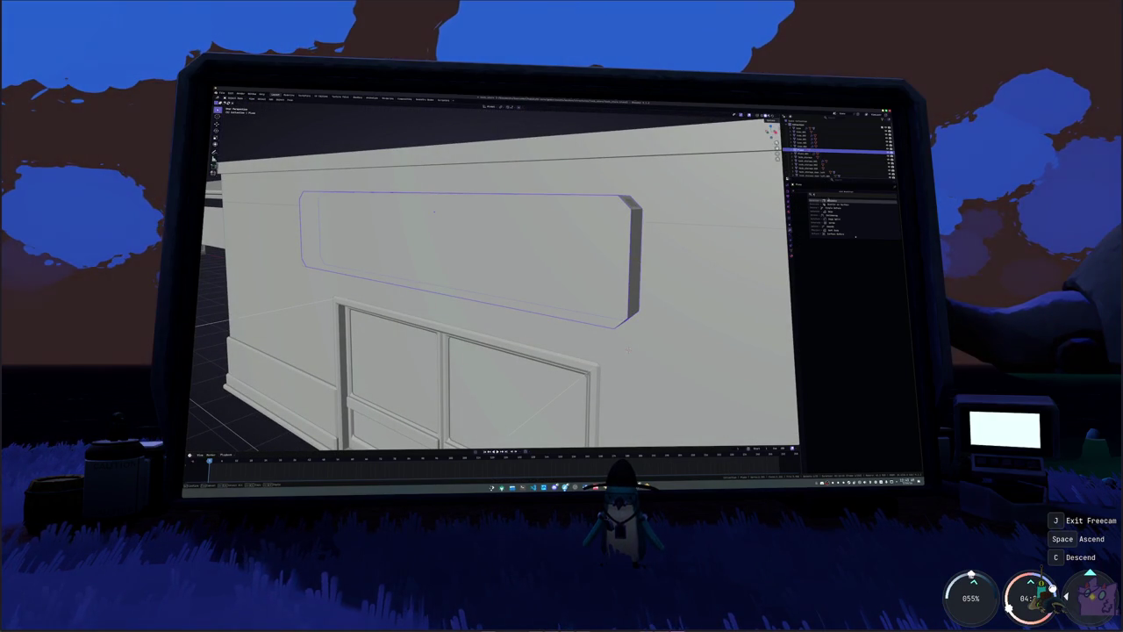
click(803, 215)
middle_drag(702, 263, 691, 240)
right_click(691, 239)
click(691, 239)
- Adjust the Solidify thickness and offset values, then switch to Front view
drag(853, 212, 887, 209)
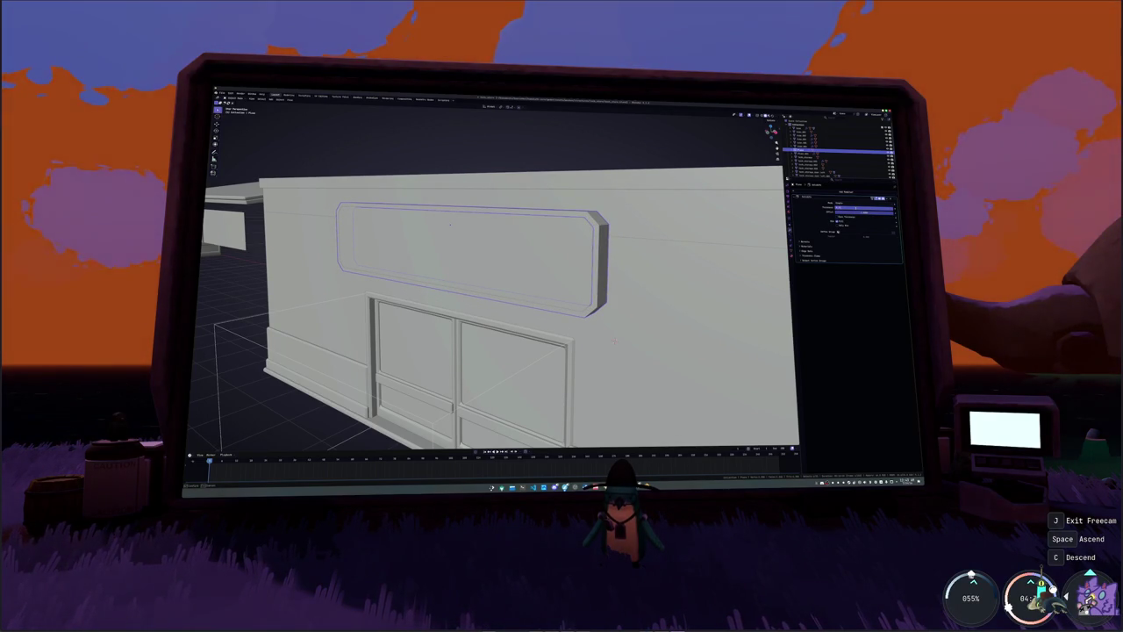
key(Return)
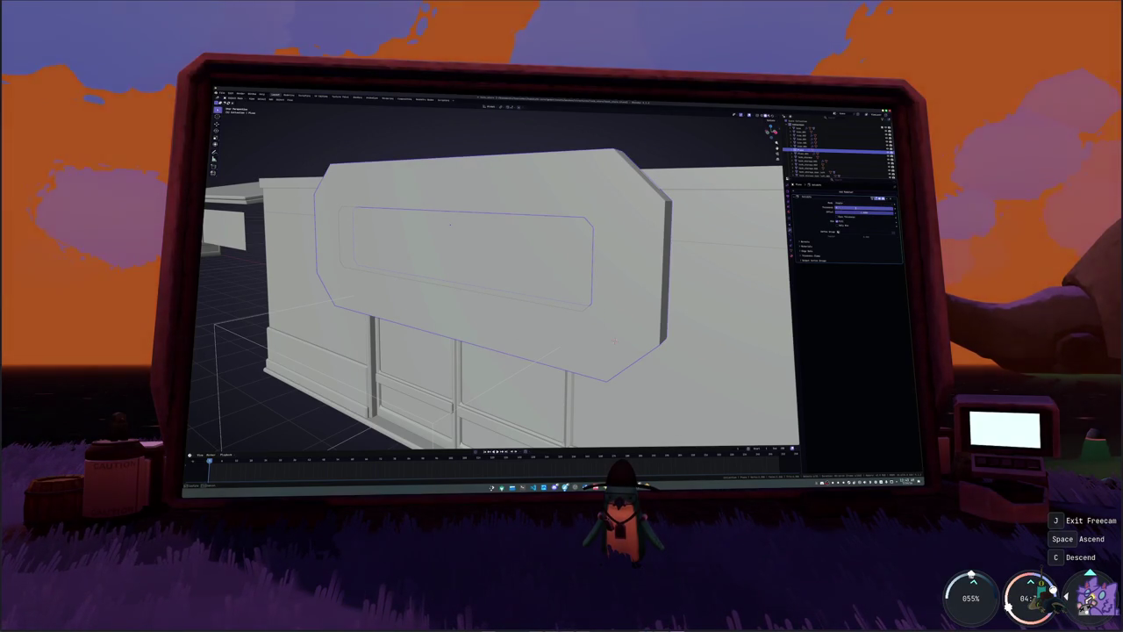
drag(873, 209, 855, 209)
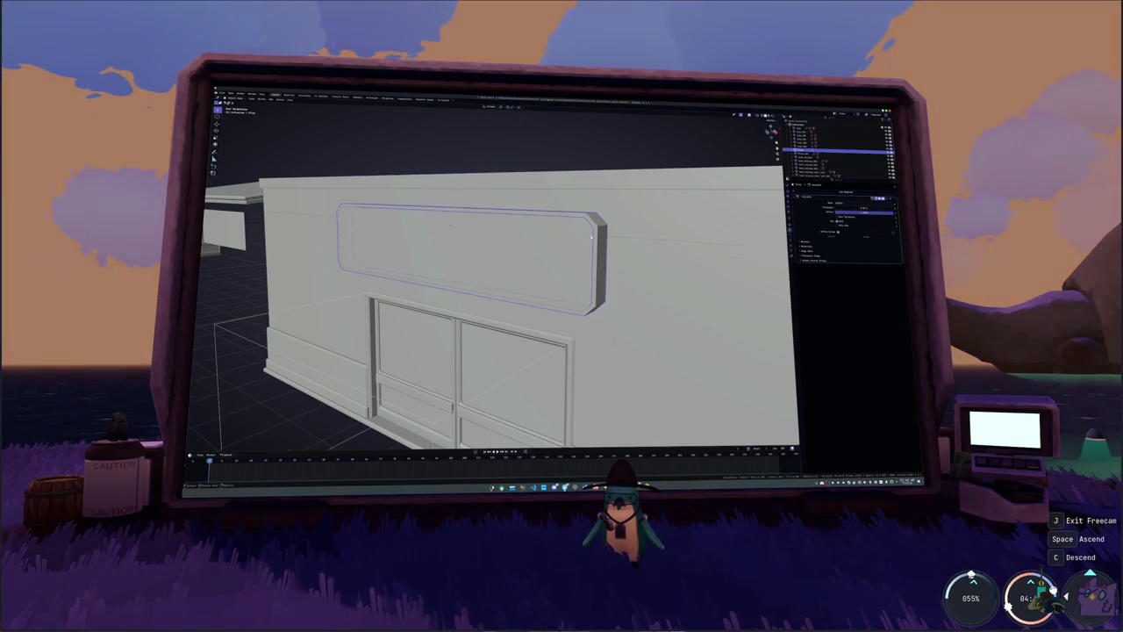
scroll(591, 235, down, 3)
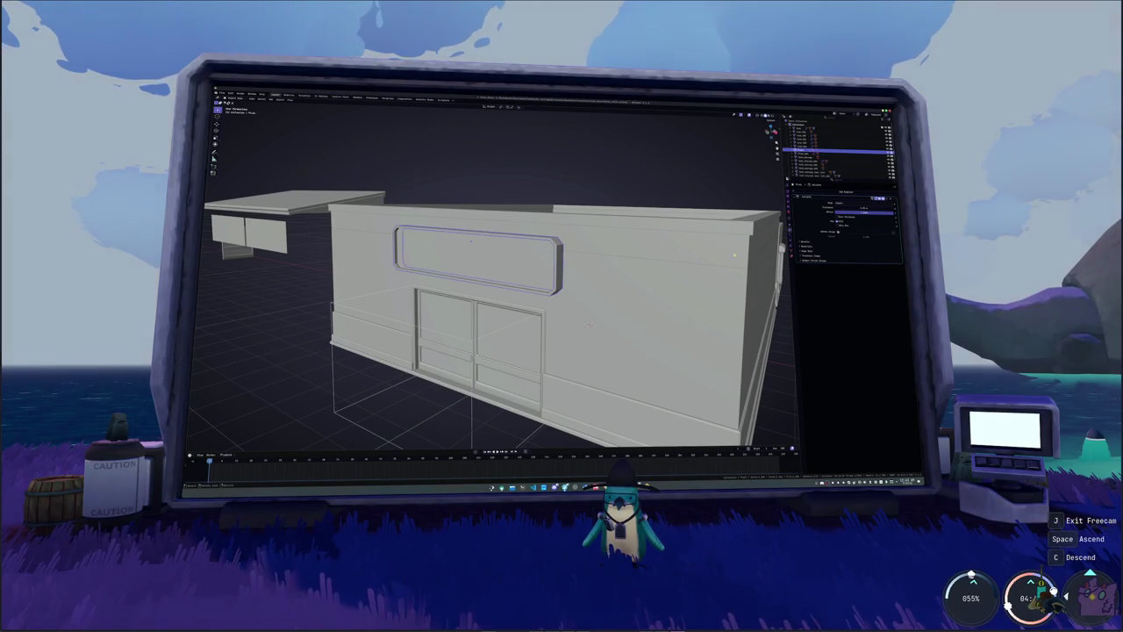
scroll(775, 226, up, 2)
drag(855, 208, 873, 208)
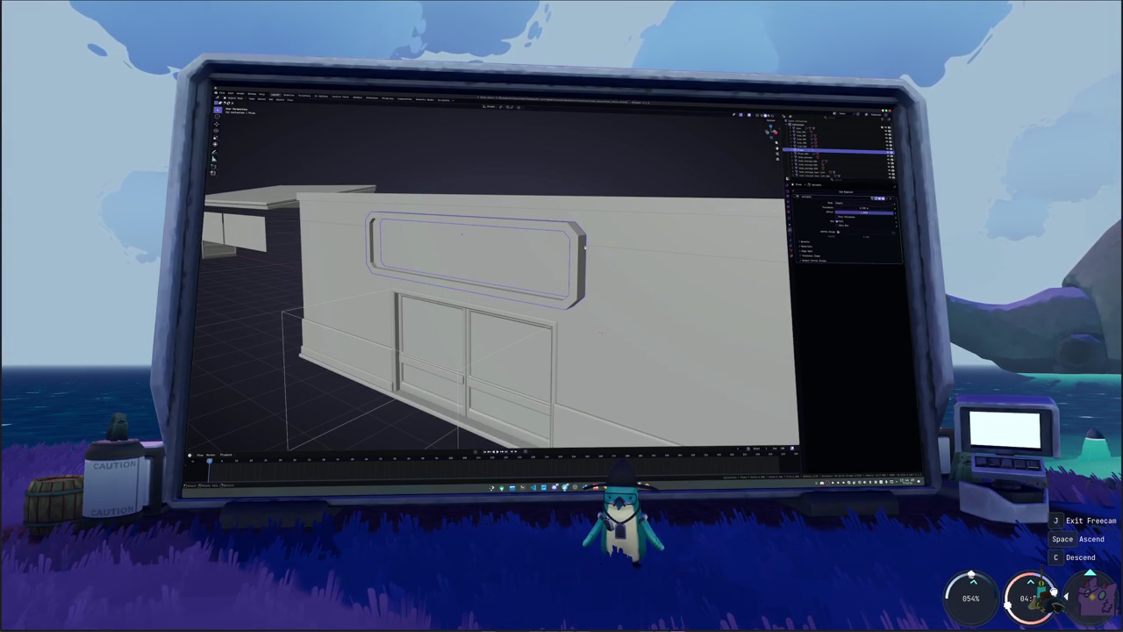
key(grave)
click(553, 255)
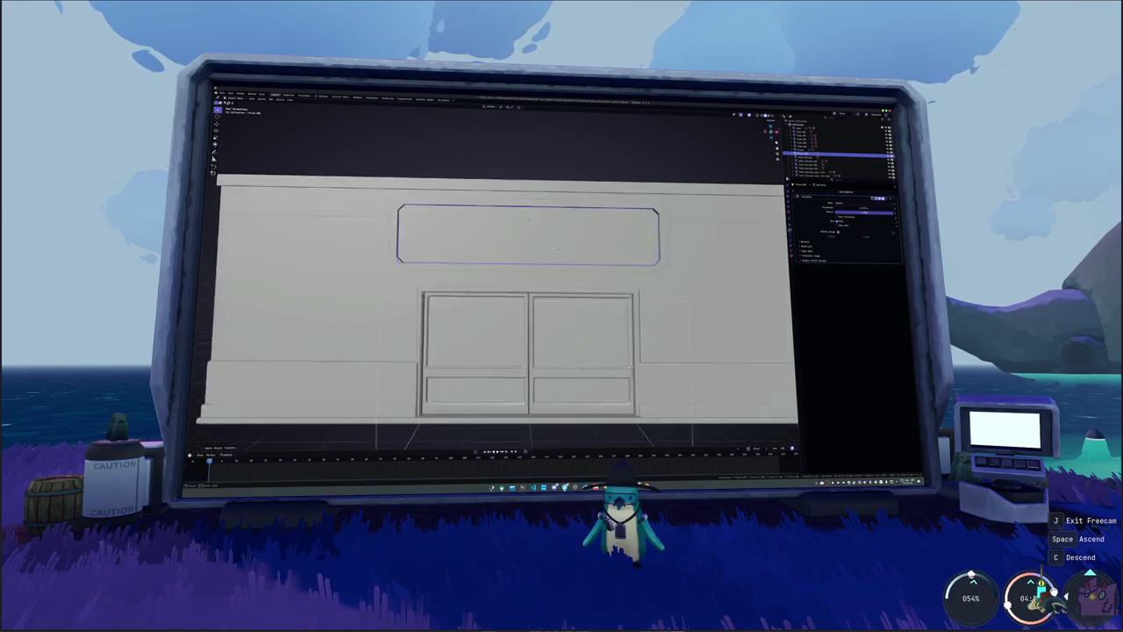
- Orbit to a low angle, enter Edit Mode on the sign frame, and enable X-ray
mouse_move(528, 229)
middle_down()
mouse_move(553, 263)
mouse_move(595, 399)
mouse_move(610, 345)
middle_up()
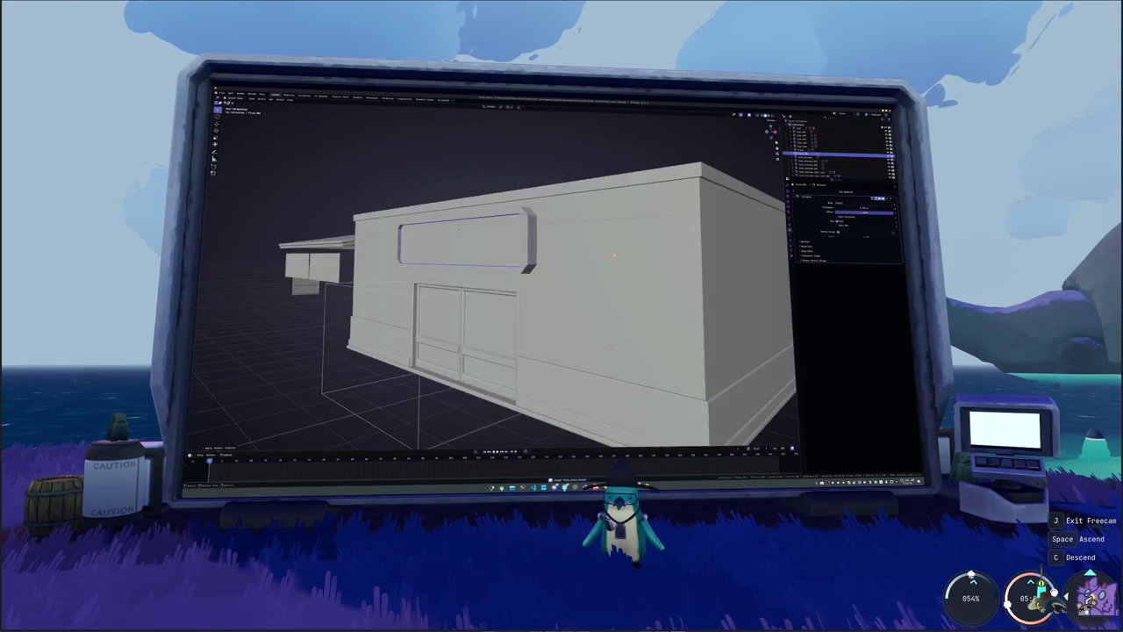
key(Tab)
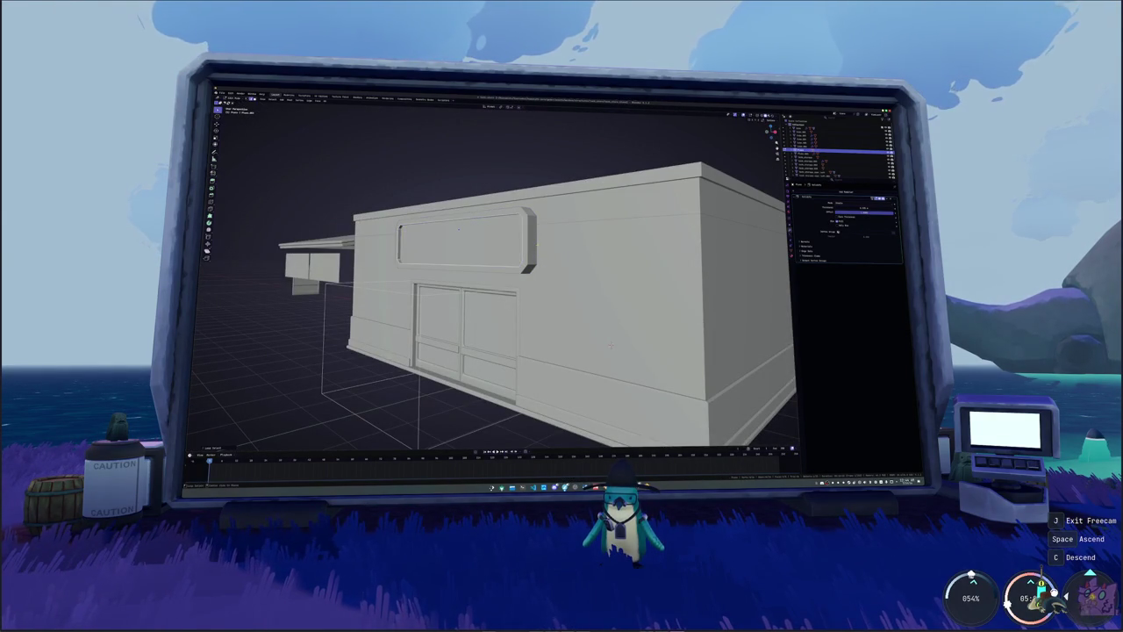
key(alt+z)
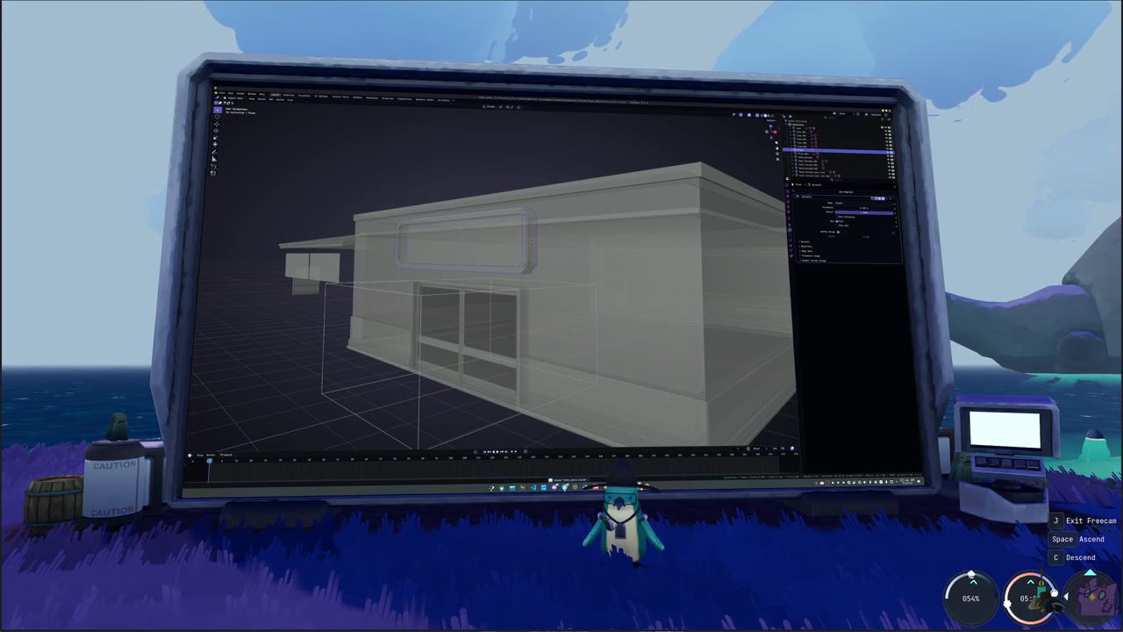
- Fly past the house and vending machine down to the Drinks and Storage building
key(a)
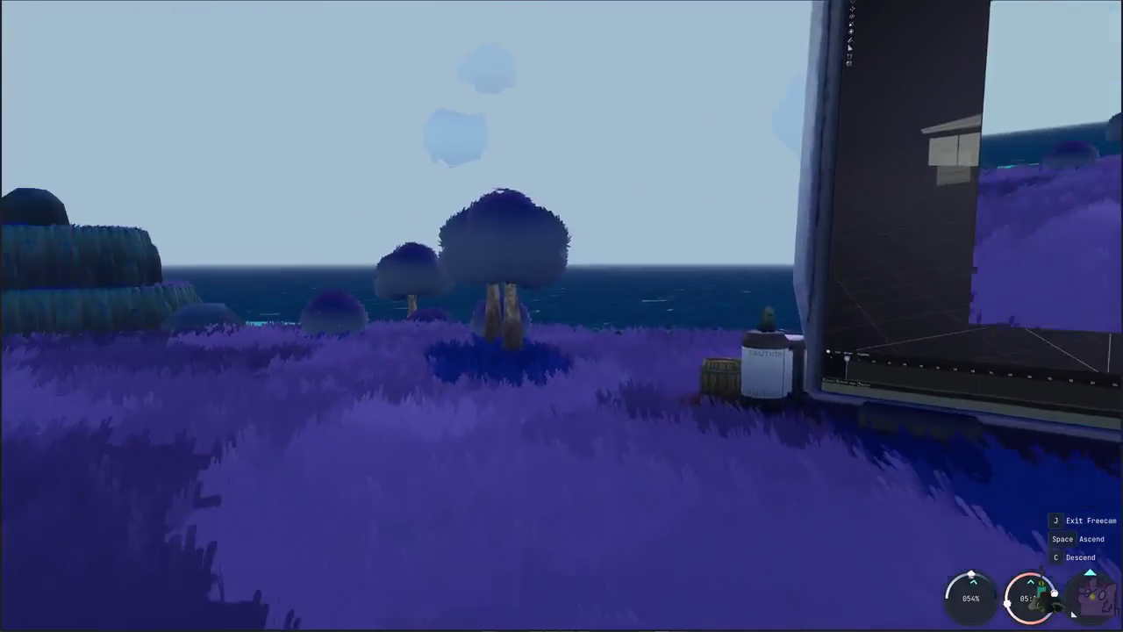
key(w)
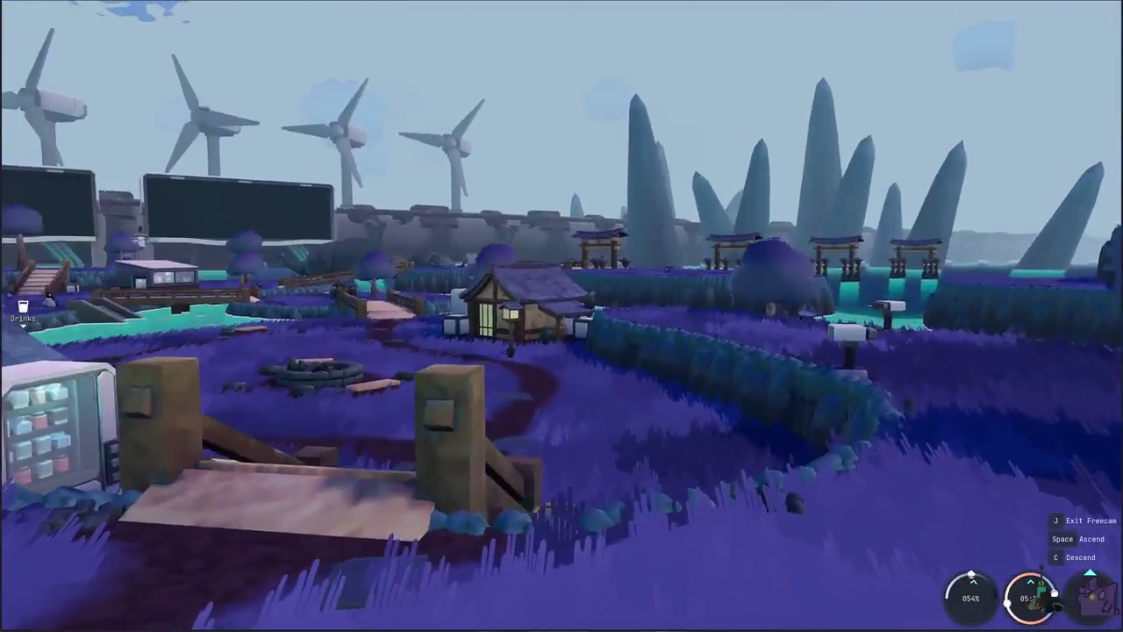
key(w)
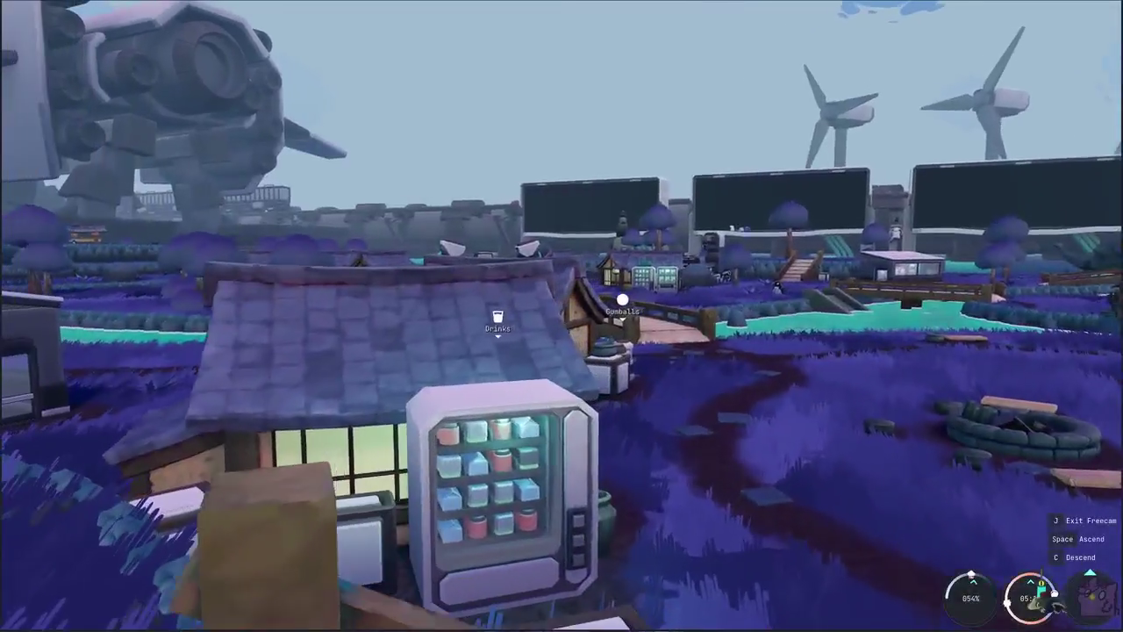
key(d)
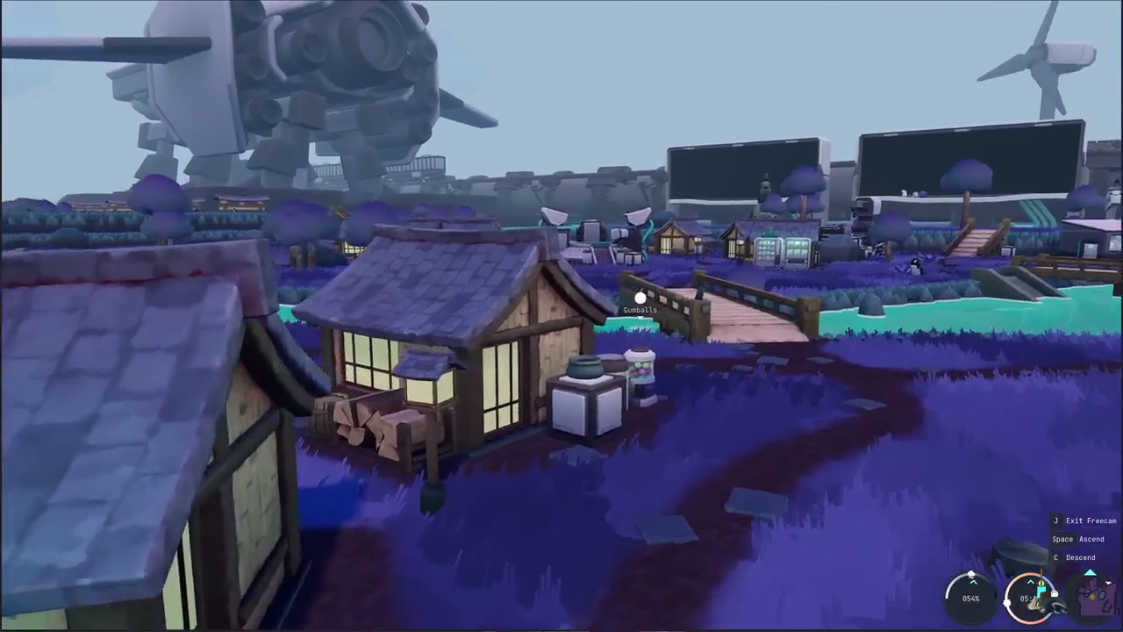
key(c)
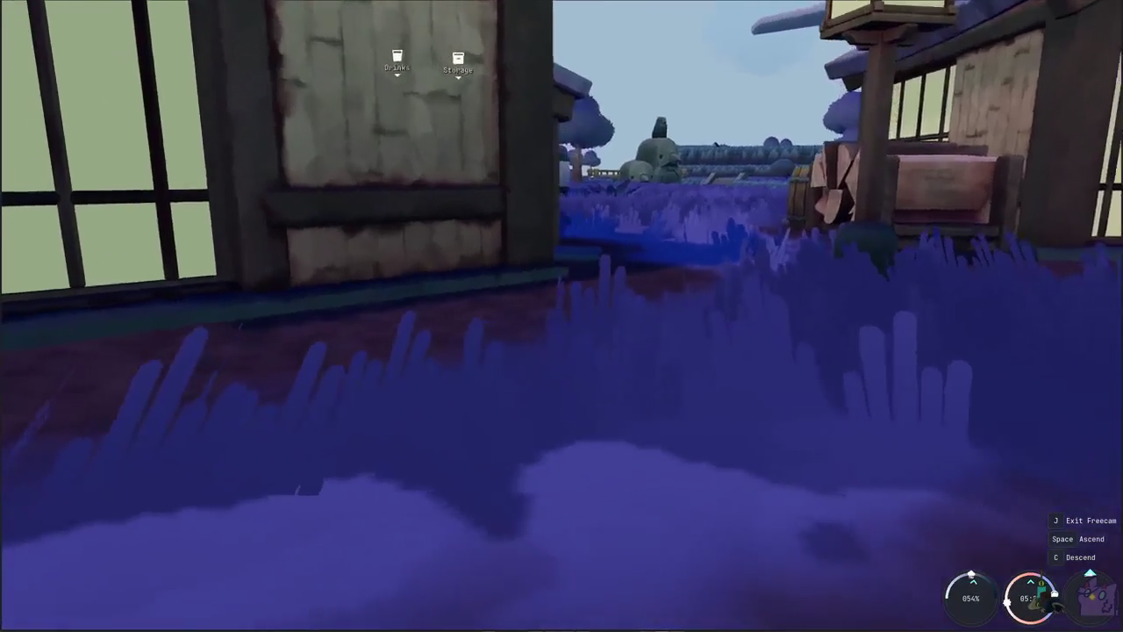
key(d)
key(d)
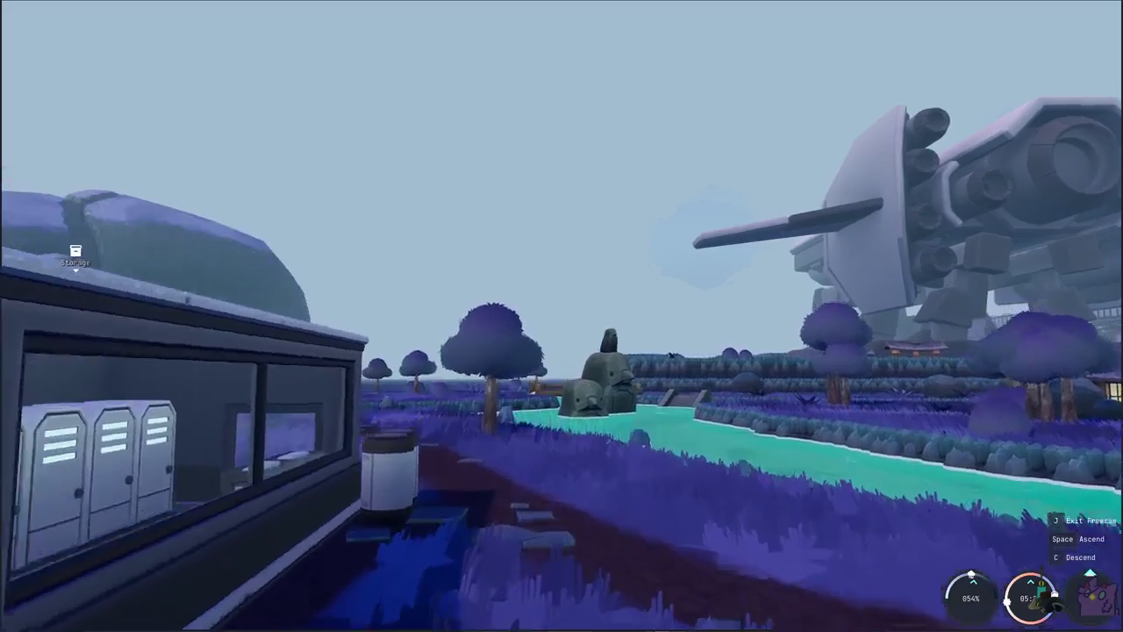
- Circle the Drinks and Storage building, then rise to look down on its roof
key(a)
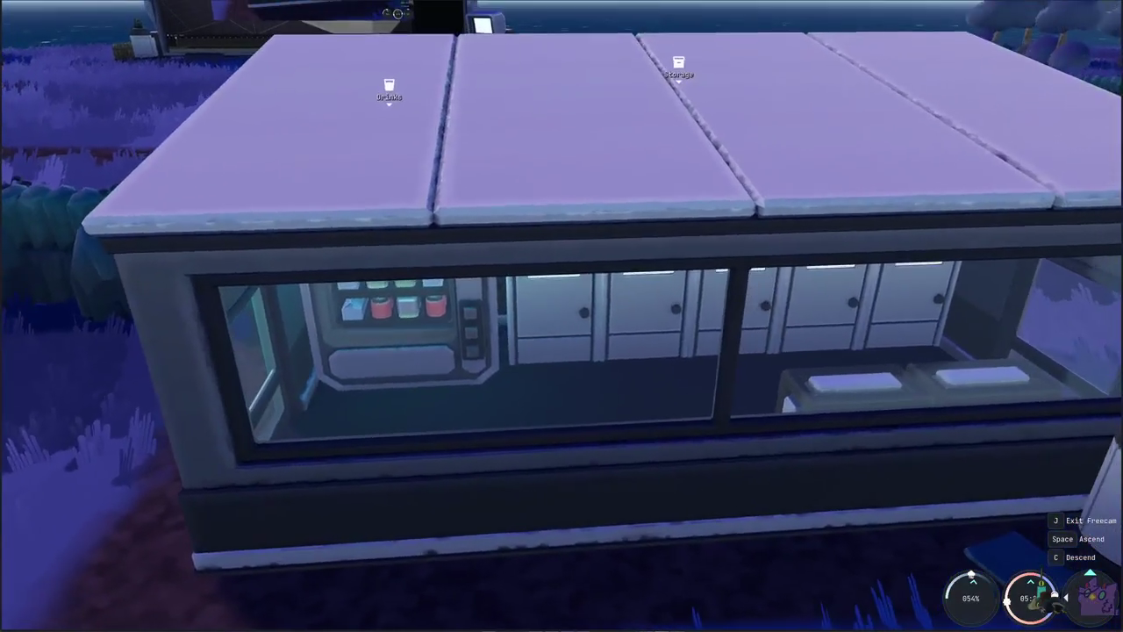
key(a)
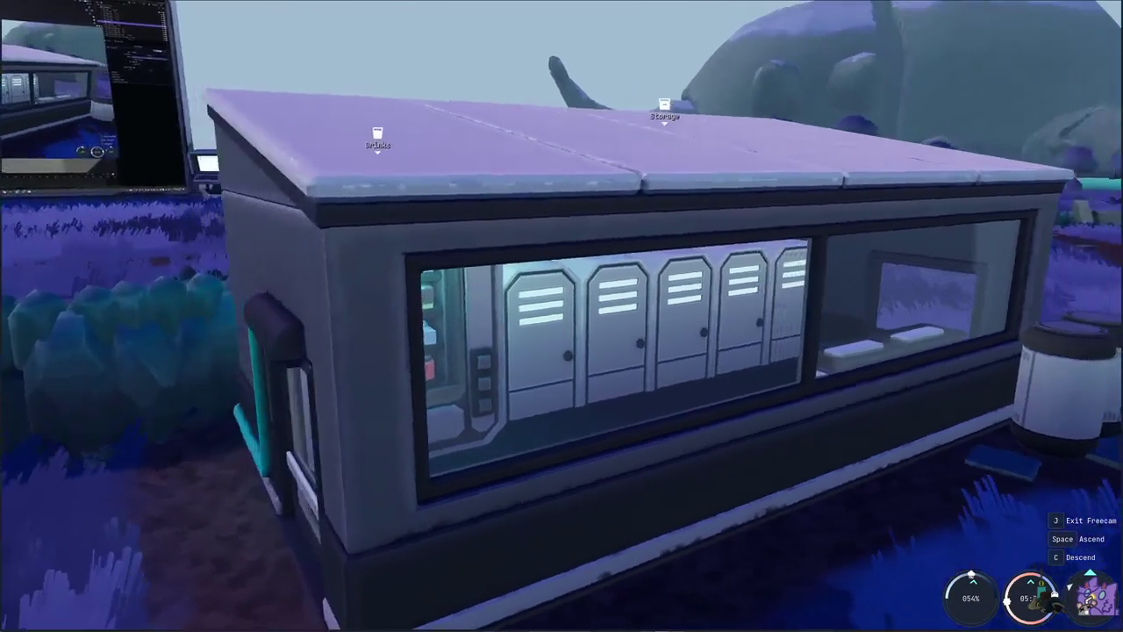
key(a)
key(a)
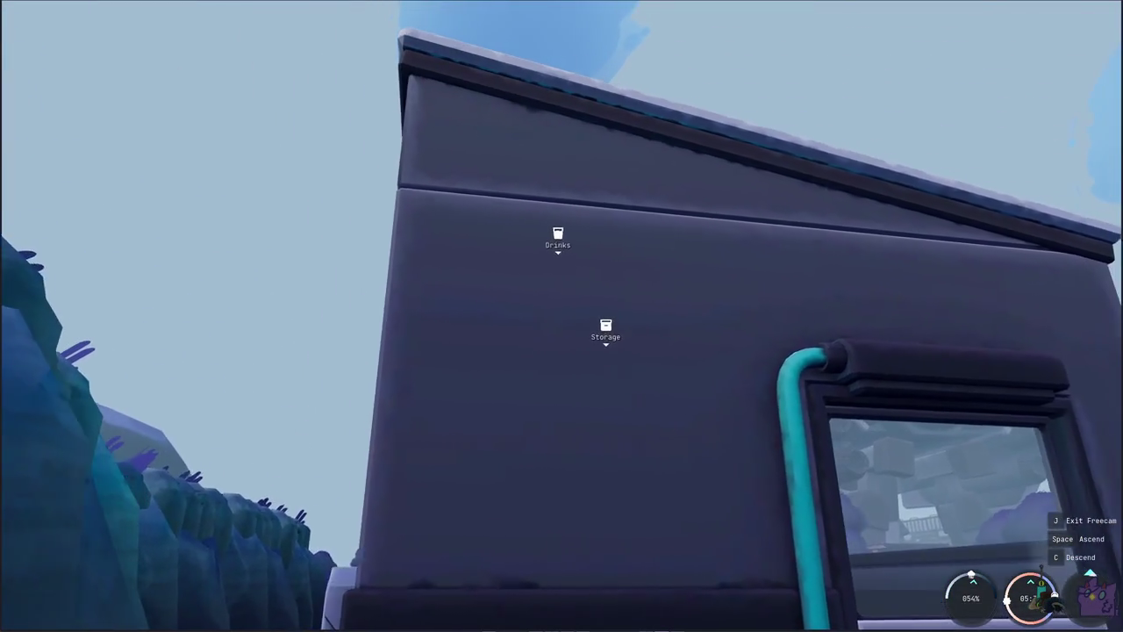
key(a)
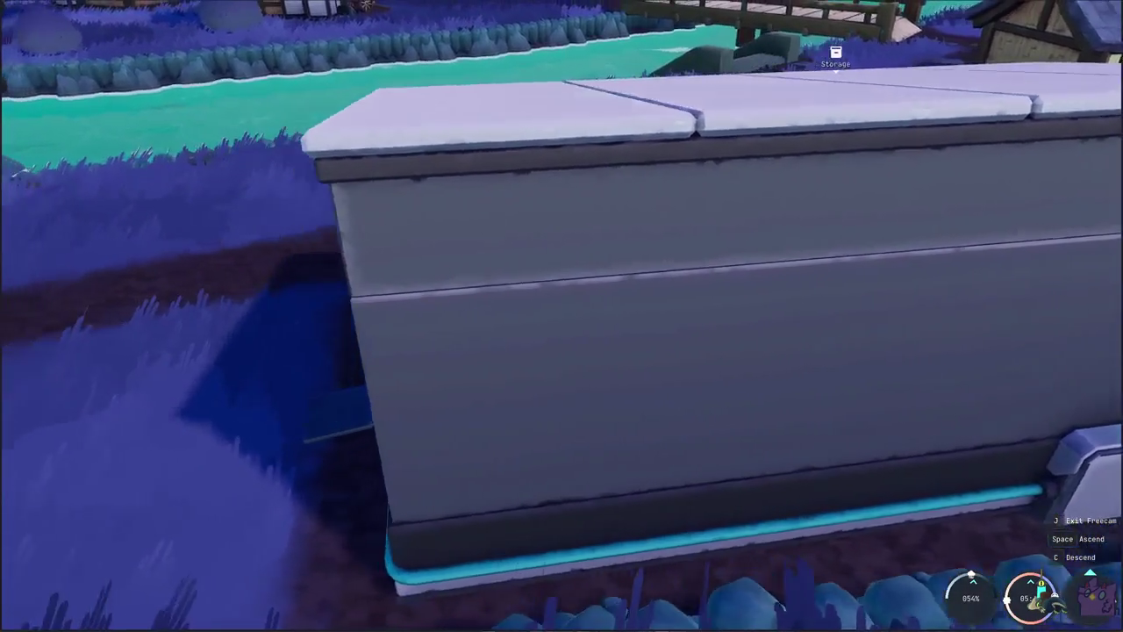
key(a)
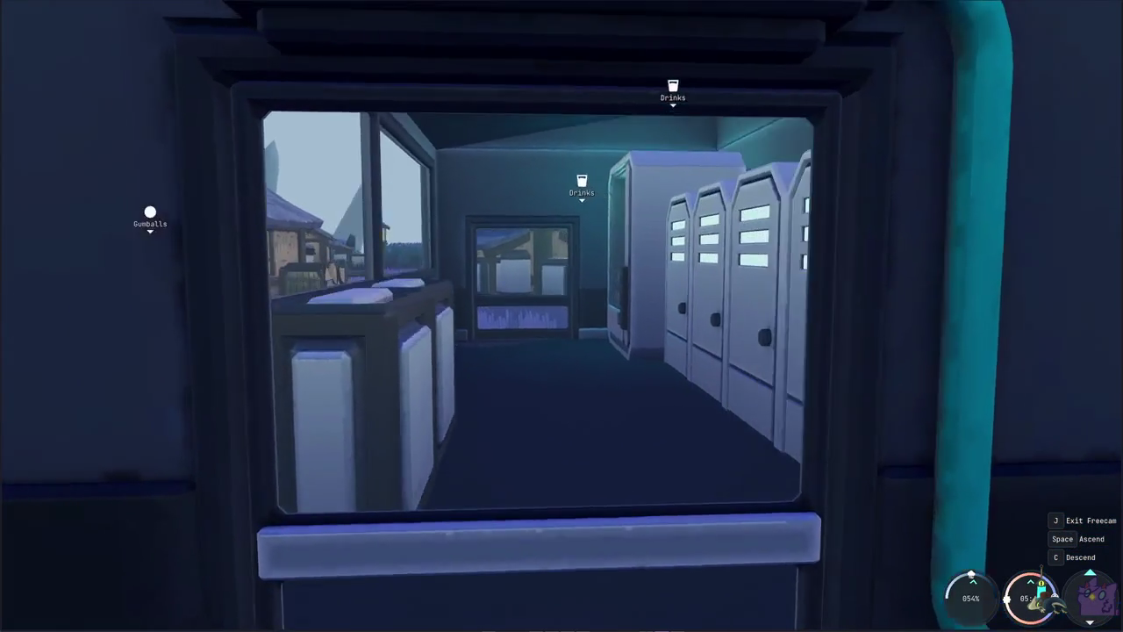
key(a)
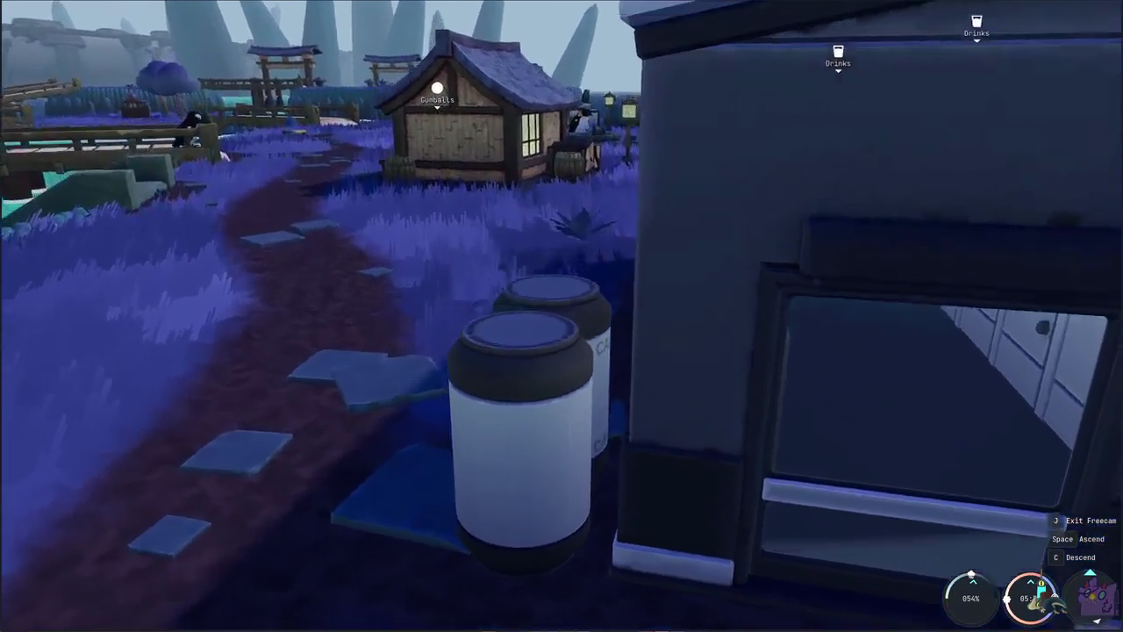
key(space)
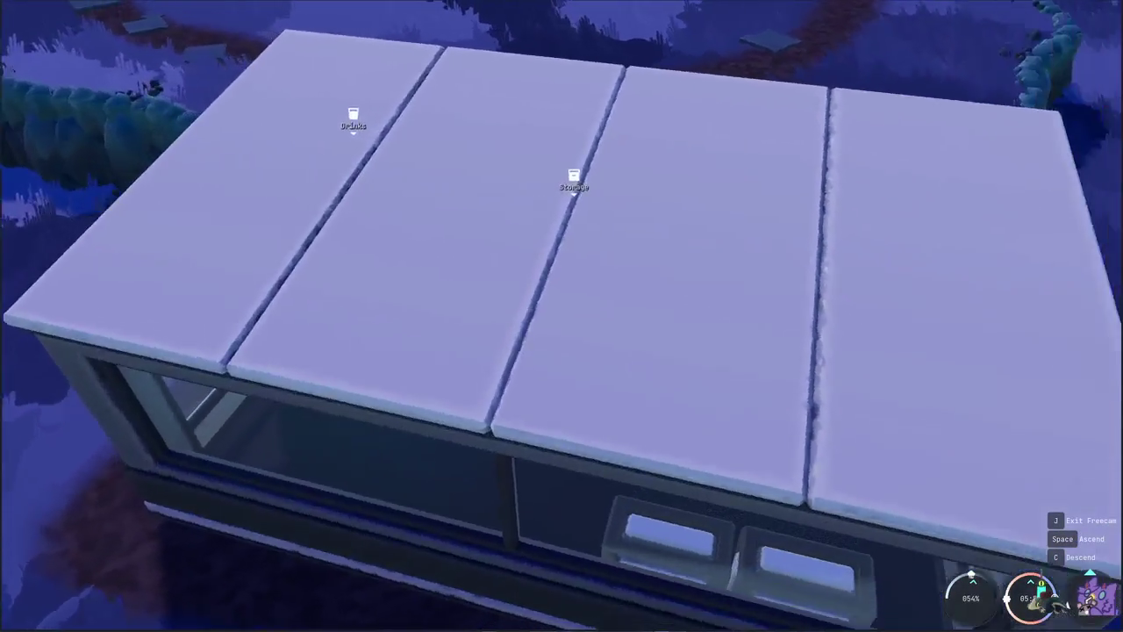
- Move up to the long window to view the vending machine and lockers inside
key(s)
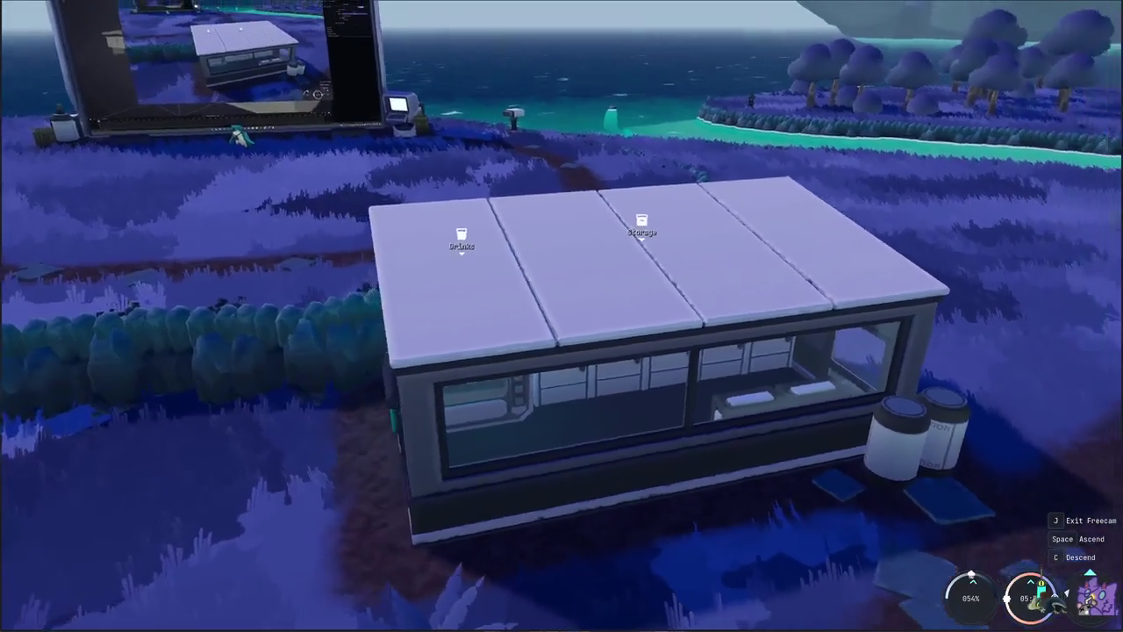
key(a)
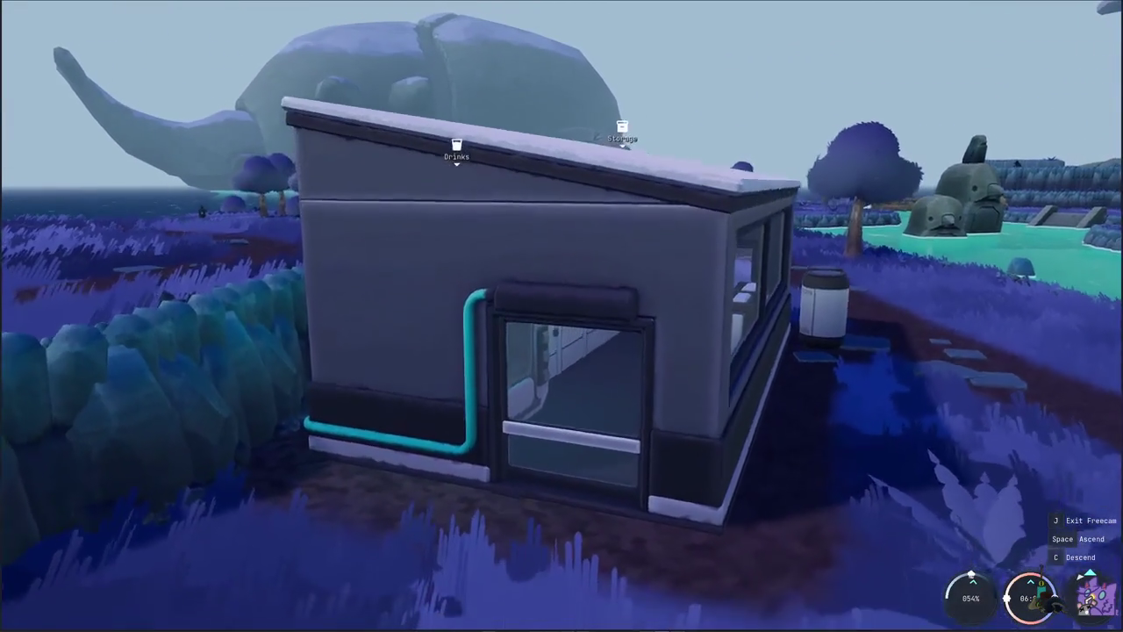
key(d)
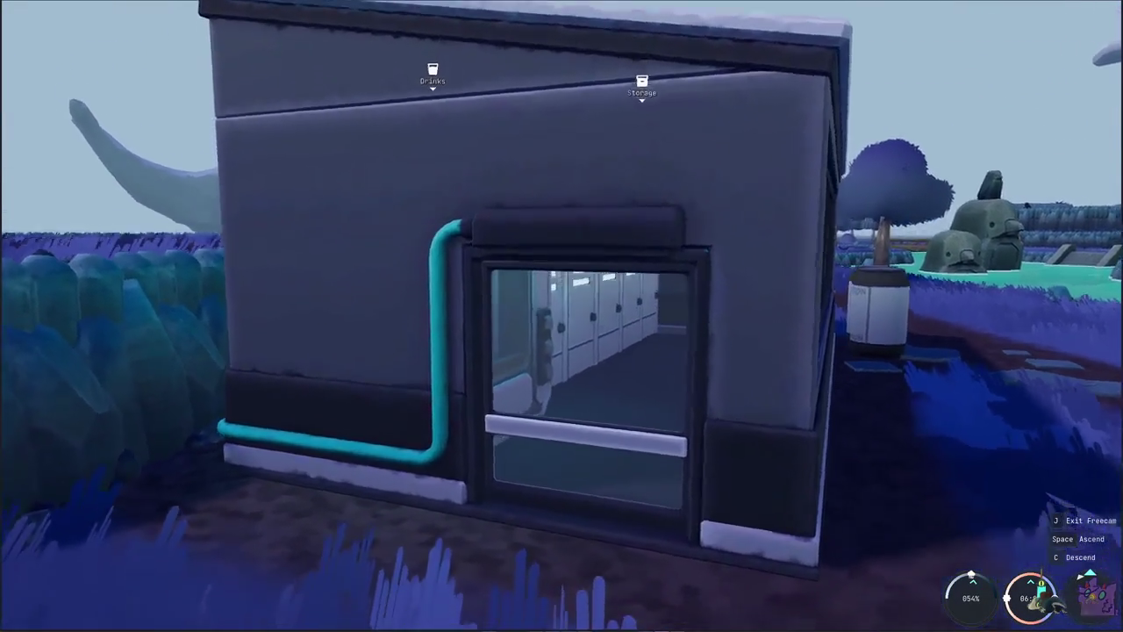
key(w)
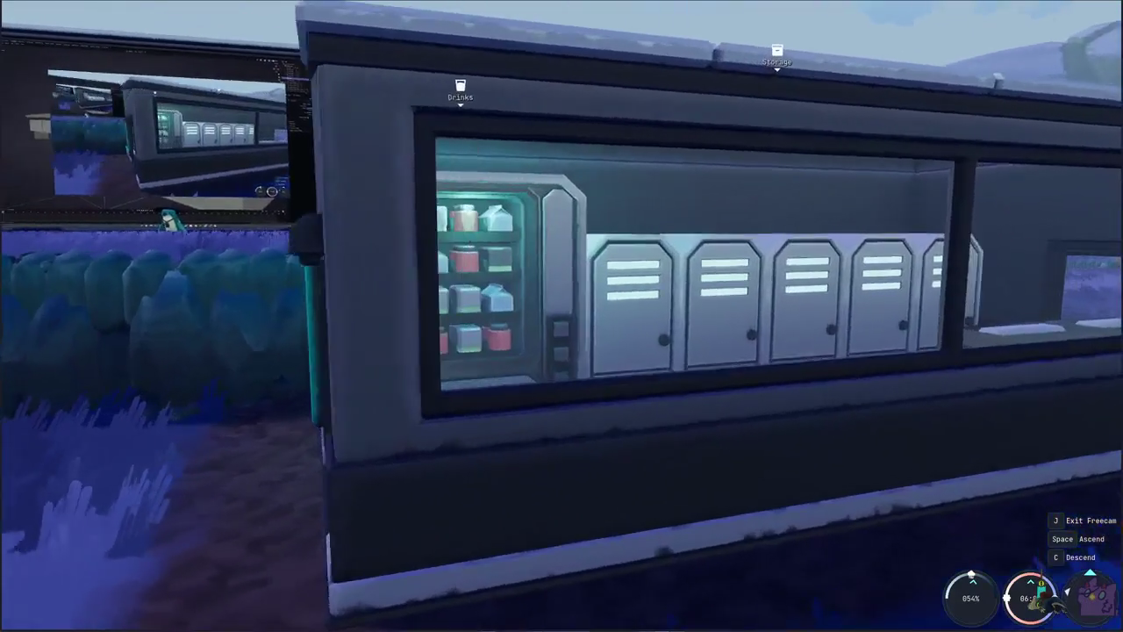
key(c)
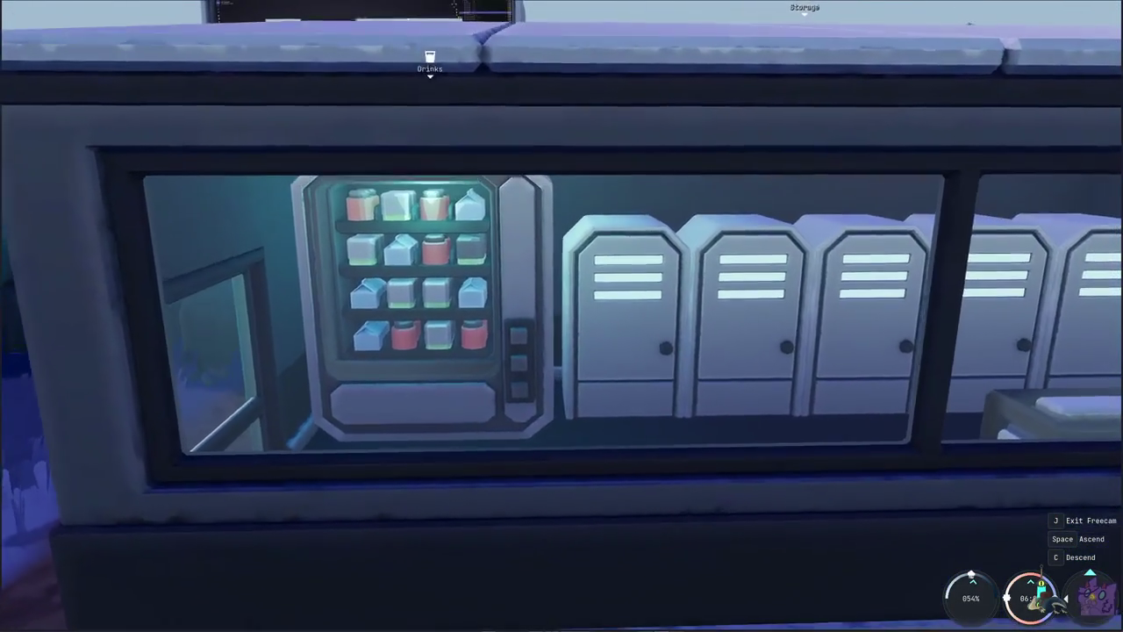
key(w)
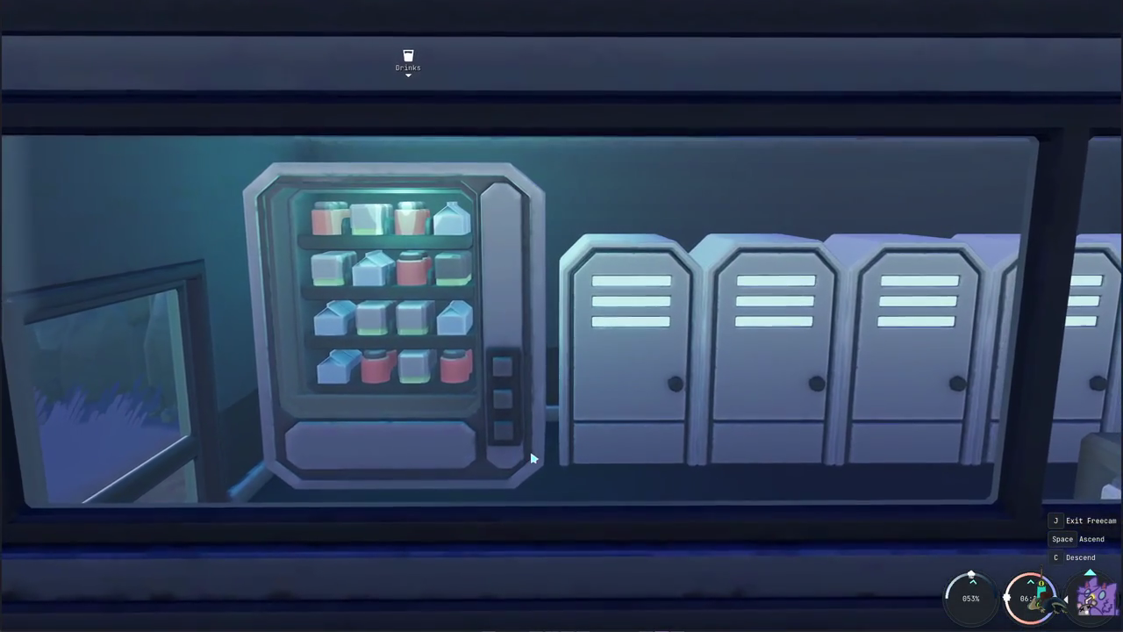
key(d)
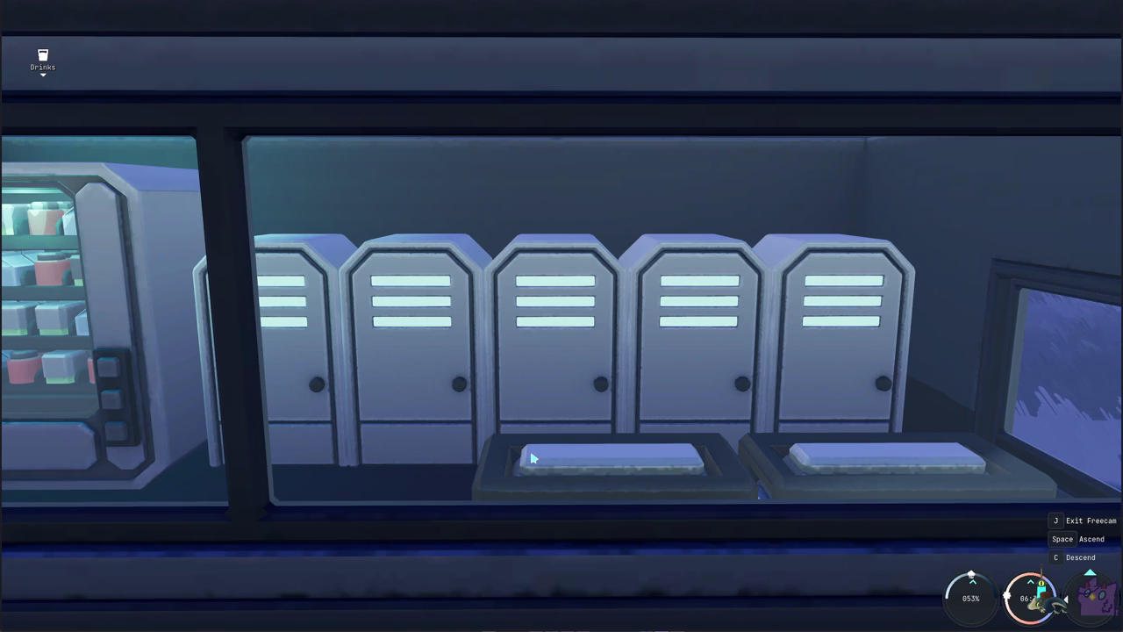
- Pull back, revisit the locker window, then rise above the roof toward the sea
key(s)
key(space)
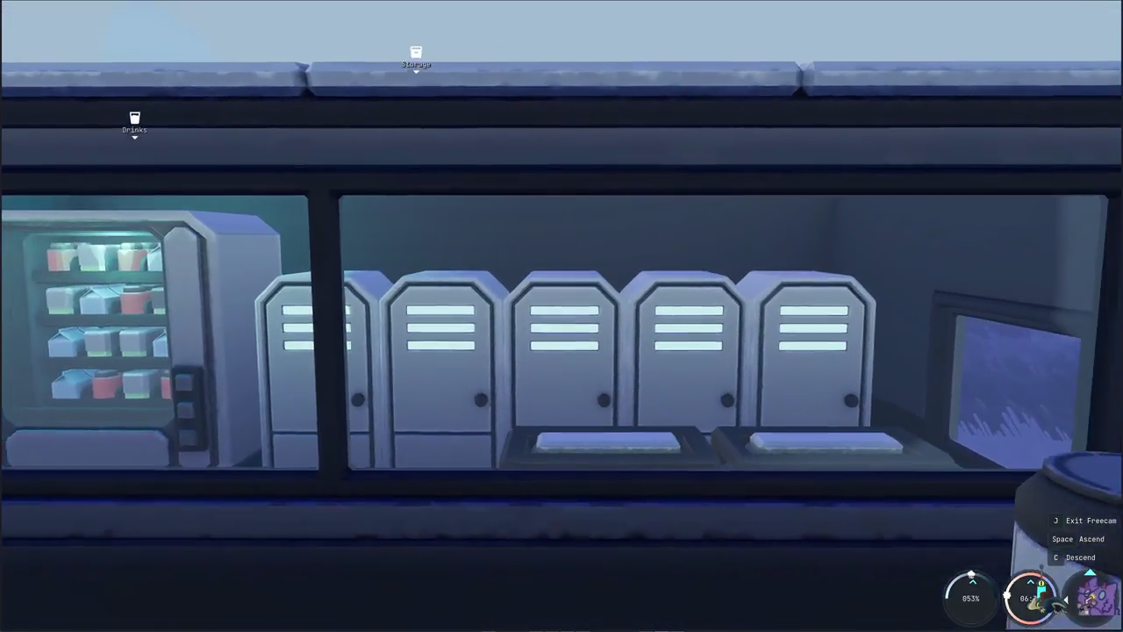
key(a)
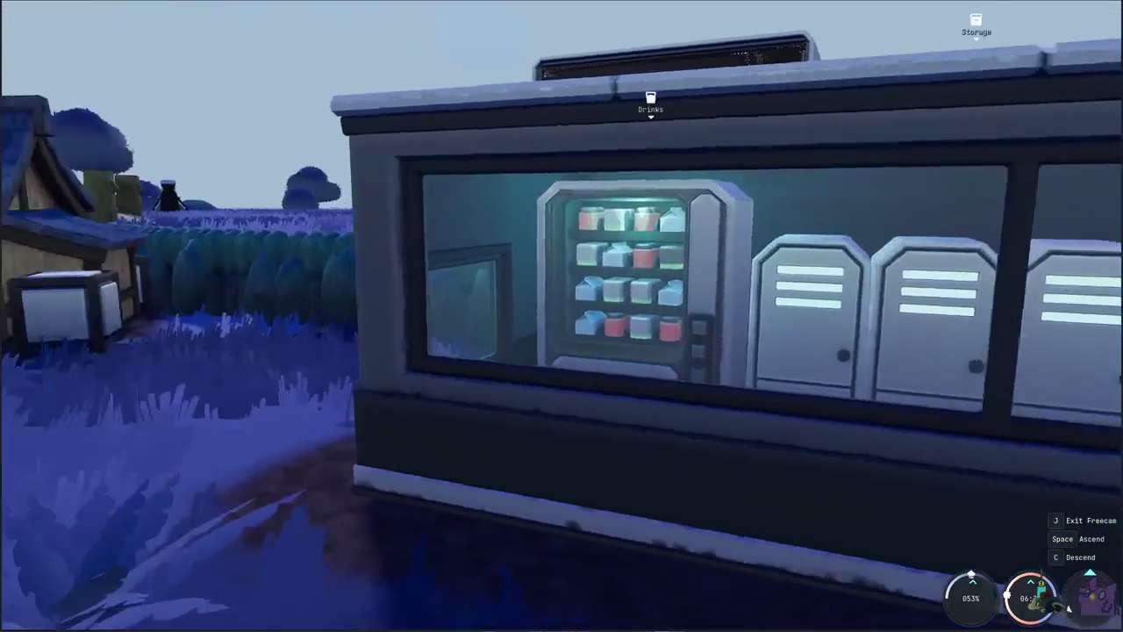
key(s)
key(w)
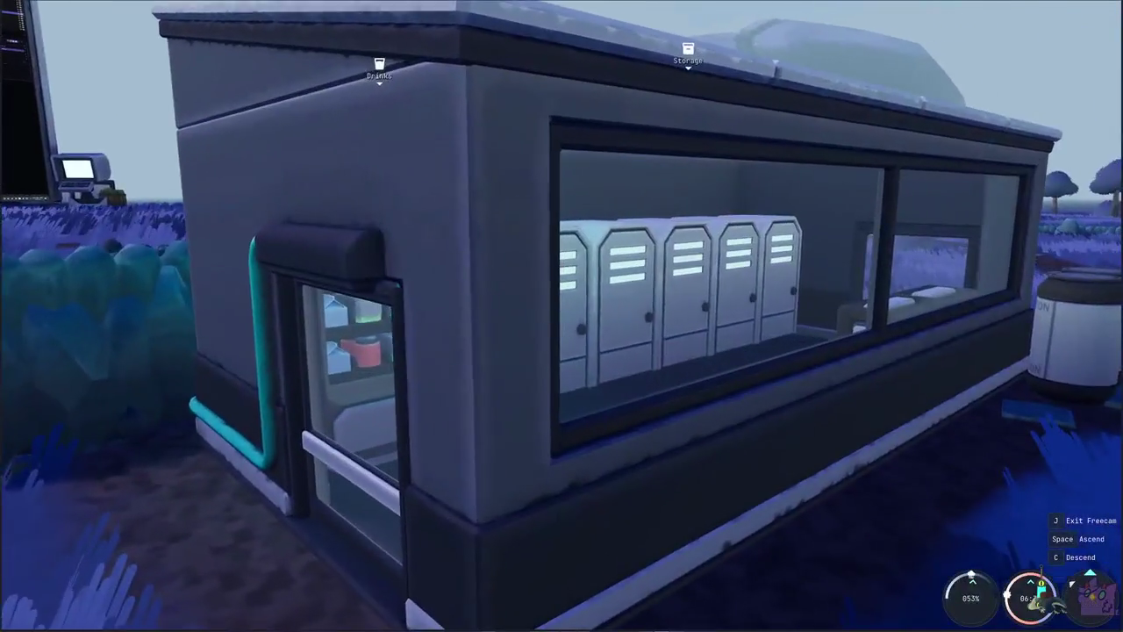
key(a)
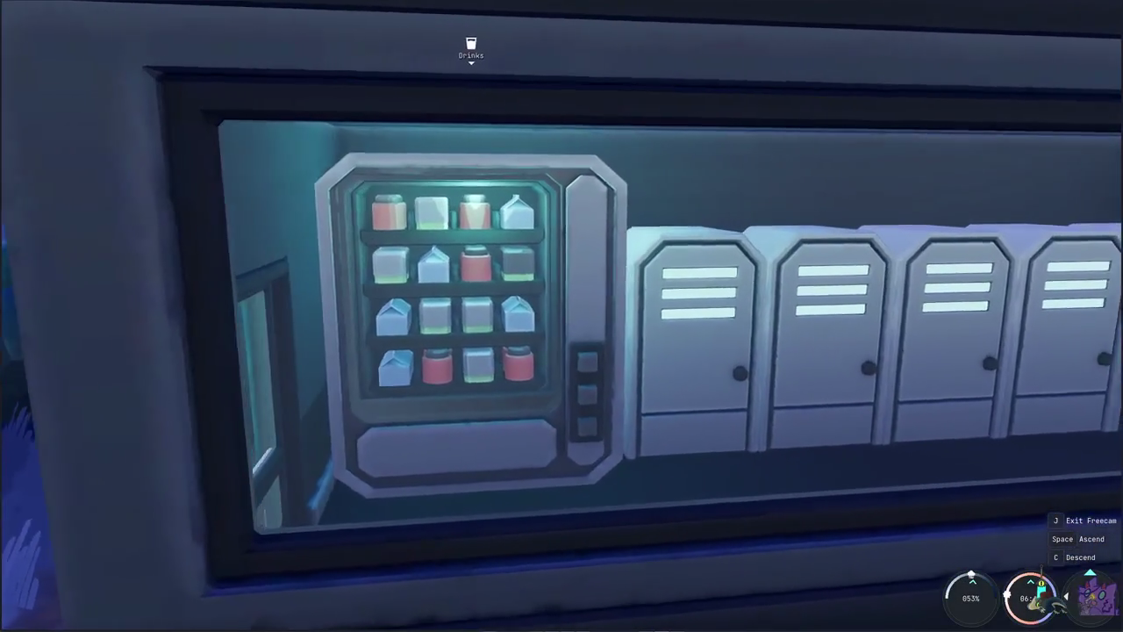
key(s)
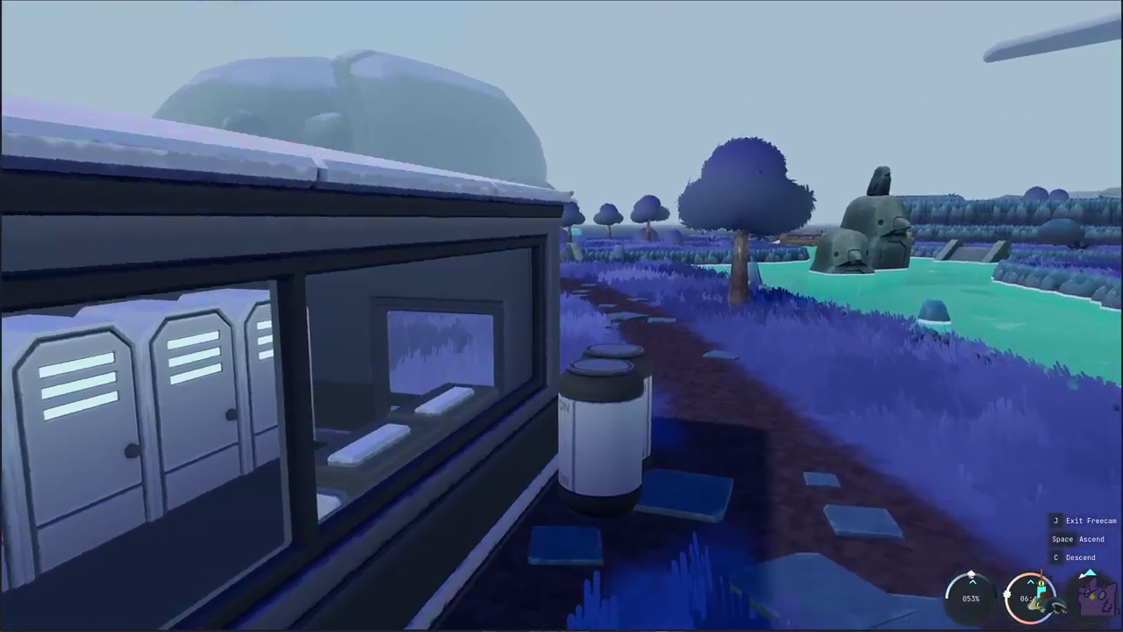
key(space)
- Fly toward the giant in-world monitor until the Blender storefront fills the view
key(a)
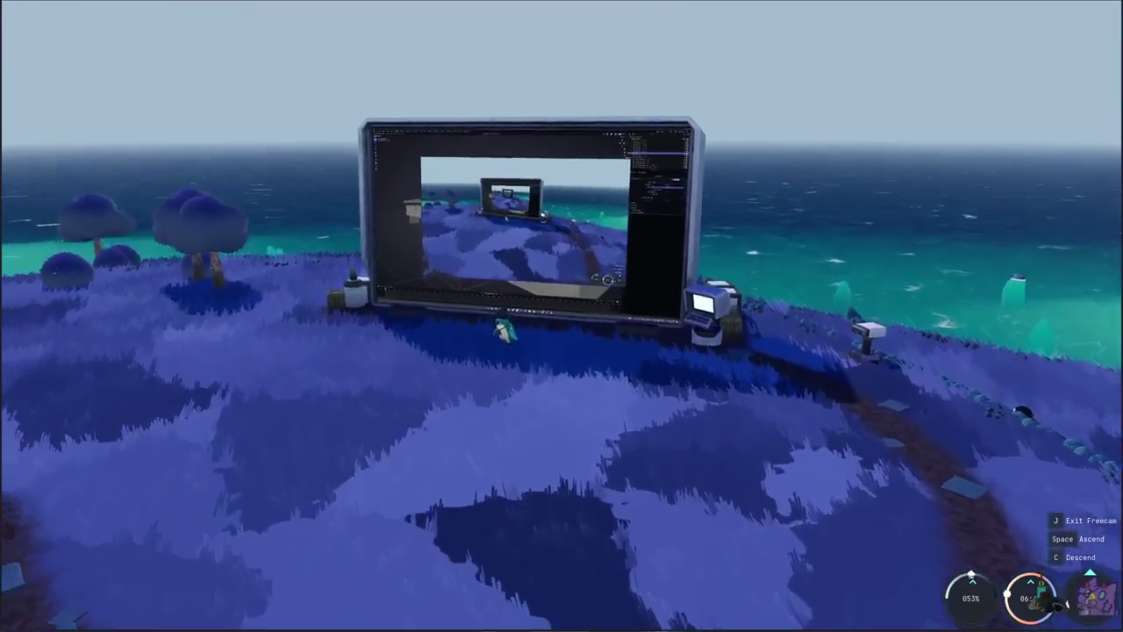
key(w)
key(d)
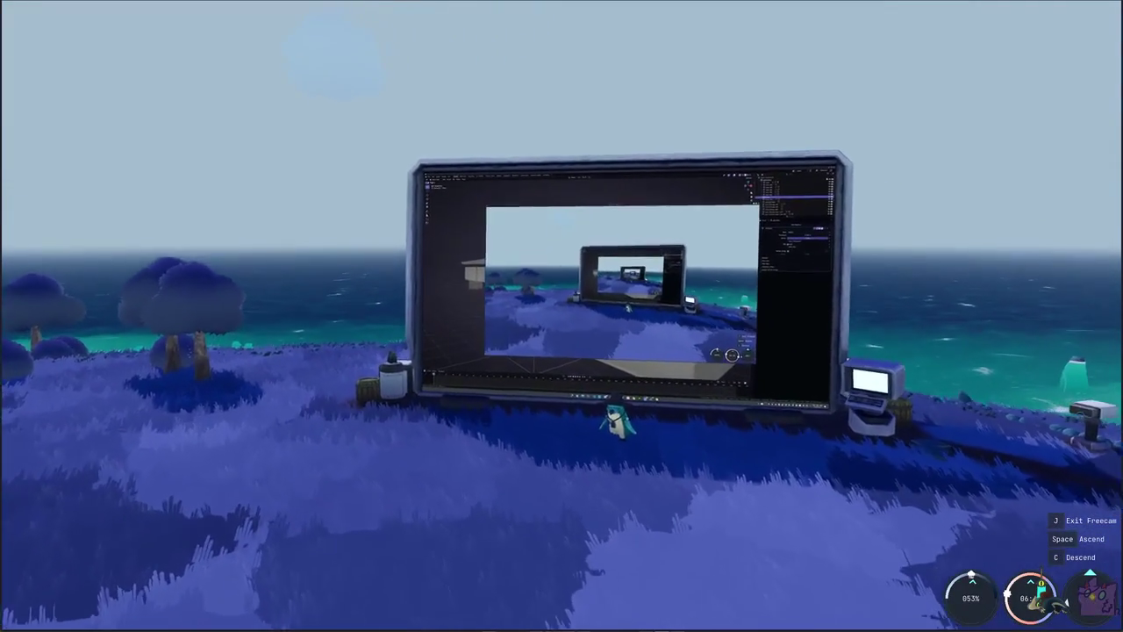
key(w)
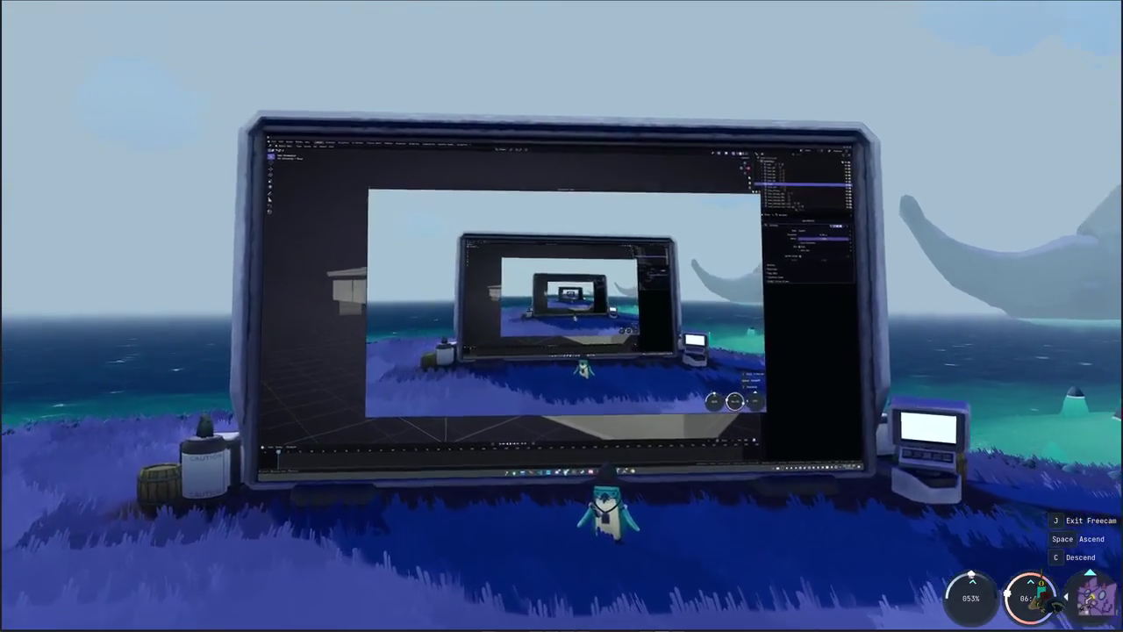
key(w)
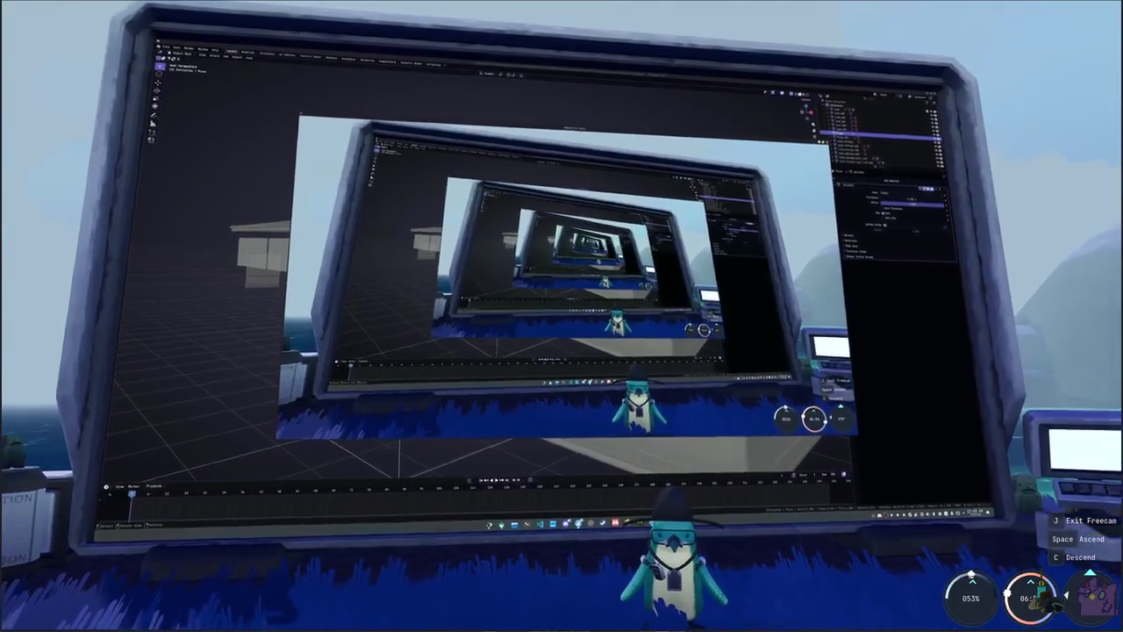
key(w)
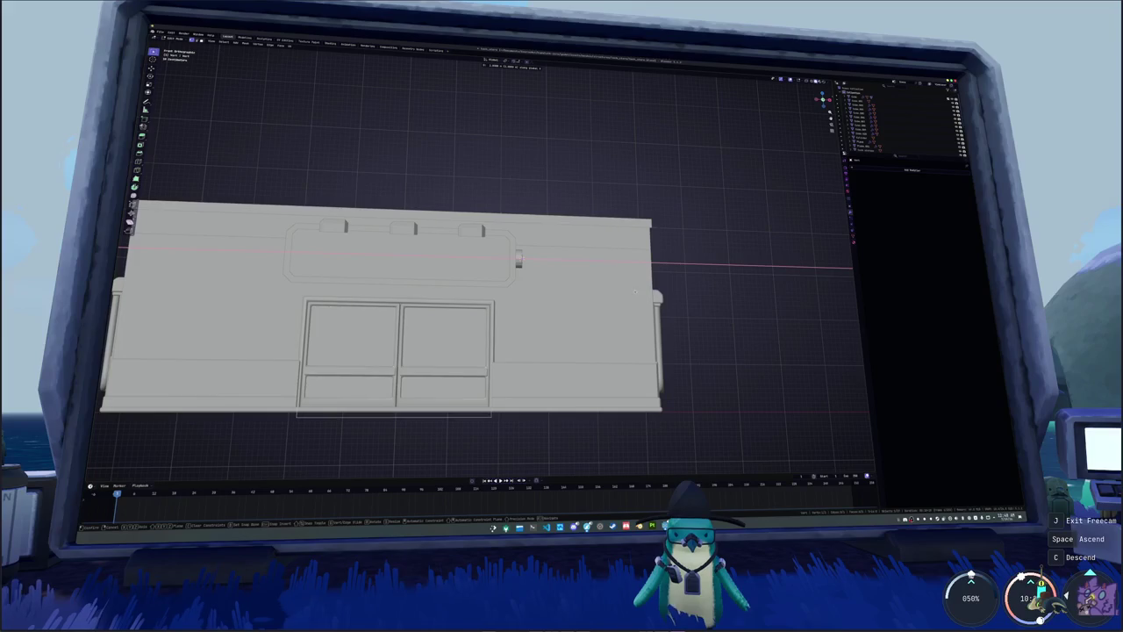
- Extend the pipe path from the sign's fitting straight down the front wall along Z
click(573, 293)
shift+middle_drag(613, 306, 566, 297)
key(g)
key(z)
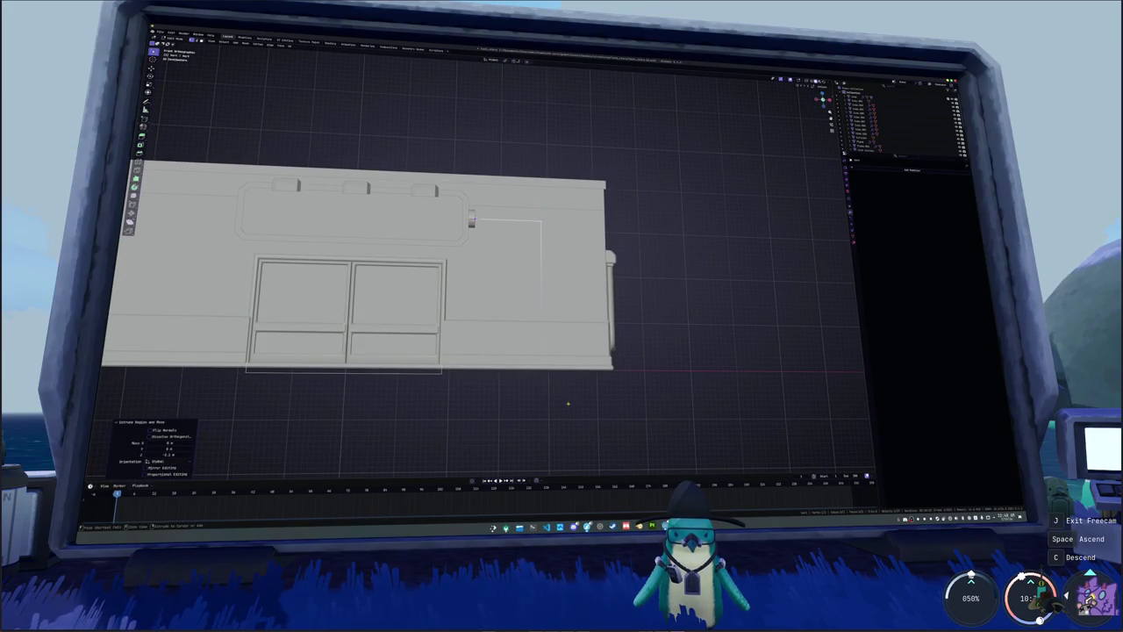
click(567, 403)
mouse_move(567, 403)
middle_down()
mouse_move(539, 360)
mouse_move(603, 346)
mouse_move(590, 288)
middle_up()
- Bevel the path's corner point into a rounded bend and save the blend file
key(alt+z)
key(alt+z)
key(ctrl+s)
key(alt+z)
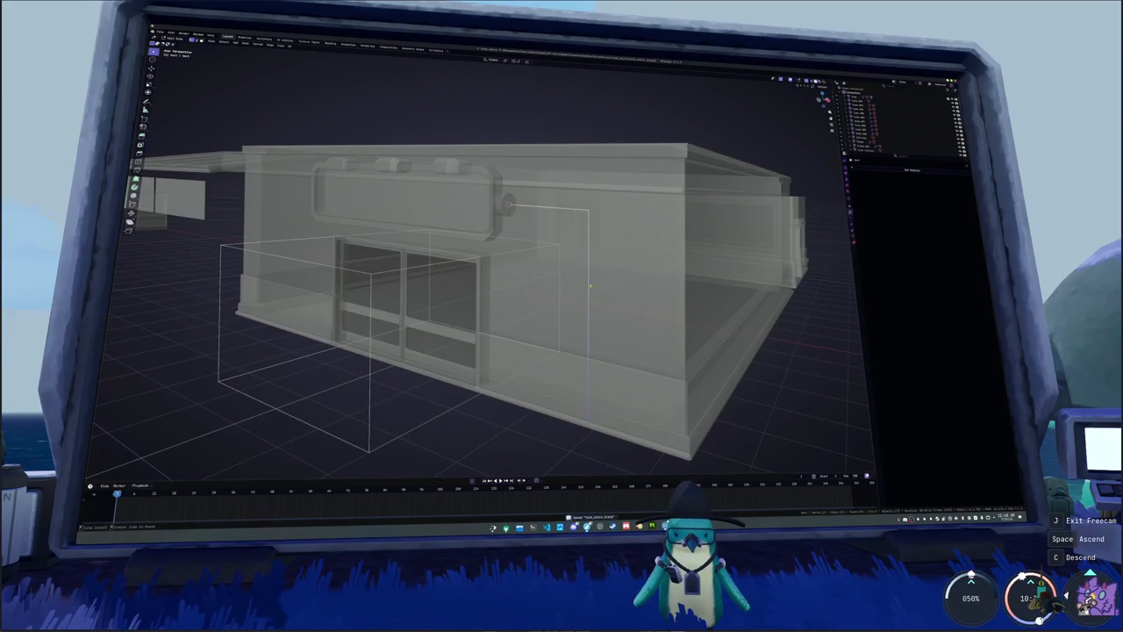
key(ctrl+b)
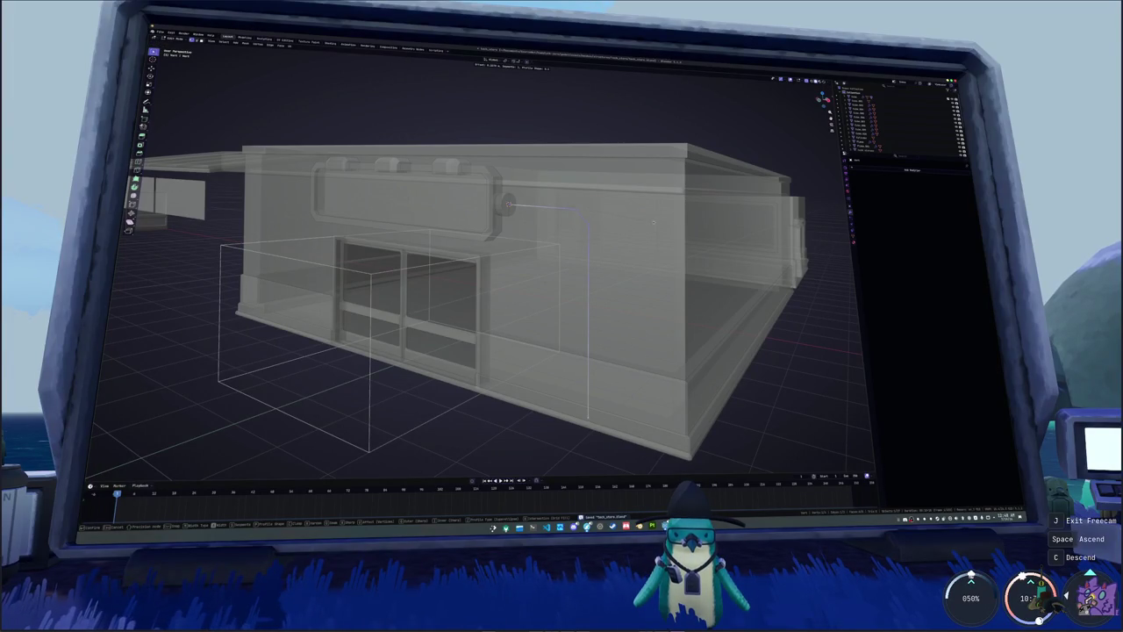
click(653, 229)
key(Tab)
key(alt+z)
key(ctrl+s)
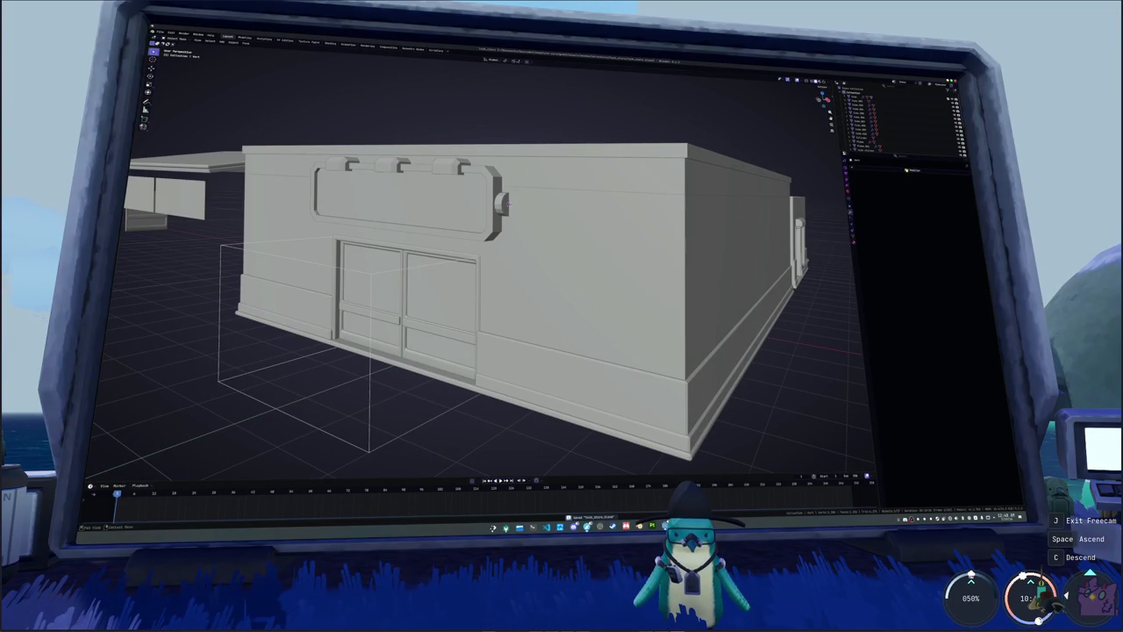
- Give the path a round pipe thickness with the curve depth setting
drag(904, 188, 913, 188)
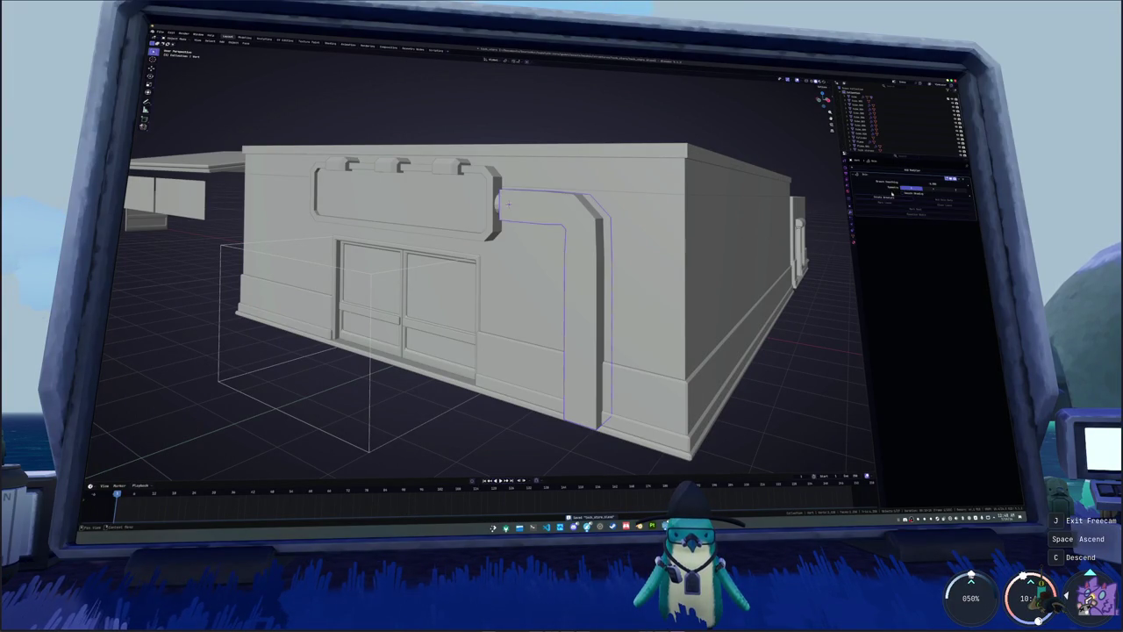
key(Tab)
key(s)
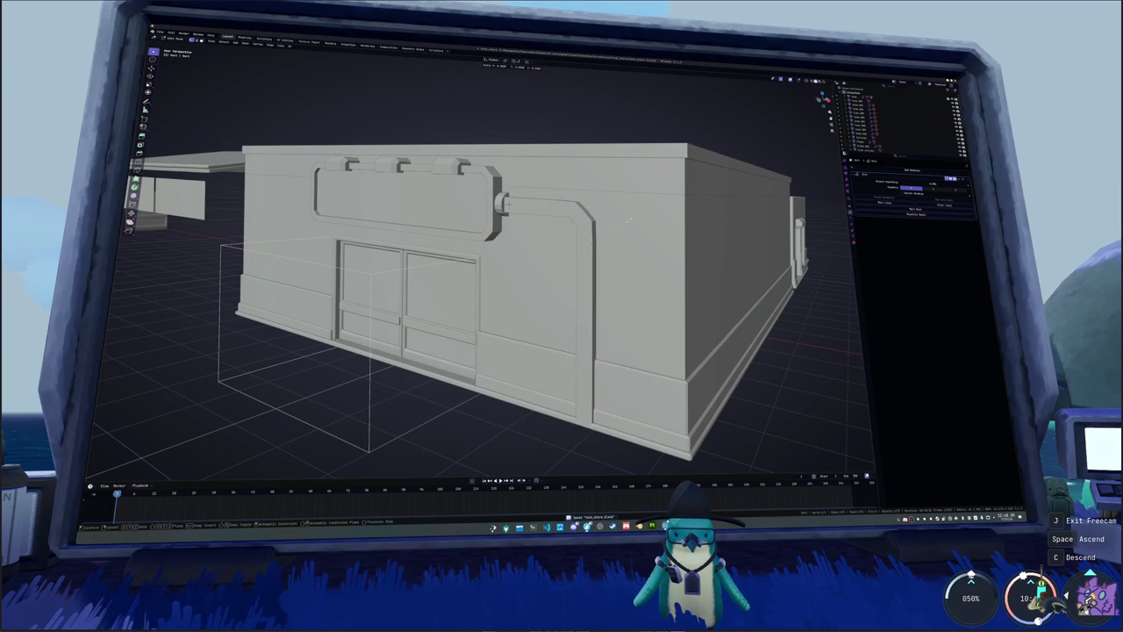
key(Escape)
key(Tab)
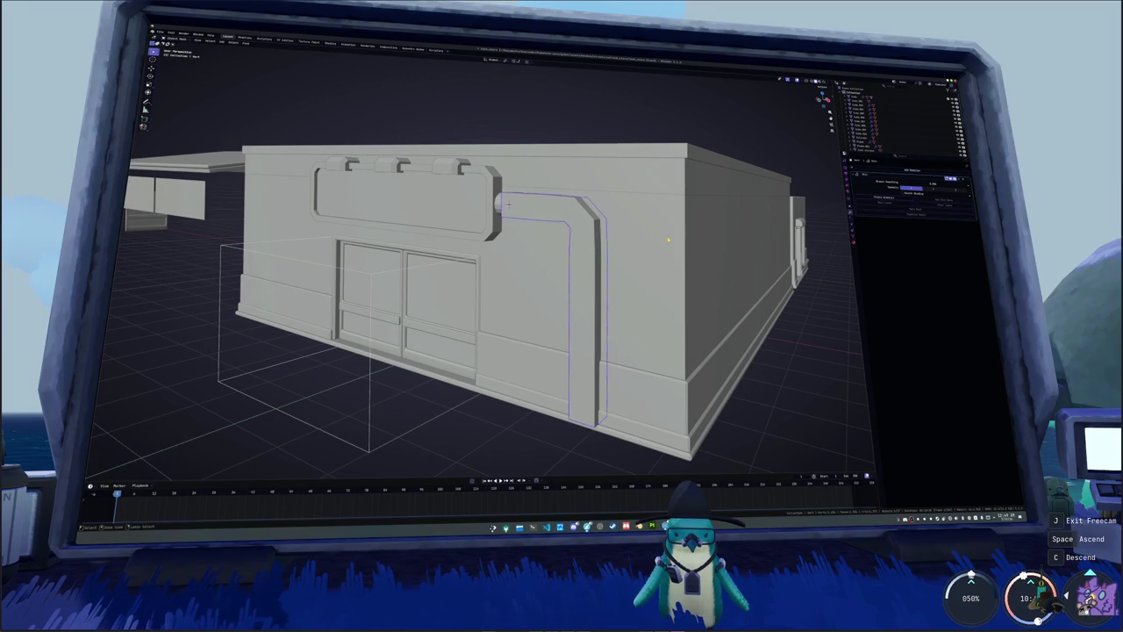
- Try Ctrl+1 subdivision smoothing on the pipe, then remove the Subdivision modifier
key(ctrl+1)
key(Tab)
key(alt+z)
middle_drag(666, 235, 573, 247)
key(Tab)
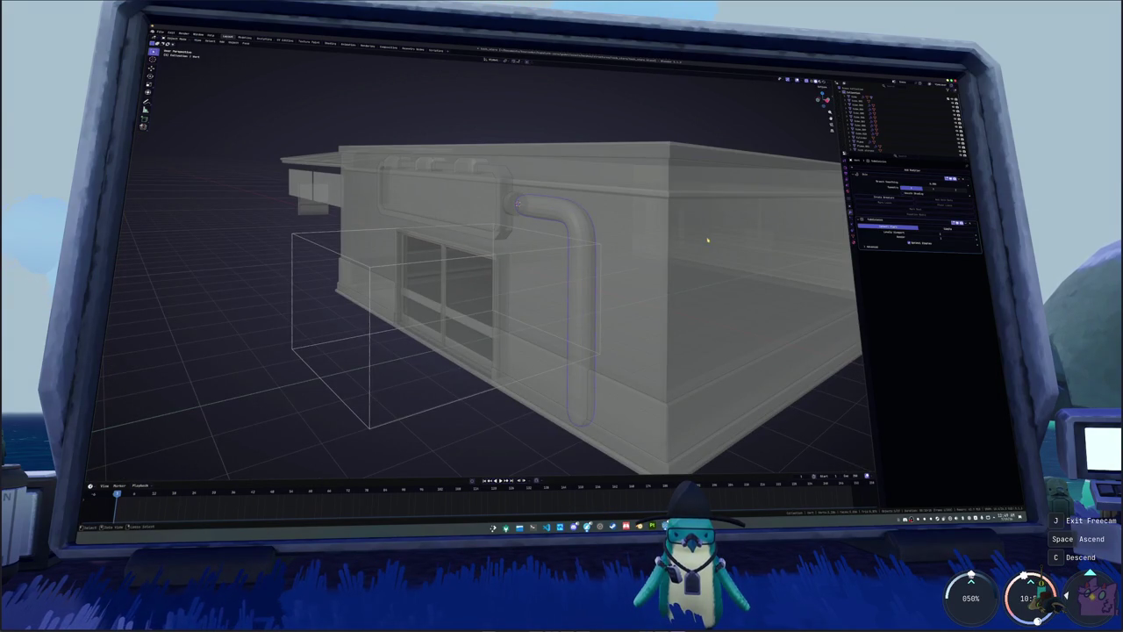
key(Tab)
key(Tab)
key(ctrl+x)
- Add a Bevel modifier, apply the pipe's scale, and adjust the Bevel Amount
click(887, 166)
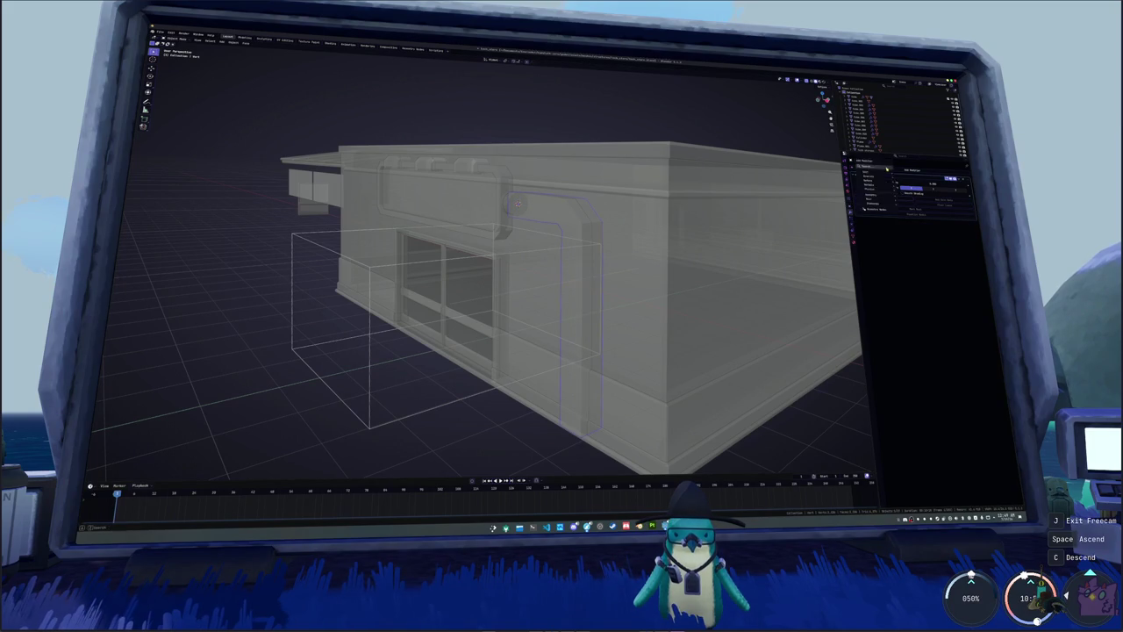
click(887, 166)
key(ctrl+1)
key(alt+z)
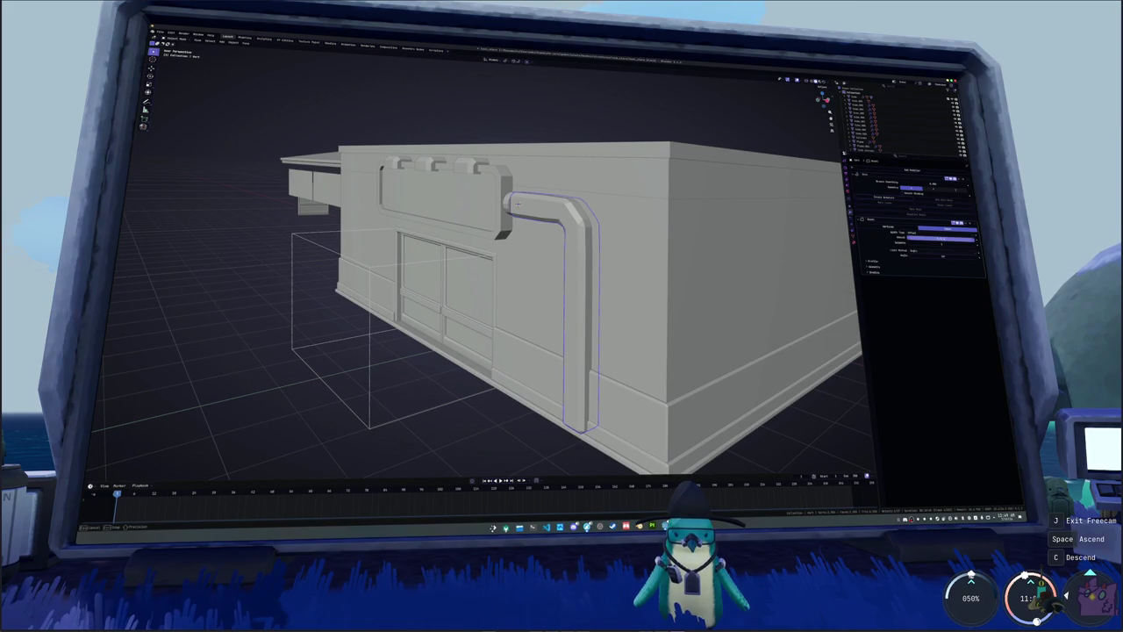
key(ctrl+a)
click(681, 249)
drag(932, 237, 956, 237)
mouse_move(614, 263)
middle_down()
mouse_move(683, 237)
mouse_move(686, 252)
middle_up()
- Shrink the pipe's cross-section in edit mode and round its bent corner more smoothly
scroll(683, 237, up, 3)
scroll(684, 237, up, 4)
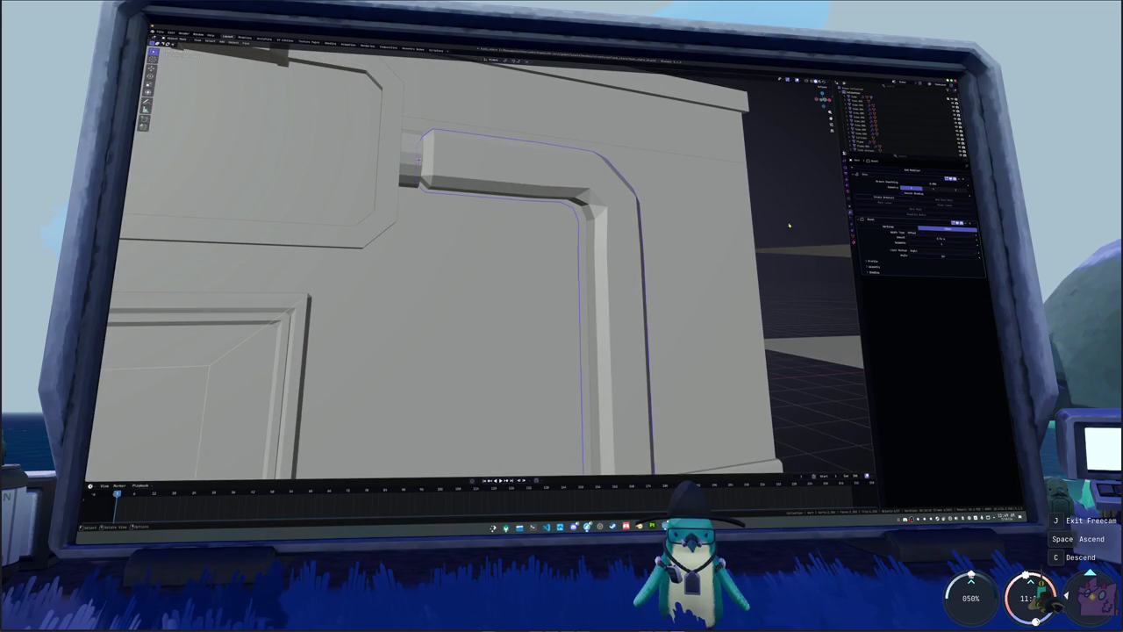
key(Tab)
key(s)
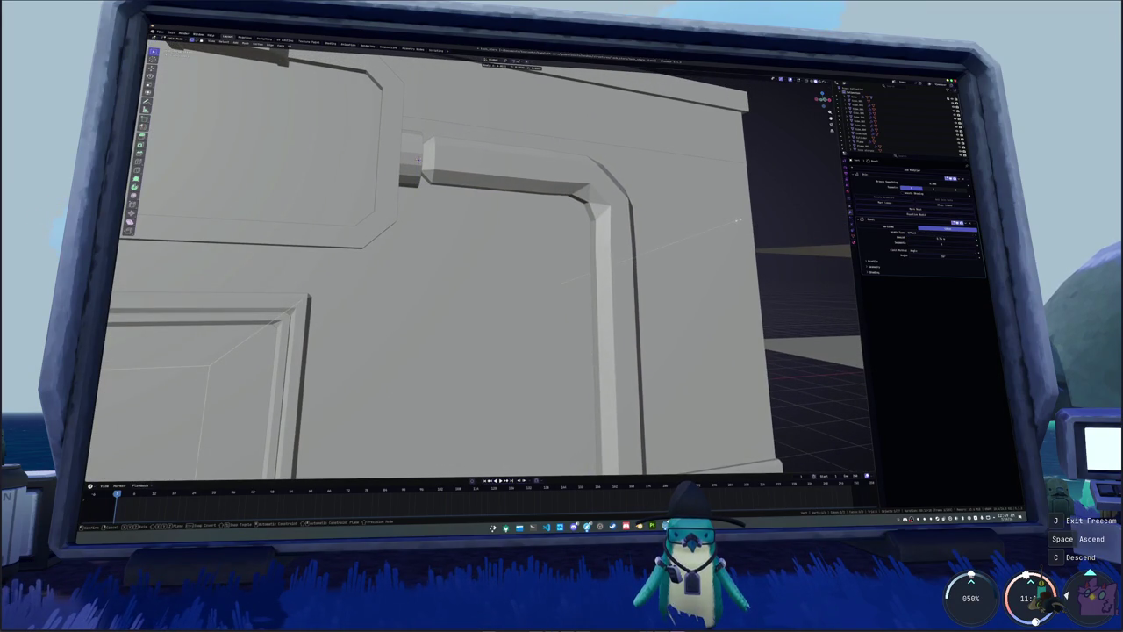
key(Return)
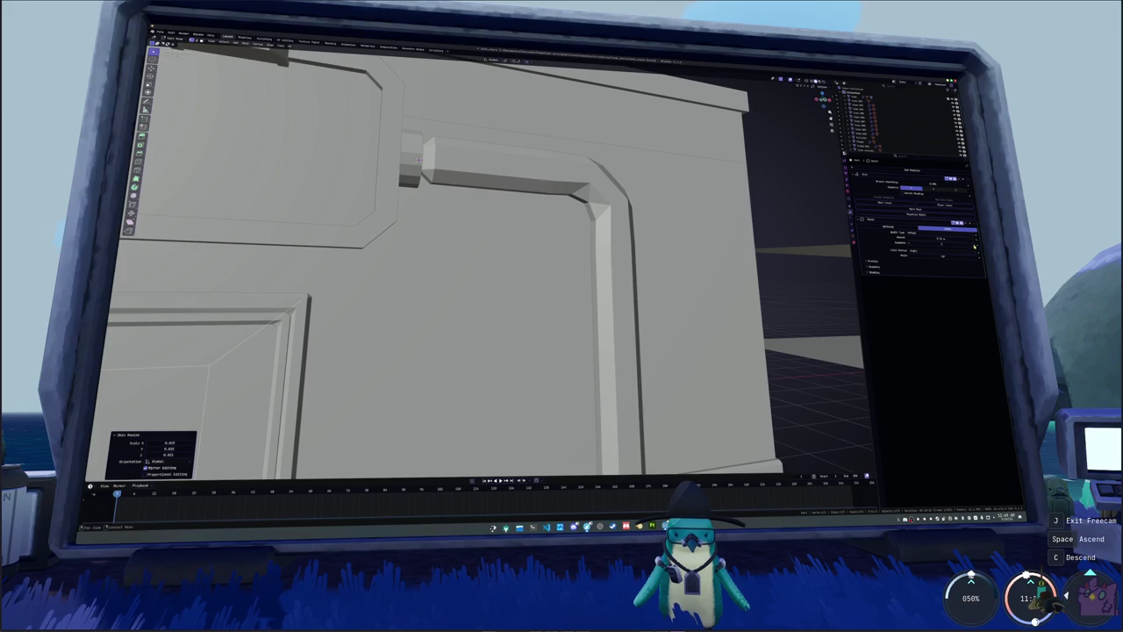
drag(956, 244, 975, 248)
key(s)
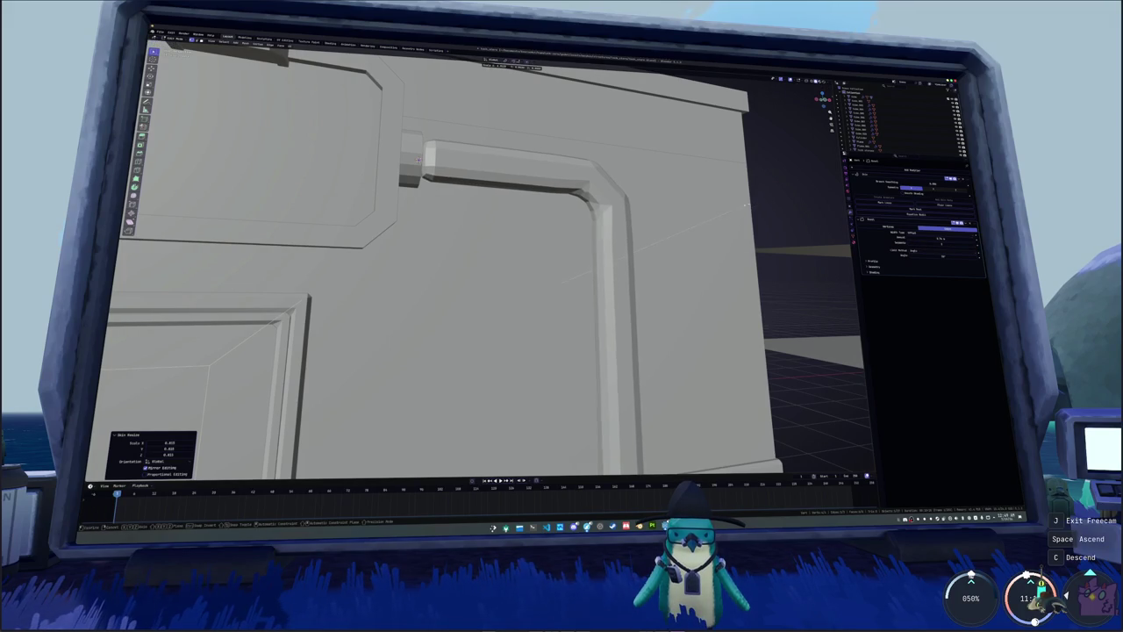
key(Return)
- Try the Bevel modifier's Outer Miter options, including Arc
drag(875, 273, 877, 267)
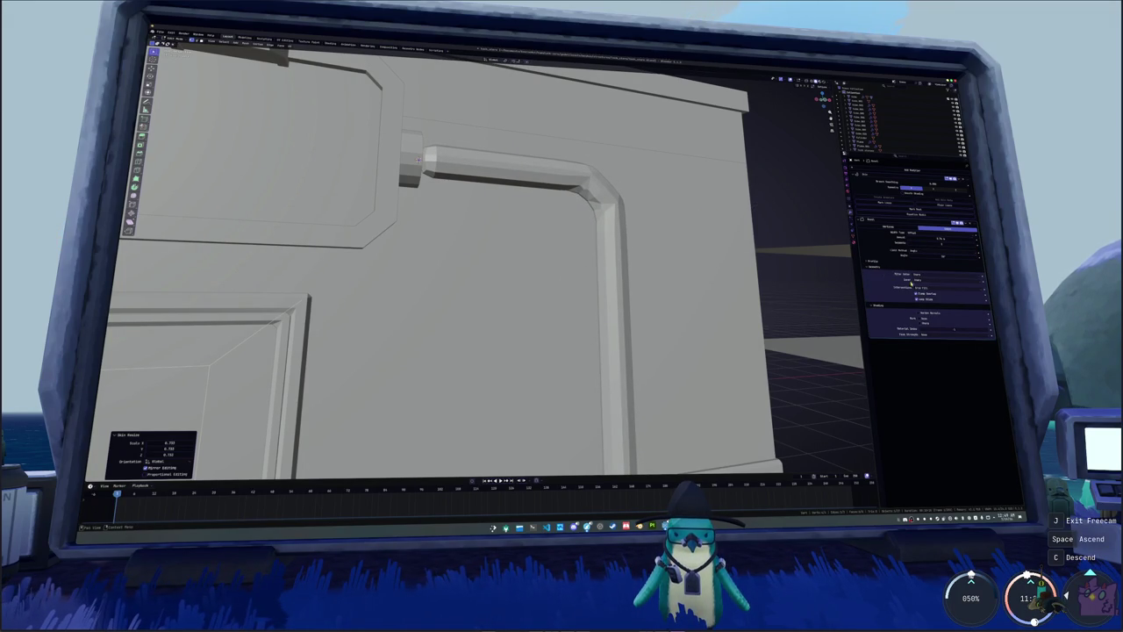
click(923, 281)
click(923, 282)
click(924, 282)
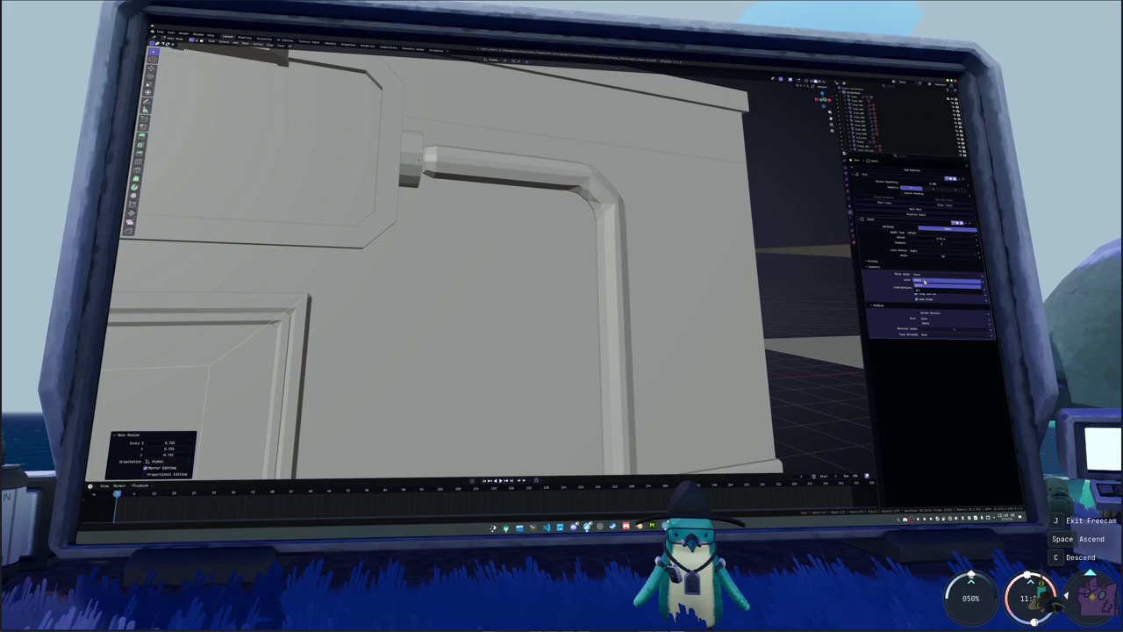
click(922, 291)
click(923, 281)
click(922, 290)
click(920, 281)
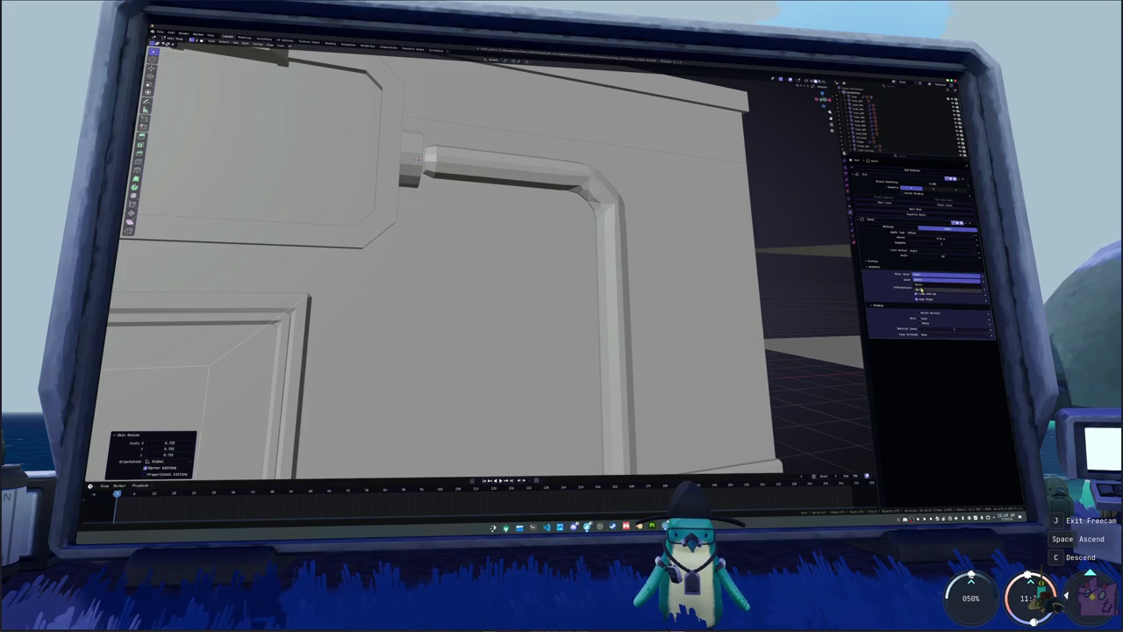
click(922, 288)
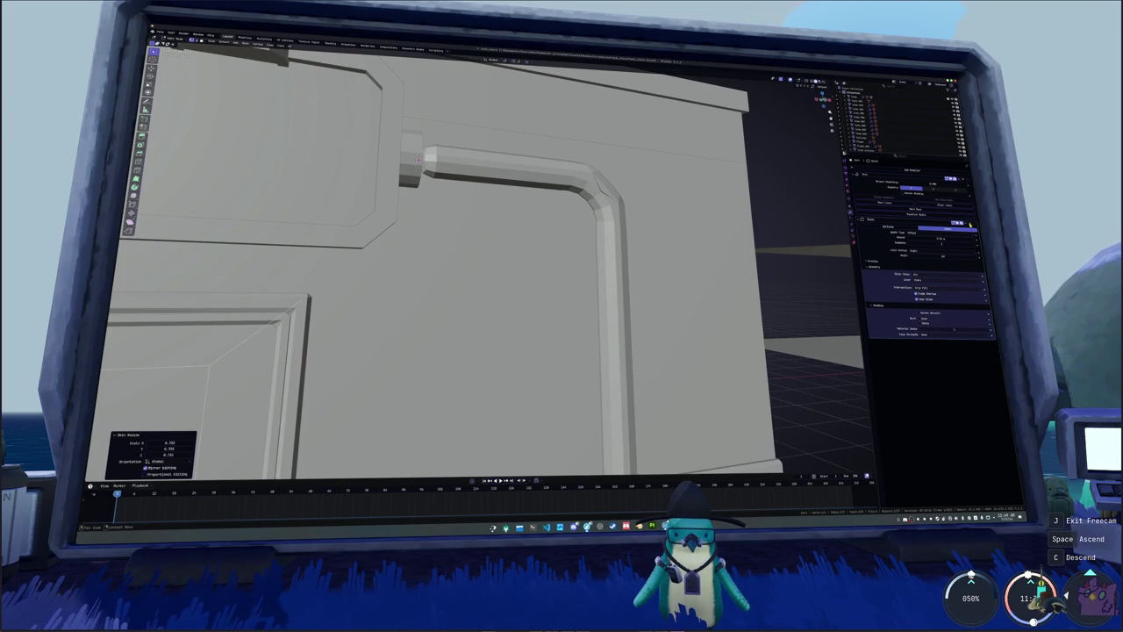
- Replace the Bevel modifier with Ctrl+1 subdivision smoothing and switch to front view
key(ctrl+x)
scroll(609, 254, down, 3)
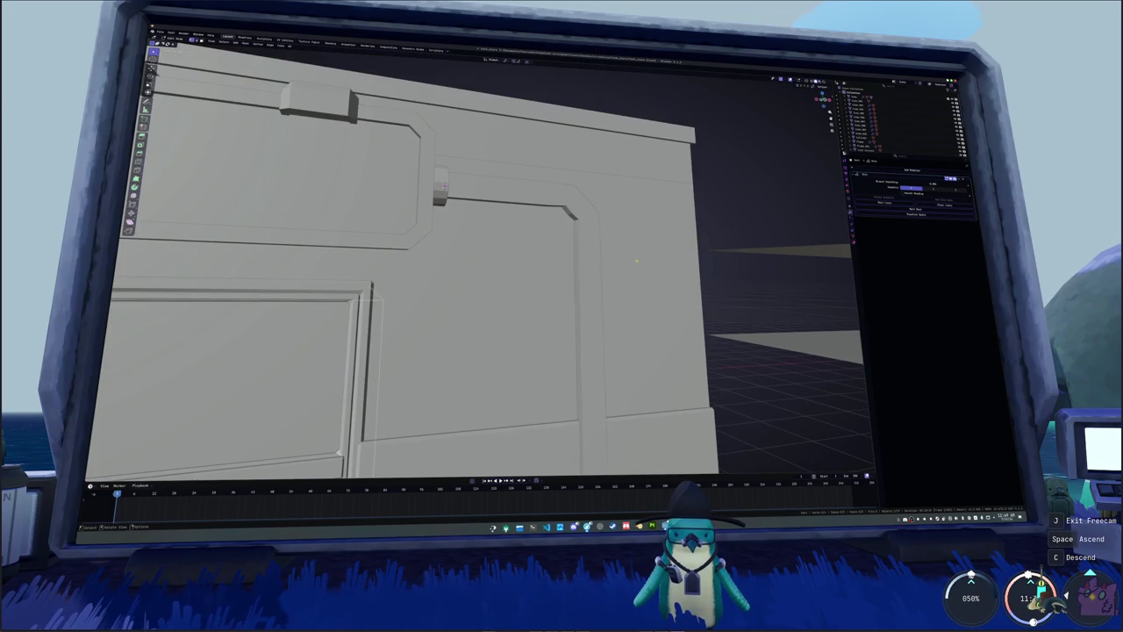
click(569, 265)
key(ctrl+1)
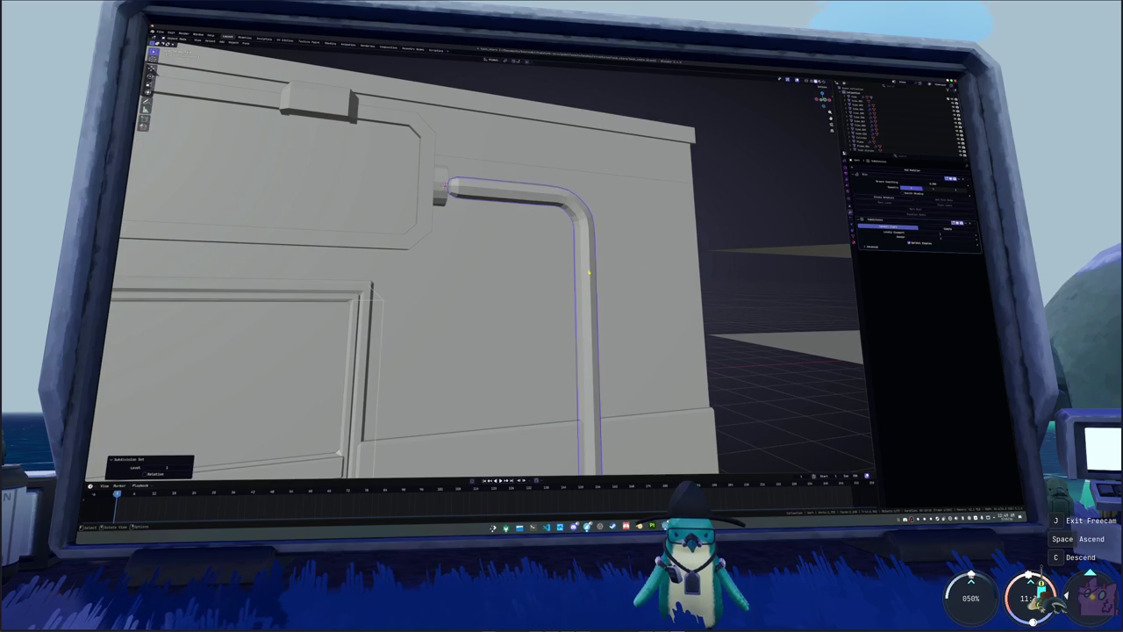
key(KP_1)
- Scale the pipe thinner in two passes, then turn on see-through display
key(s)
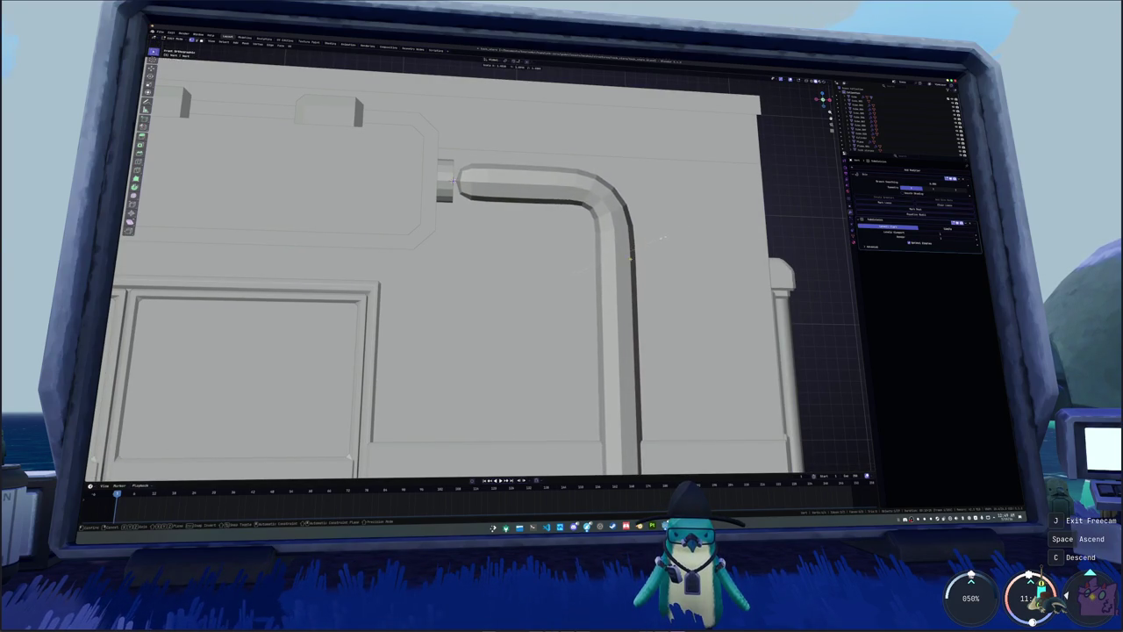
click(641, 246)
scroll(641, 245, down, 2)
key(s)
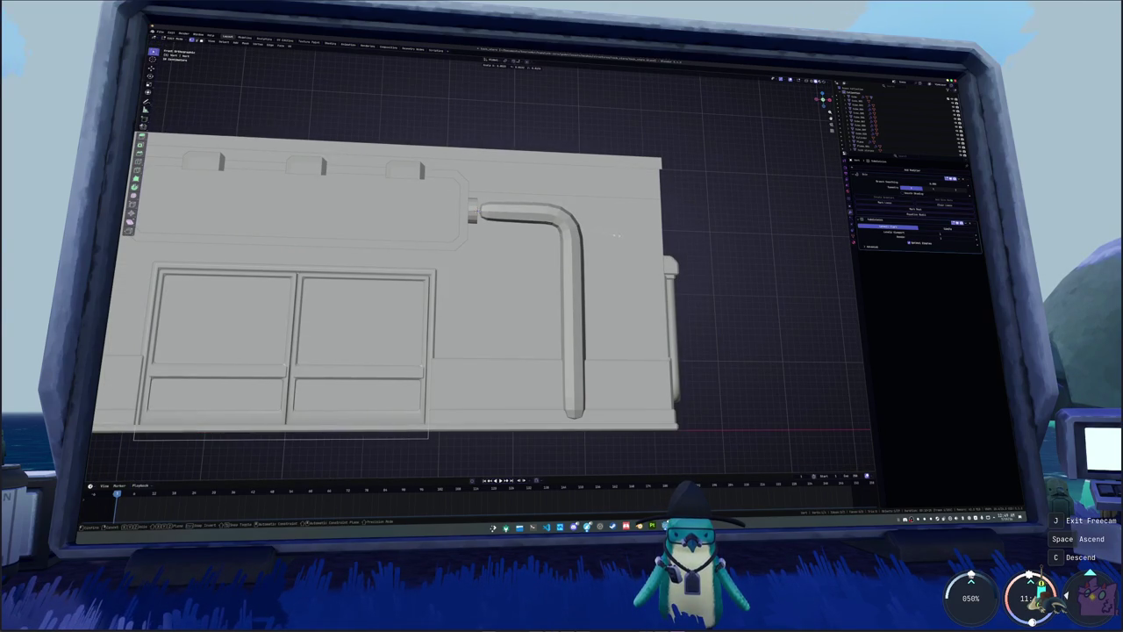
click(617, 235)
key(alt+z)
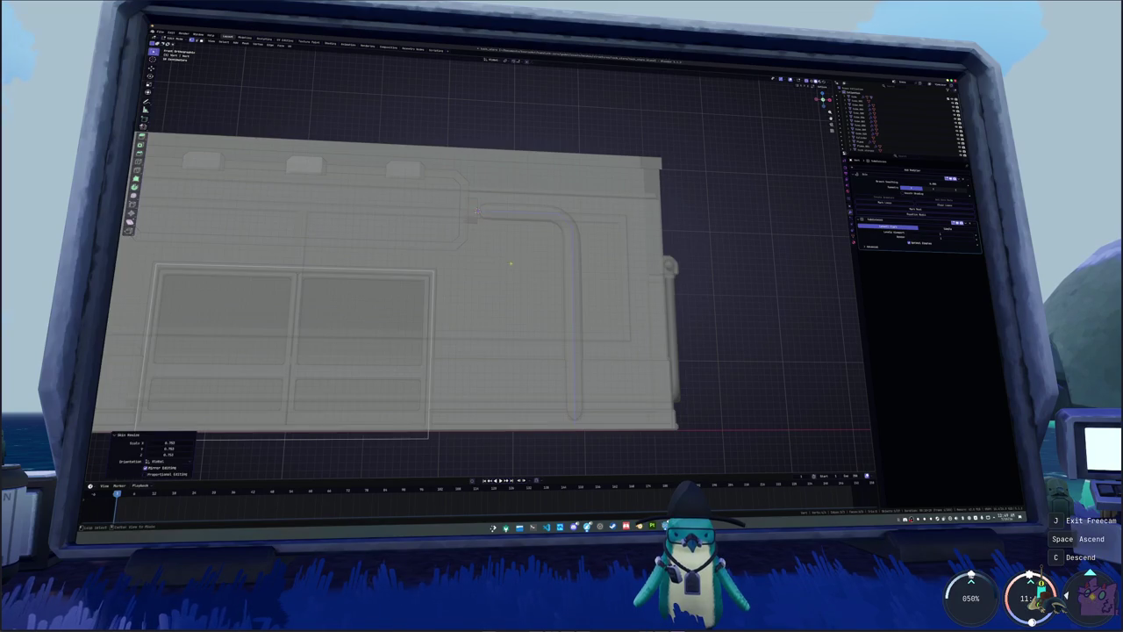
- Shift the pipe points sideways along X and leave edit mode
key(g)
key(x)
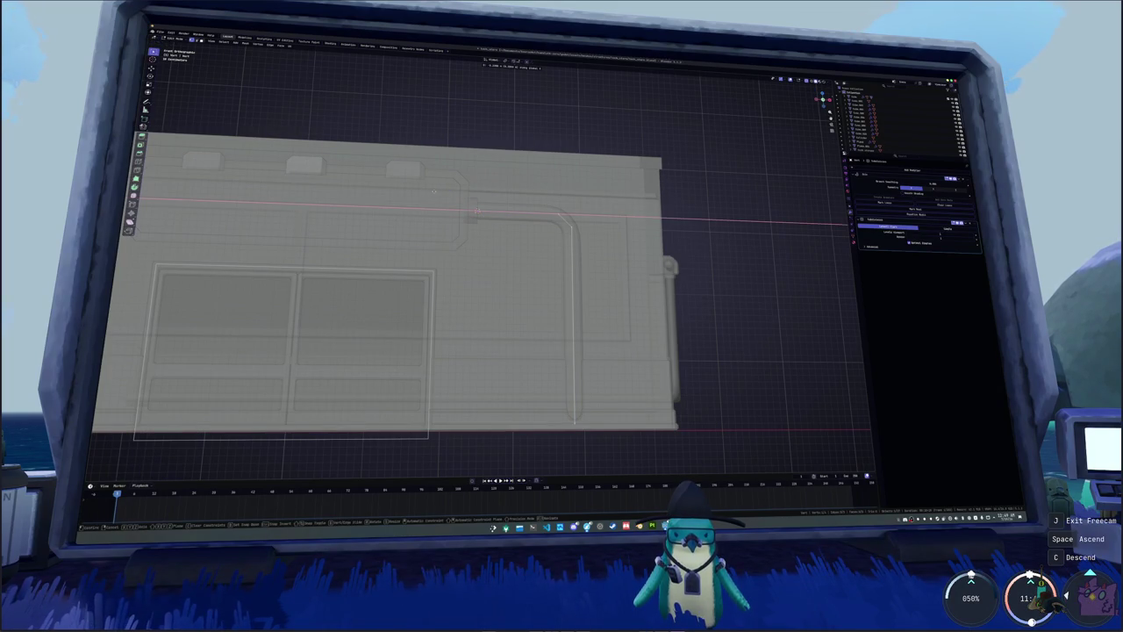
click(434, 191)
shift+middle_drag(580, 437, 568, 370)
key(Tab)
key(Tab)
key(Tab)
- Add a cube and flatten it along Z into a low block
key(shift+a)
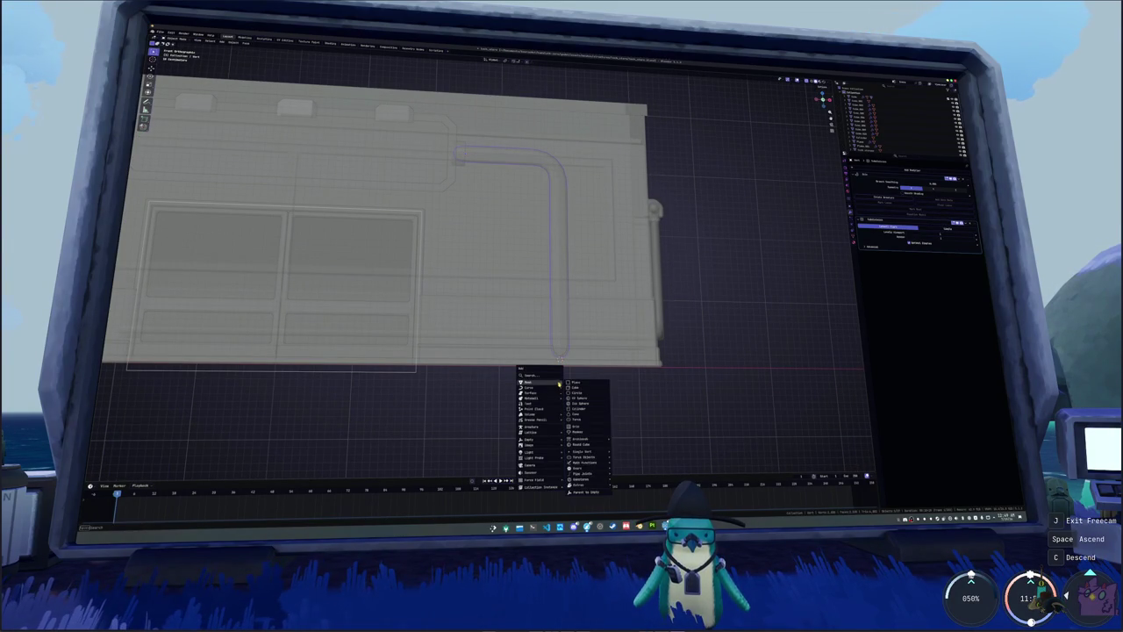
click(575, 389)
key(s)
key(z)
key(Return)
key(s)
key(z)
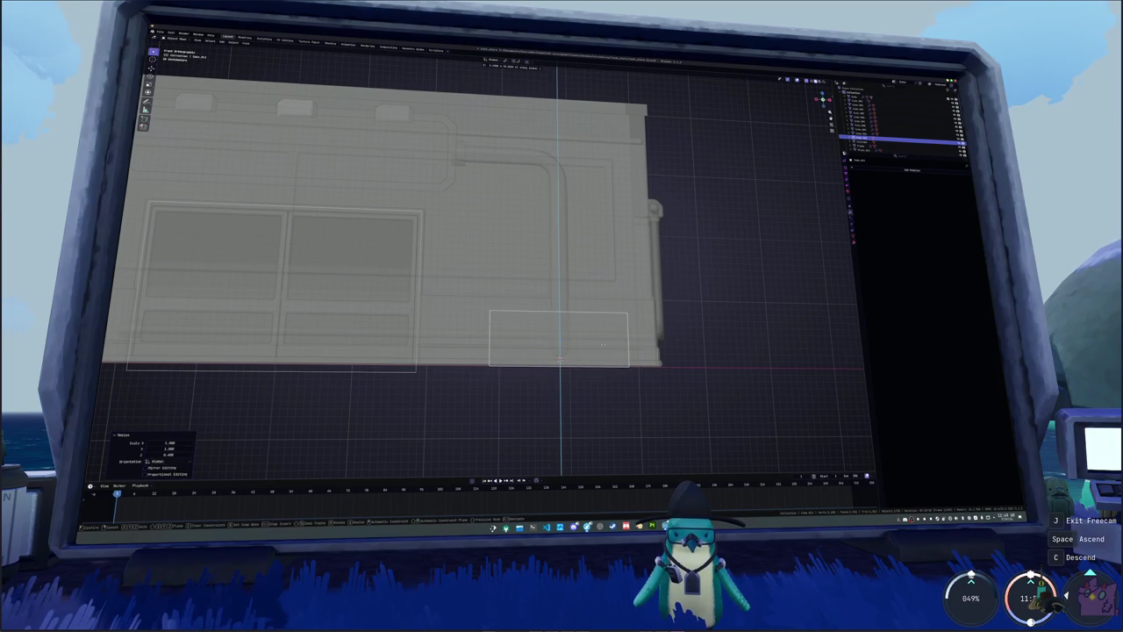
click(603, 345)
middle_drag(603, 345, 620, 330)
- Move the block along Y to sit at the foot of the pipe
key(g)
key(y)
key(Escape)
middle_drag(692, 328, 678, 357)
key(g)
key(y)
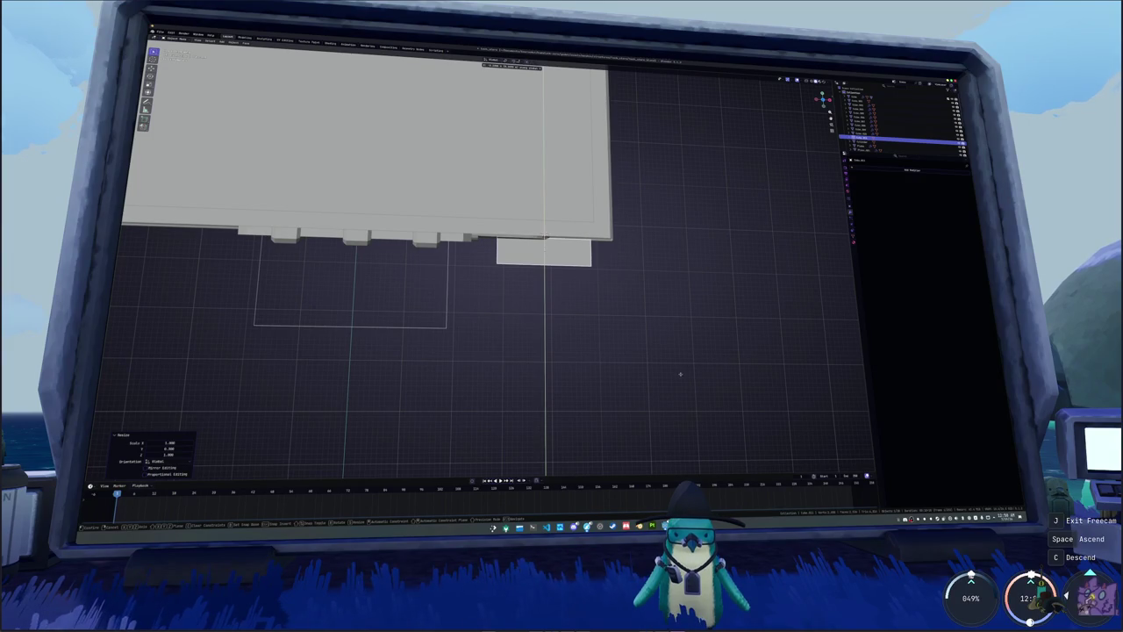
click(670, 371)
mouse_move(671, 371)
middle_down()
mouse_move(595, 333)
mouse_move(531, 323)
middle_up()
- Enlarge part of the block along Y in edit mode, then show the building see-through
key(Tab)
key(s)
key(y)
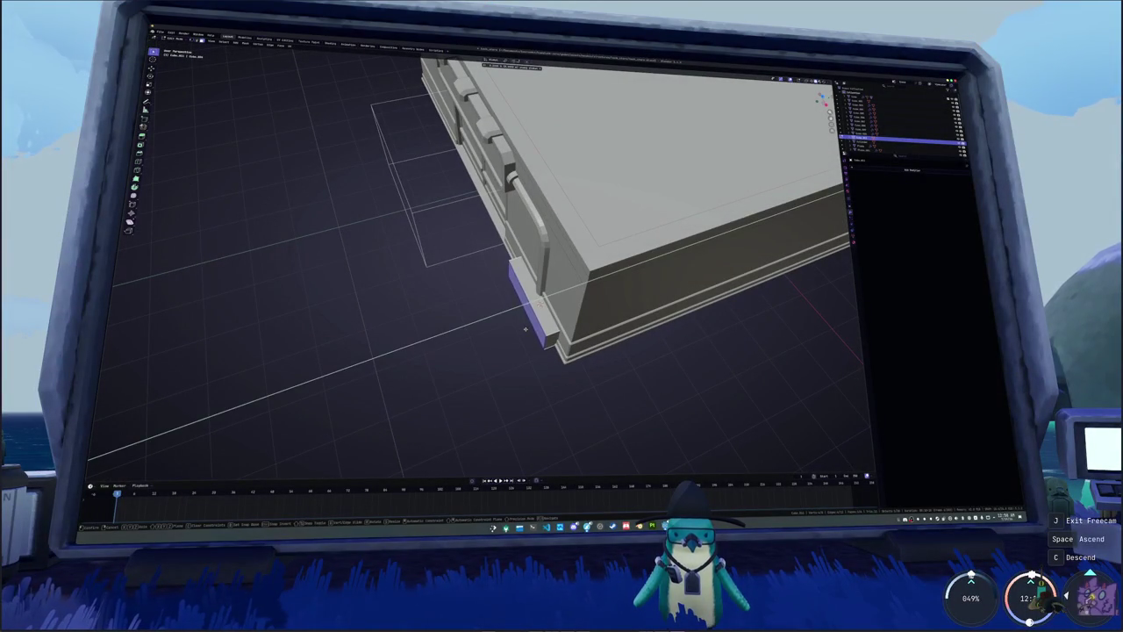
click(526, 329)
mouse_move(526, 329)
middle_down()
mouse_move(533, 313)
mouse_move(528, 336)
mouse_move(626, 356)
middle_up()
key(Tab)
key(alt+z)
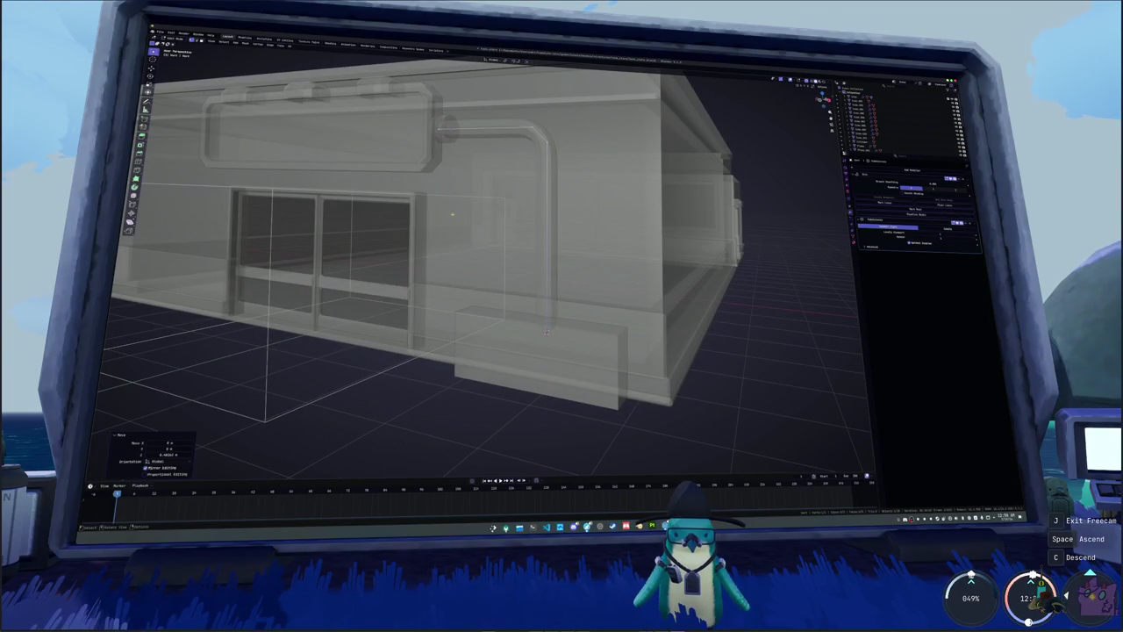
- Duplicate the round pipe fitting and snap the copy to the 3D cursor
key(ctrl+Tab)
key(ctrl+Tab)
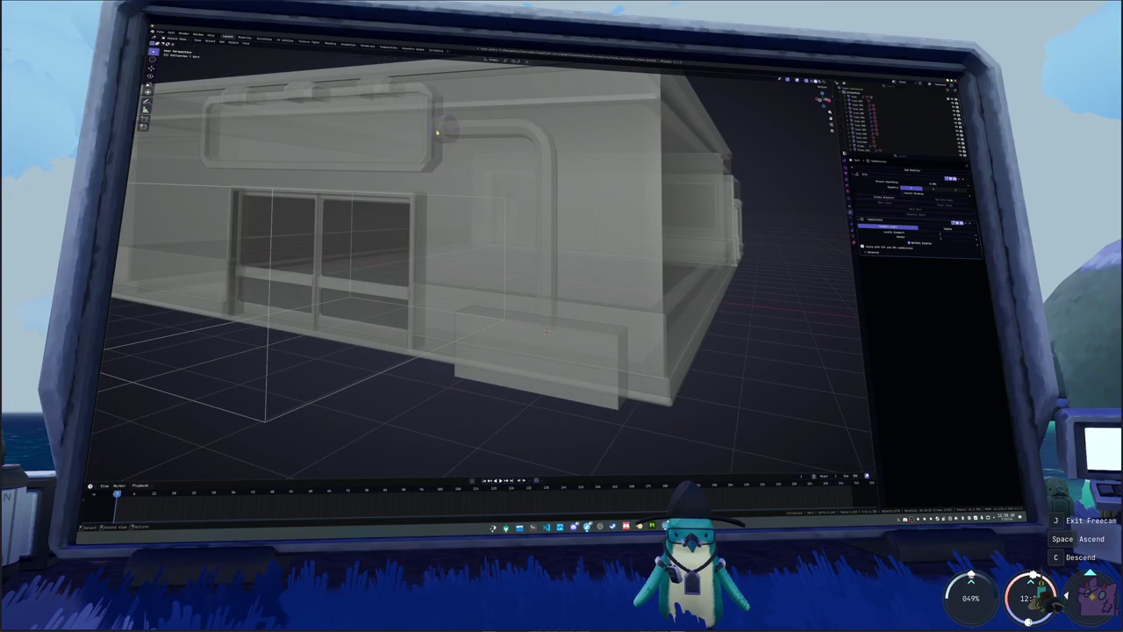
key(shift+d)
scroll(439, 149, down, 5)
click(440, 163)
scroll(440, 162, up, 4)
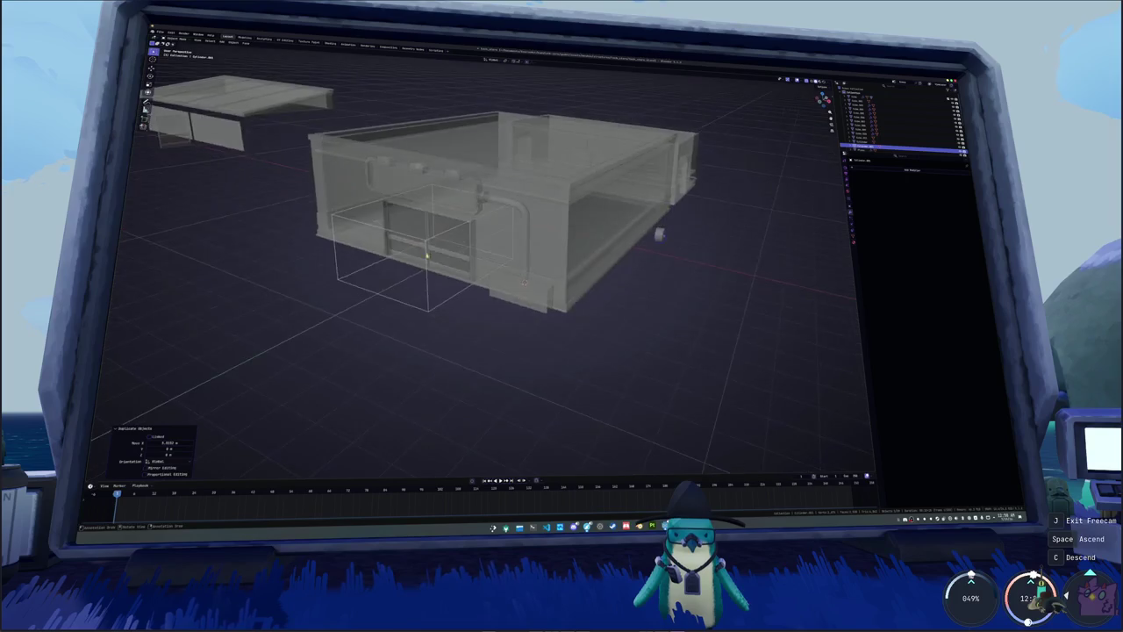
key(Tab)
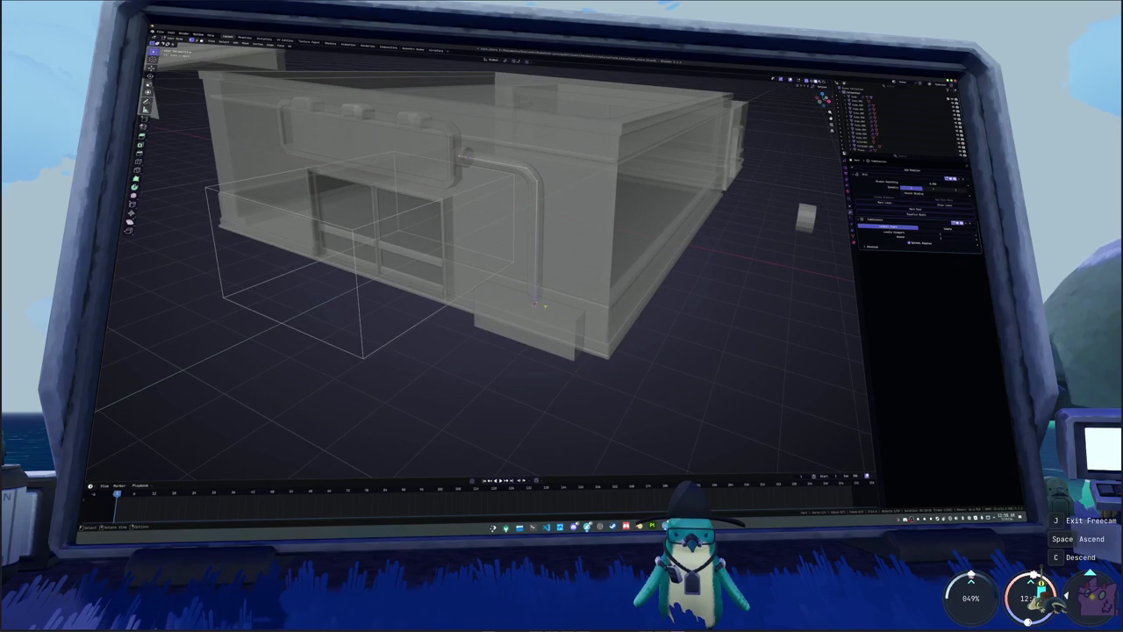
key(shift+s)
click(700, 313)
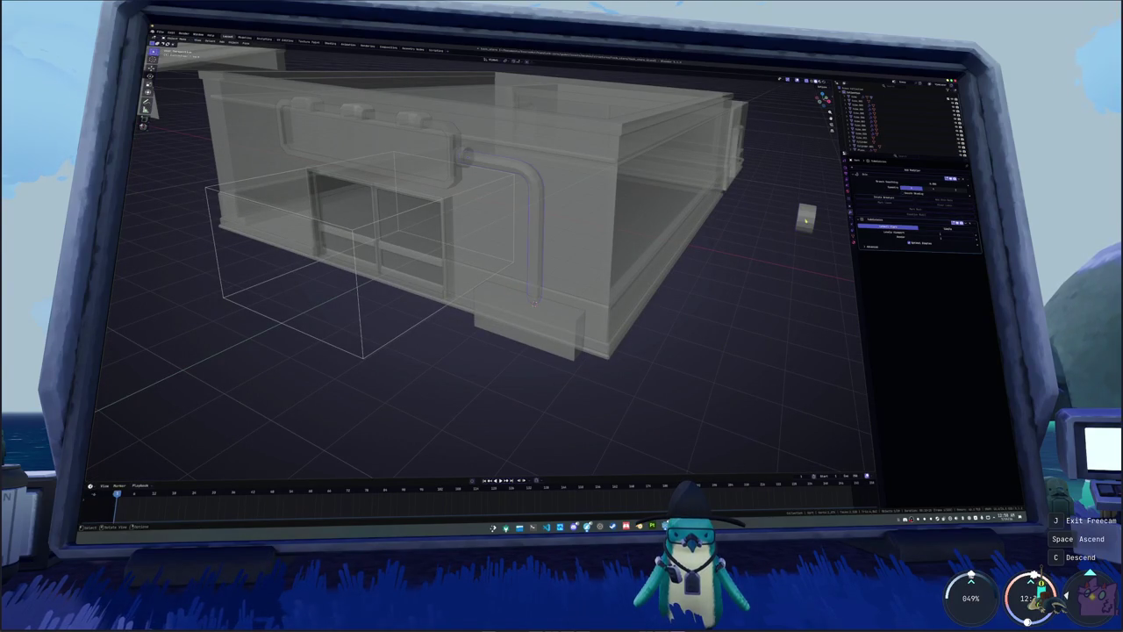
- Rotate the copied fitting in front view to align with the pipe
middle_drag(747, 271, 749, 277)
key(KP_1)
key(s)
key(x)
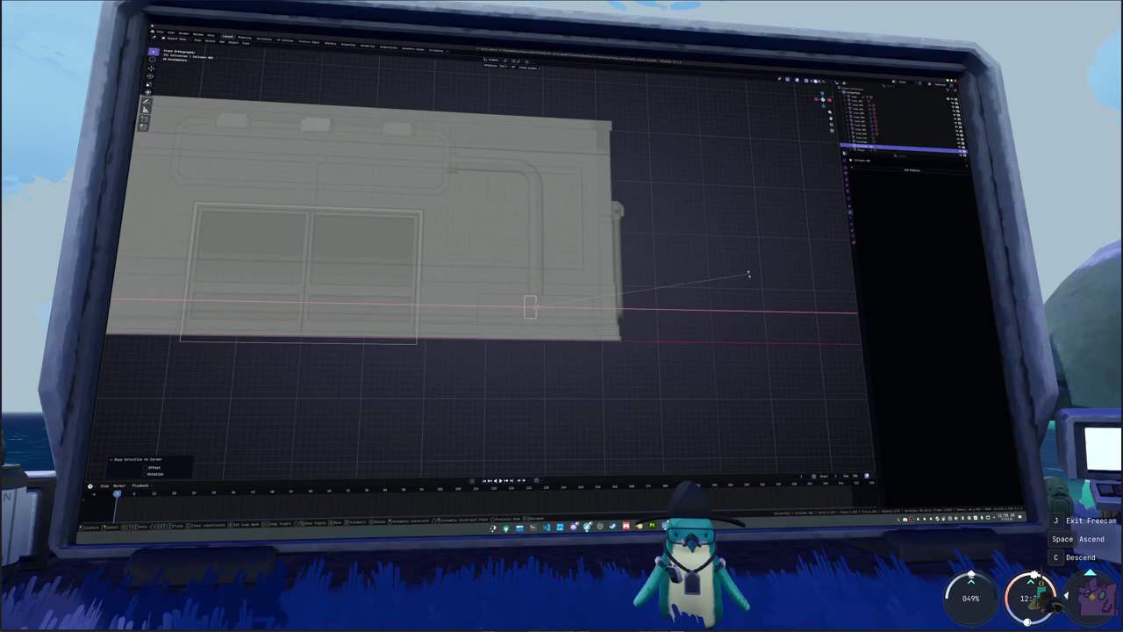
key(z)
key(z)
click(748, 274)
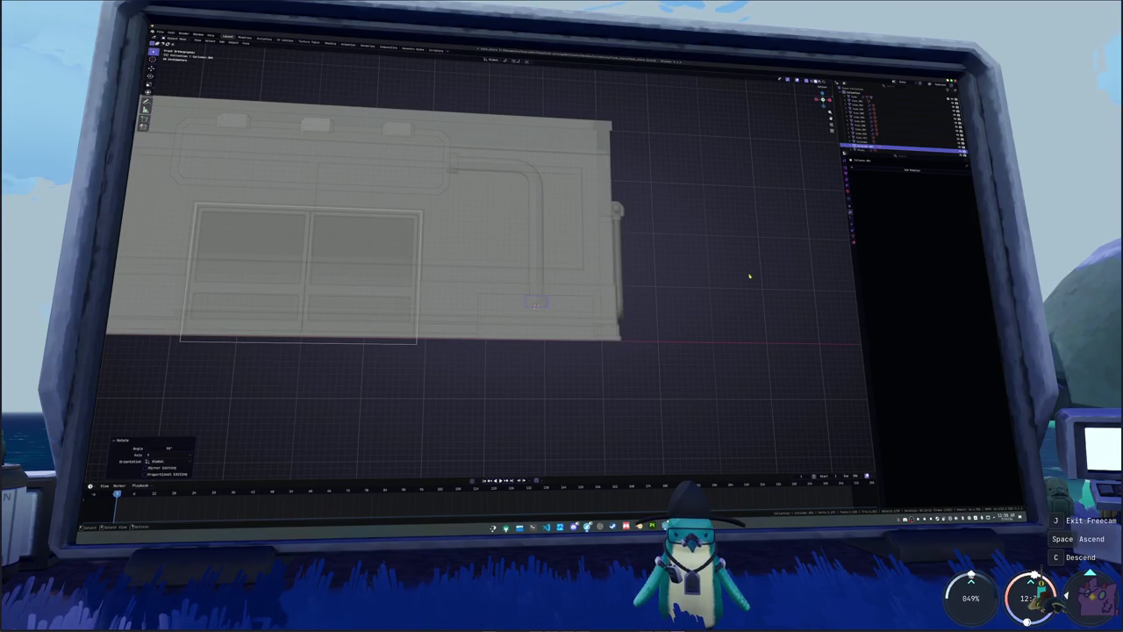
- Lower the fitting along Z to where the pipe meets the block, then bring up Steam
scroll(632, 314, up, 4)
key(g)
key(z)
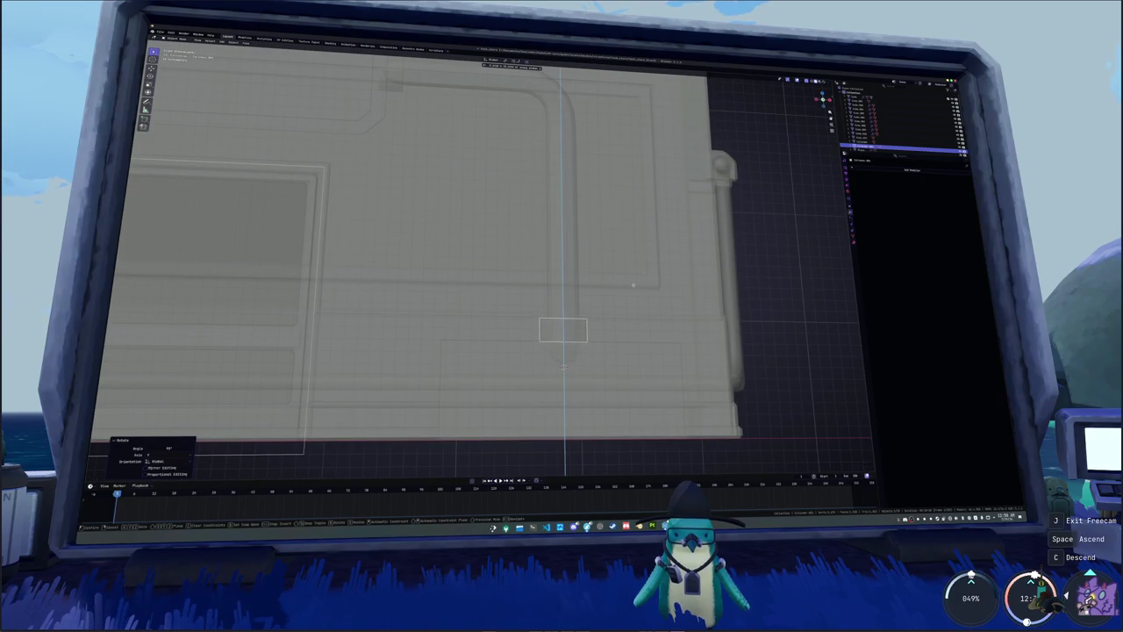
click(633, 286)
key(alt+z)
middle_drag(633, 286, 570, 347)
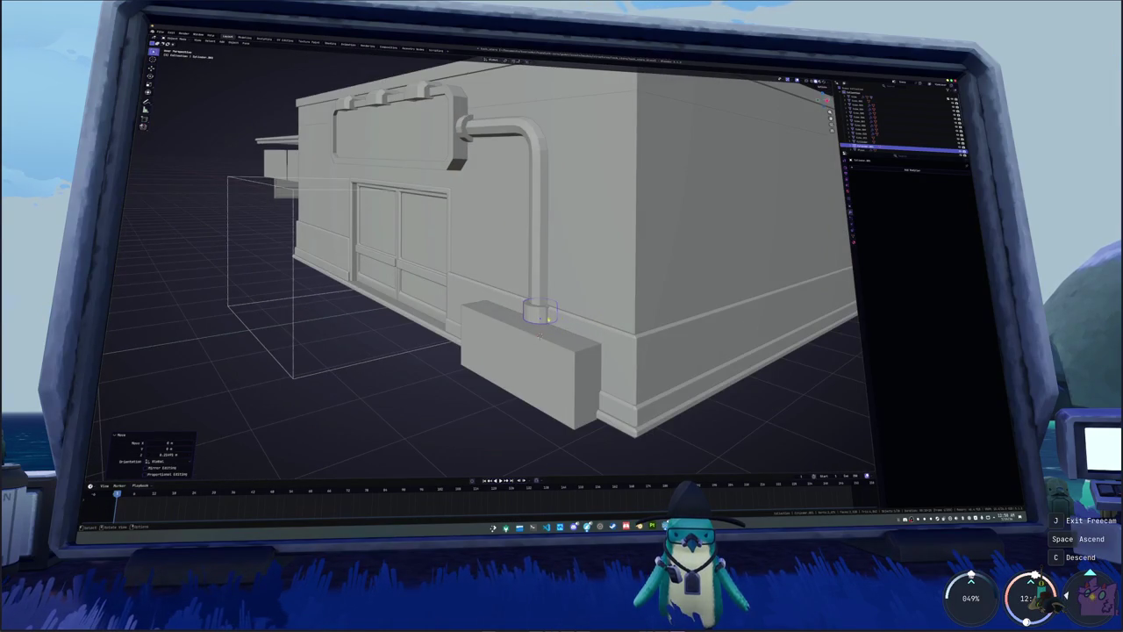
key(alt+a)
click(587, 527)
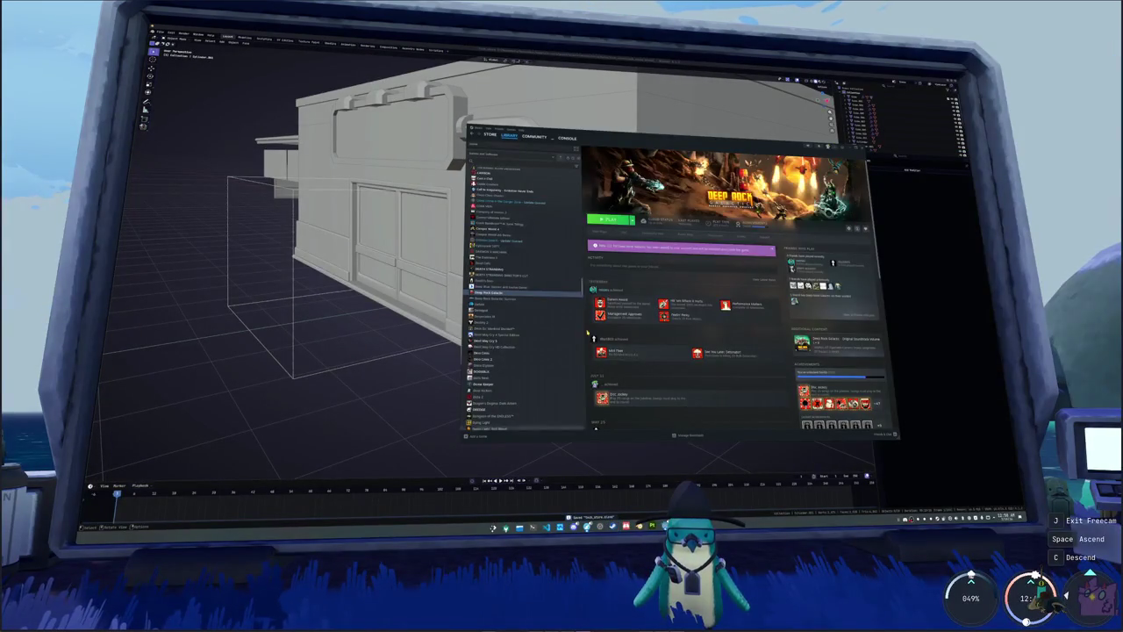
- Go from the library home to the Steam Store and browse the featured games
click(502, 148)
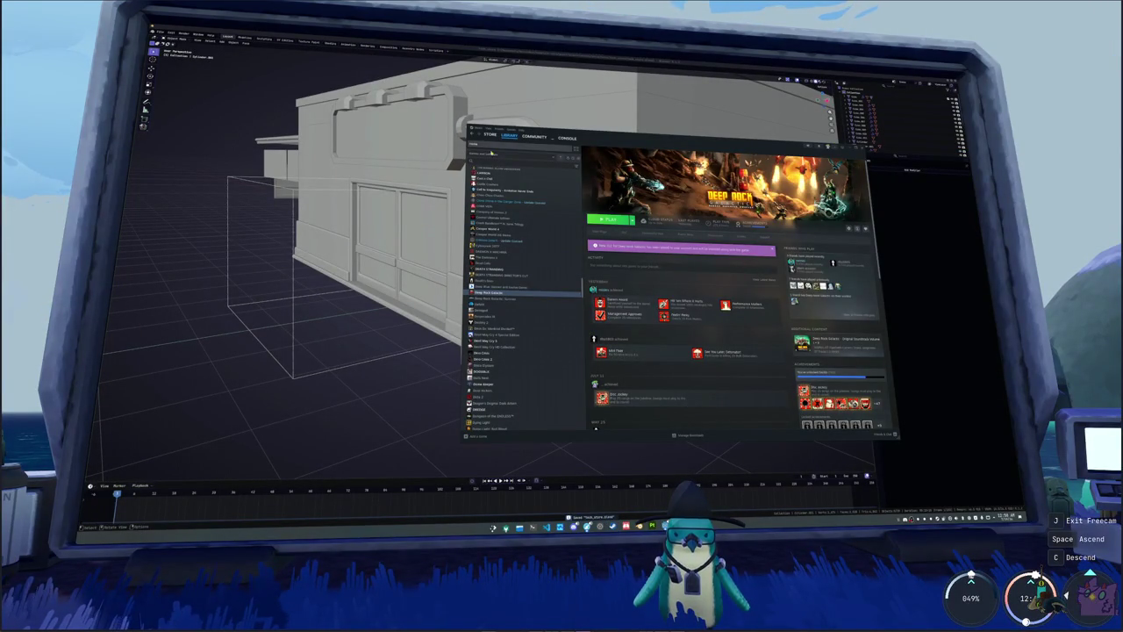
click(489, 134)
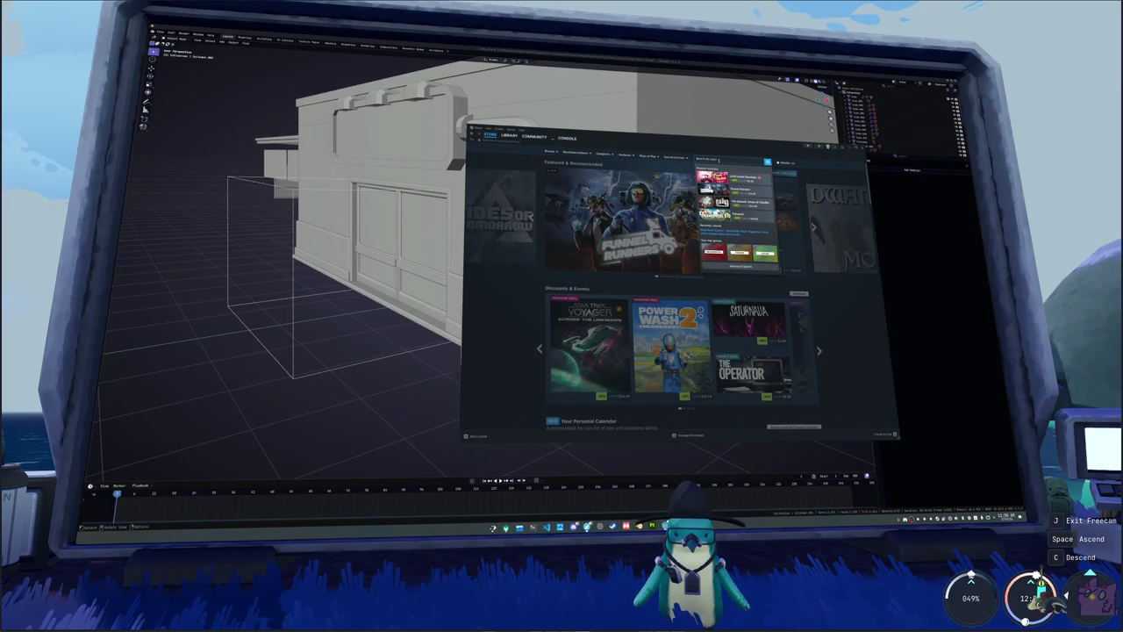
click(514, 319)
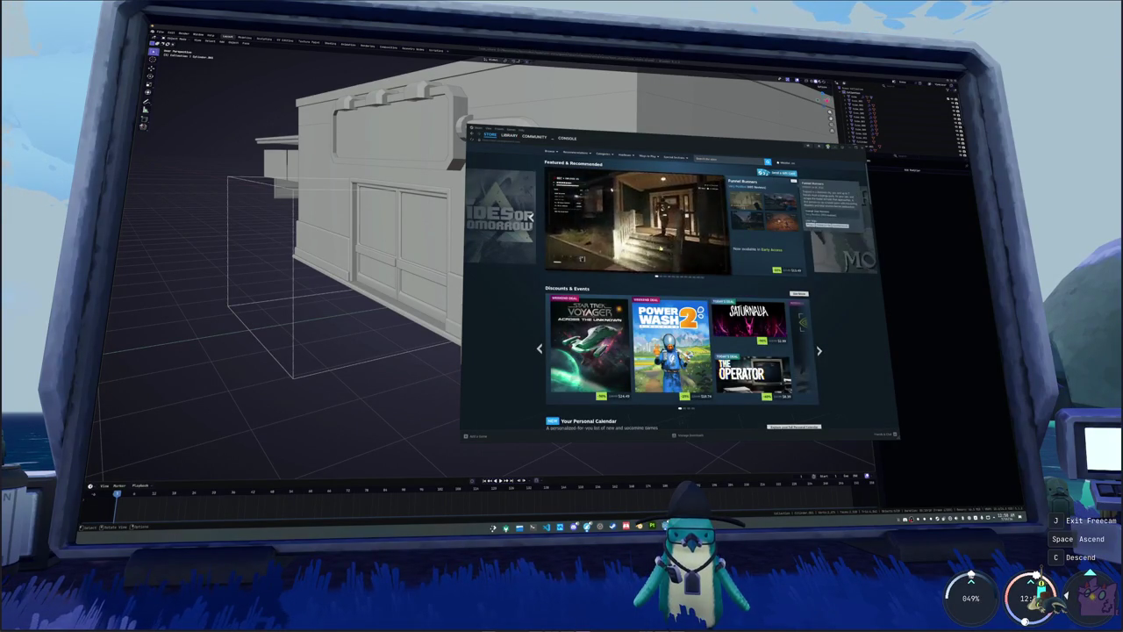
mouse_move(621, 221)
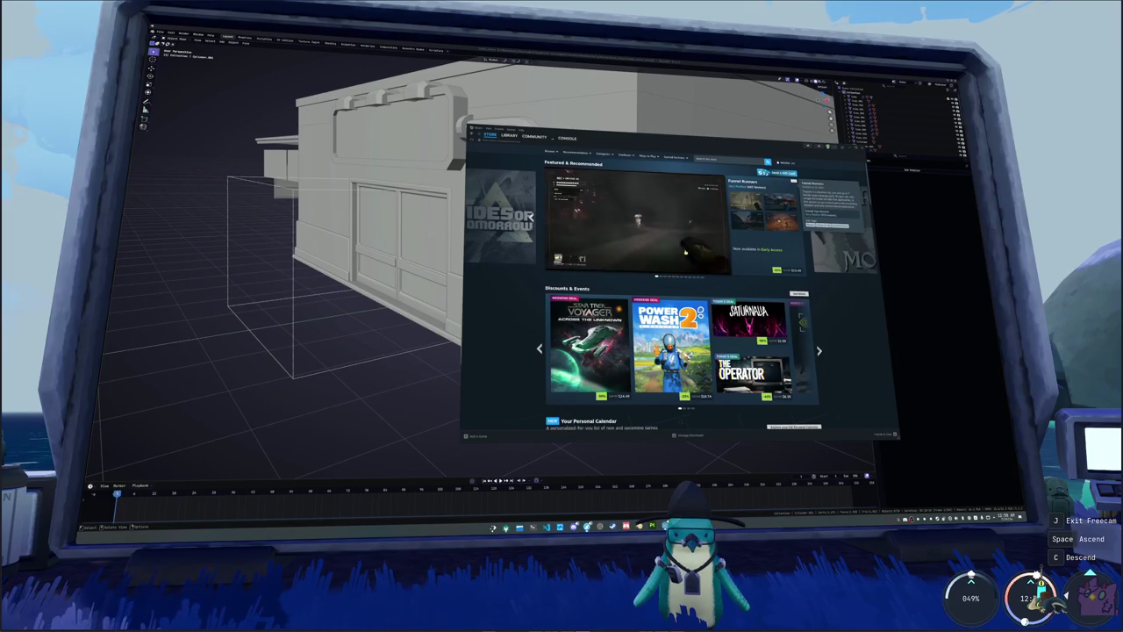
click(814, 227)
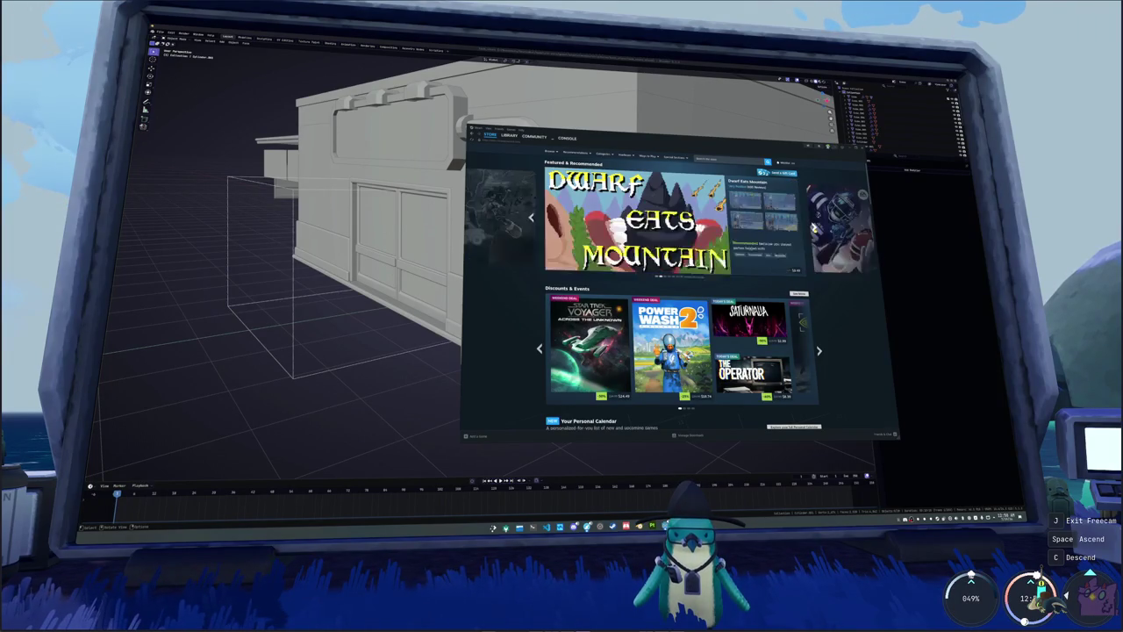
click(813, 226)
click(813, 226)
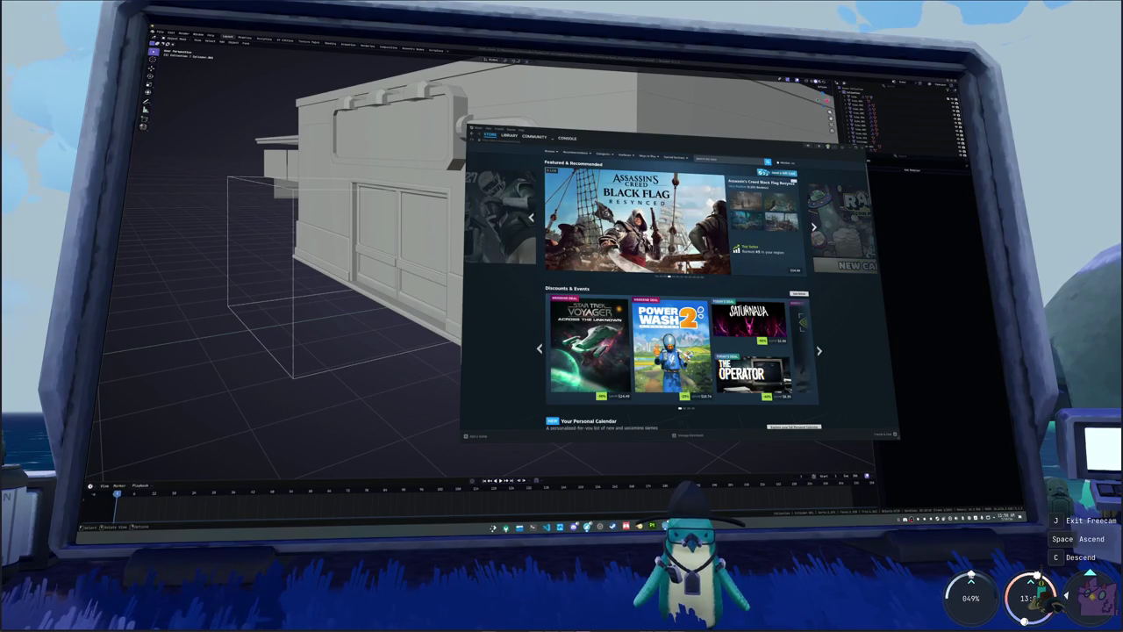
click(531, 217)
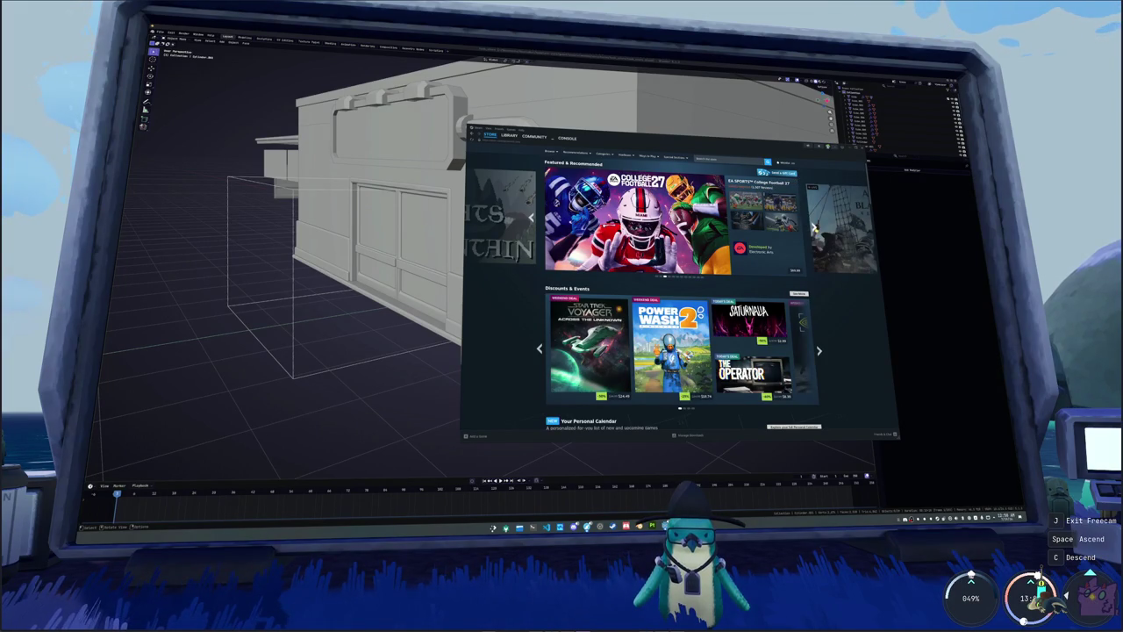
- Page further through the Featured & Recommended carousel, then start a store search
click(813, 226)
click(813, 227)
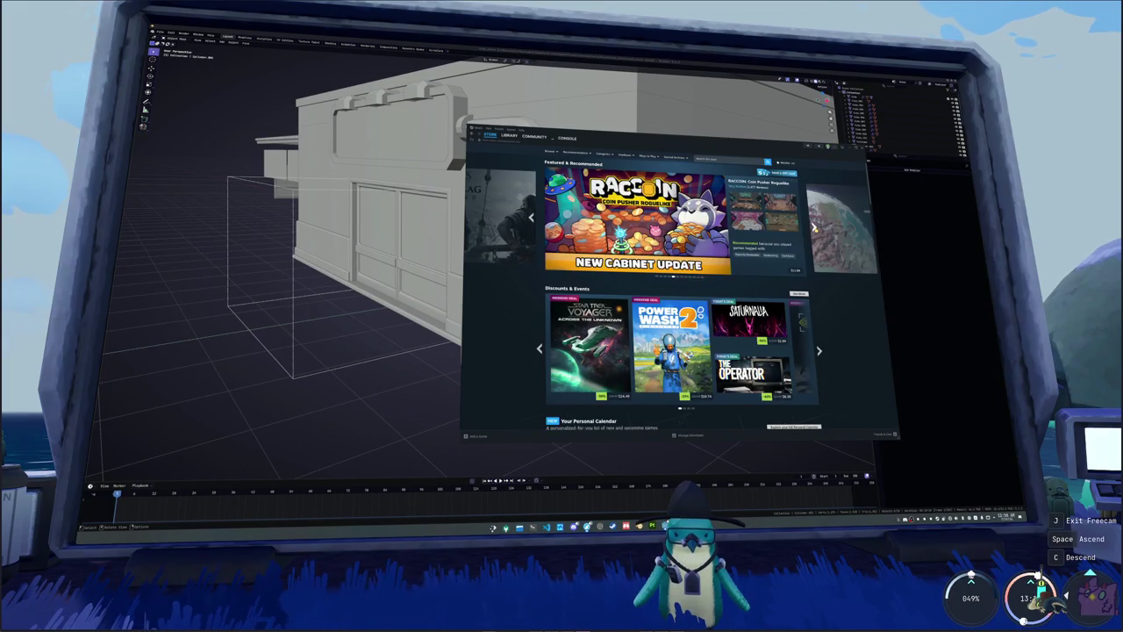
click(813, 226)
click(813, 227)
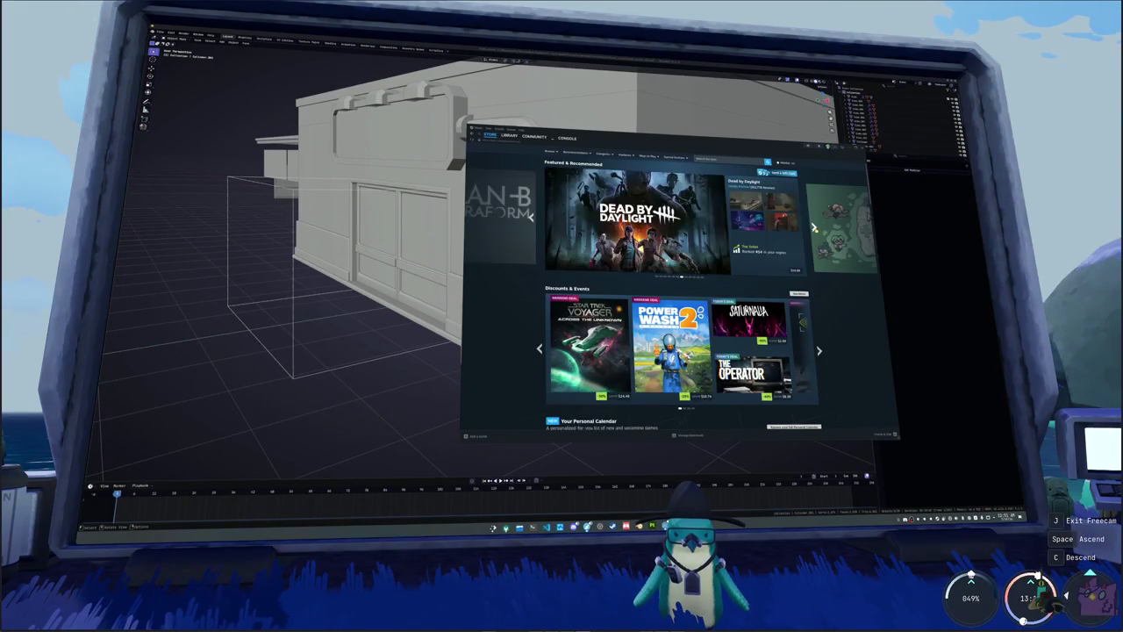
click(813, 227)
click(813, 227)
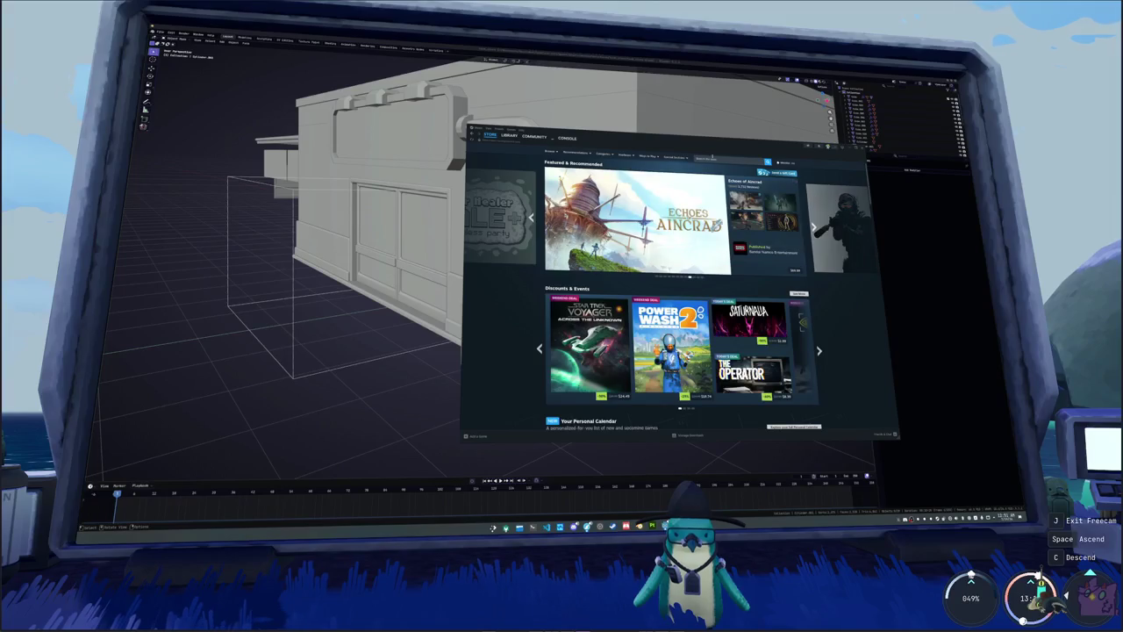
click(713, 159)
- Search 'pal', open Palworld, then follow the Pocketpair developer page to Craftopia
text(pal)
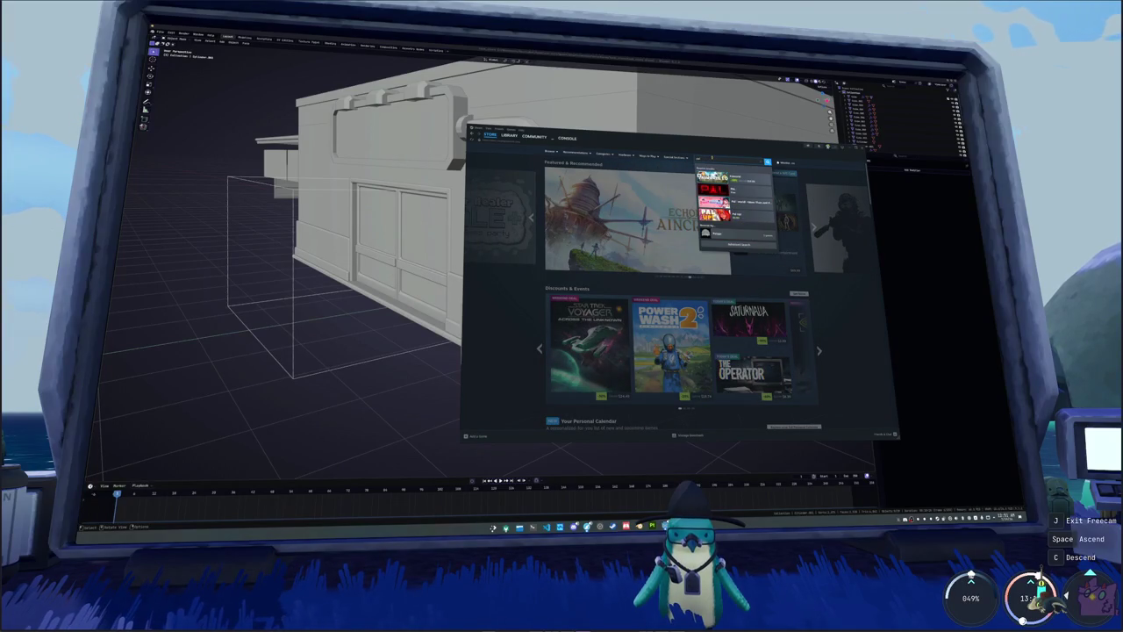
click(728, 180)
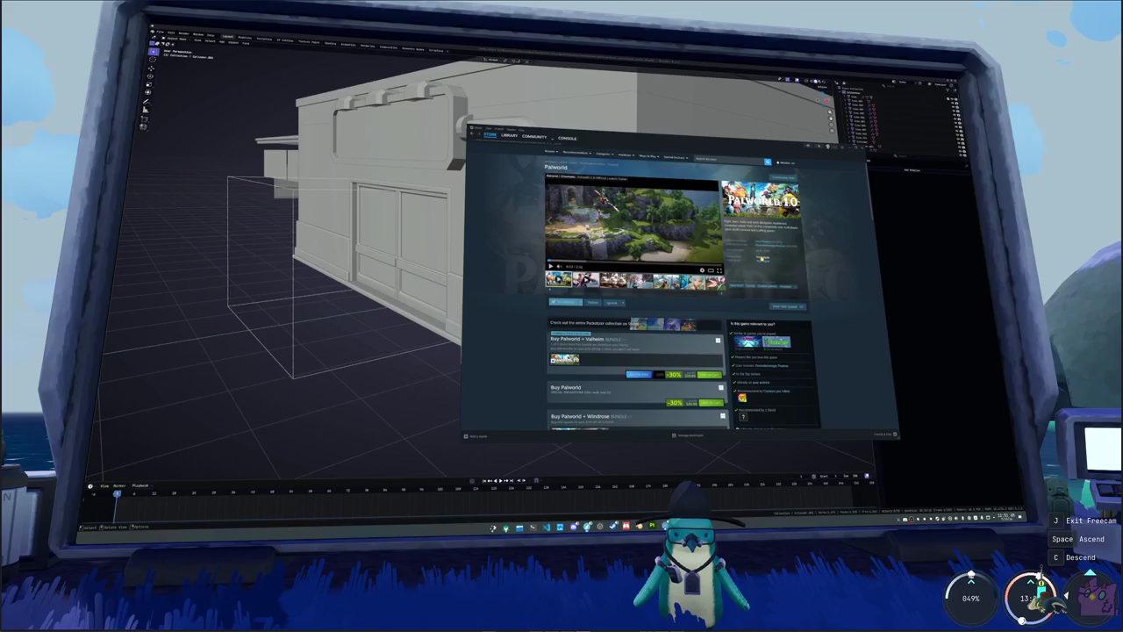
click(762, 257)
scroll(553, 302, down, 5)
scroll(544, 316, down, 5)
scroll(536, 331, down, 5)
scroll(536, 331, up, 5)
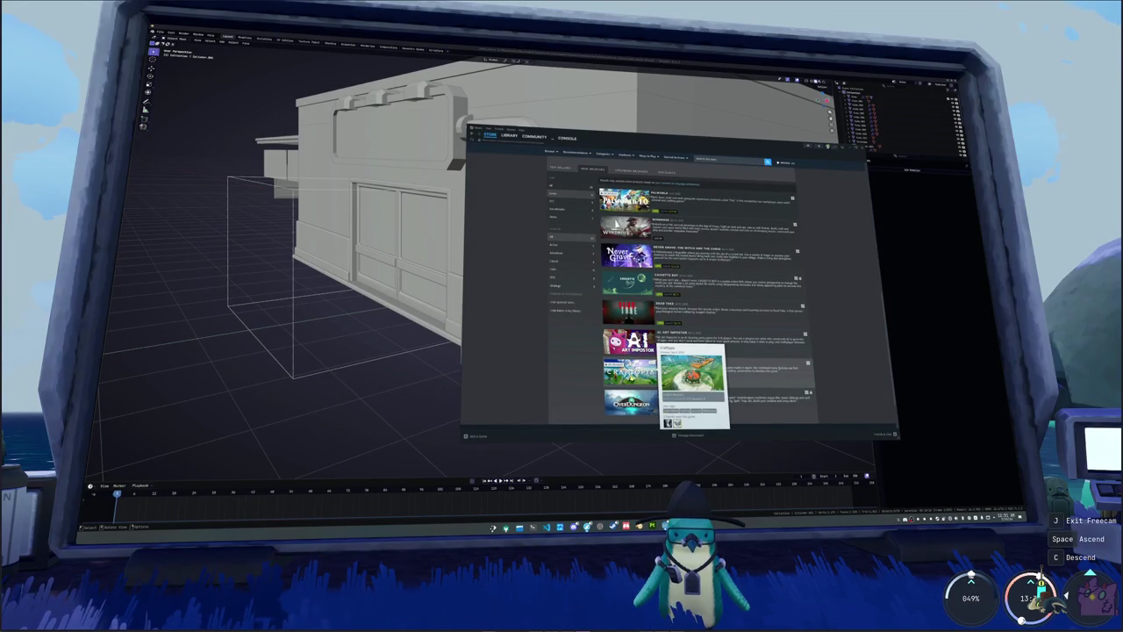
click(628, 373)
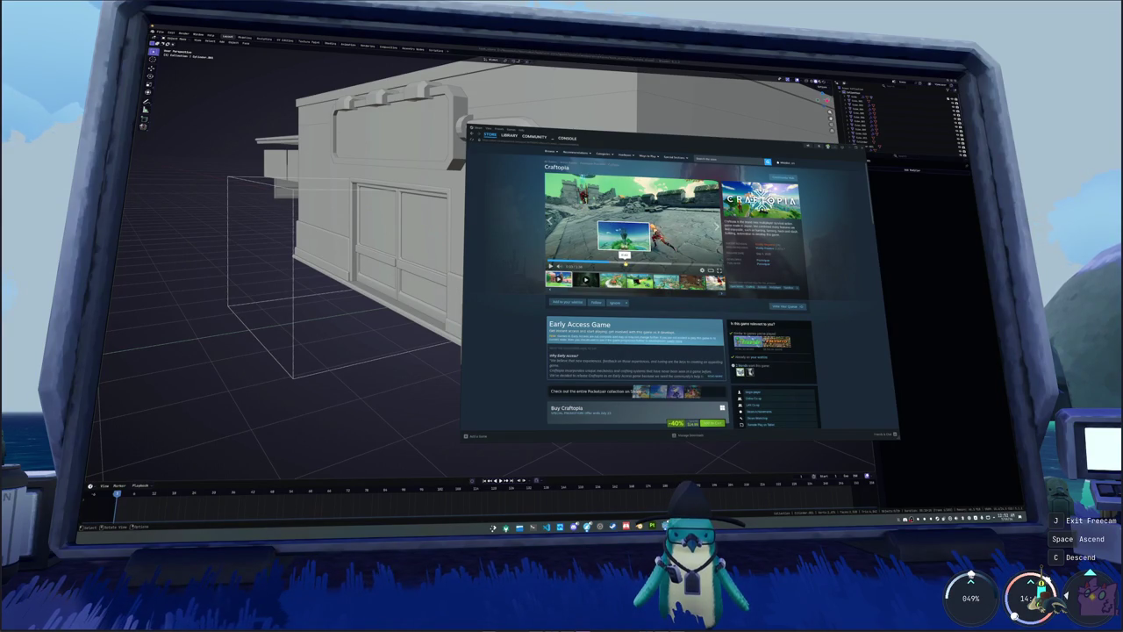
- Play the Craftopia trailer, enlarge the store window, and advance through the next screenshots
click(624, 263)
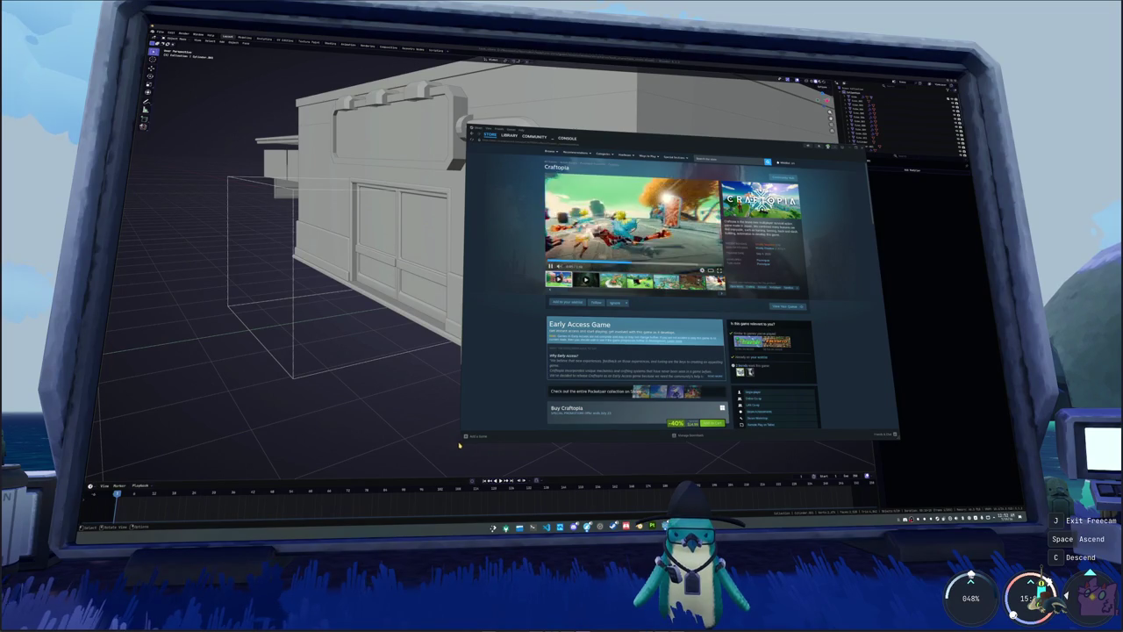
drag(459, 445, 335, 474)
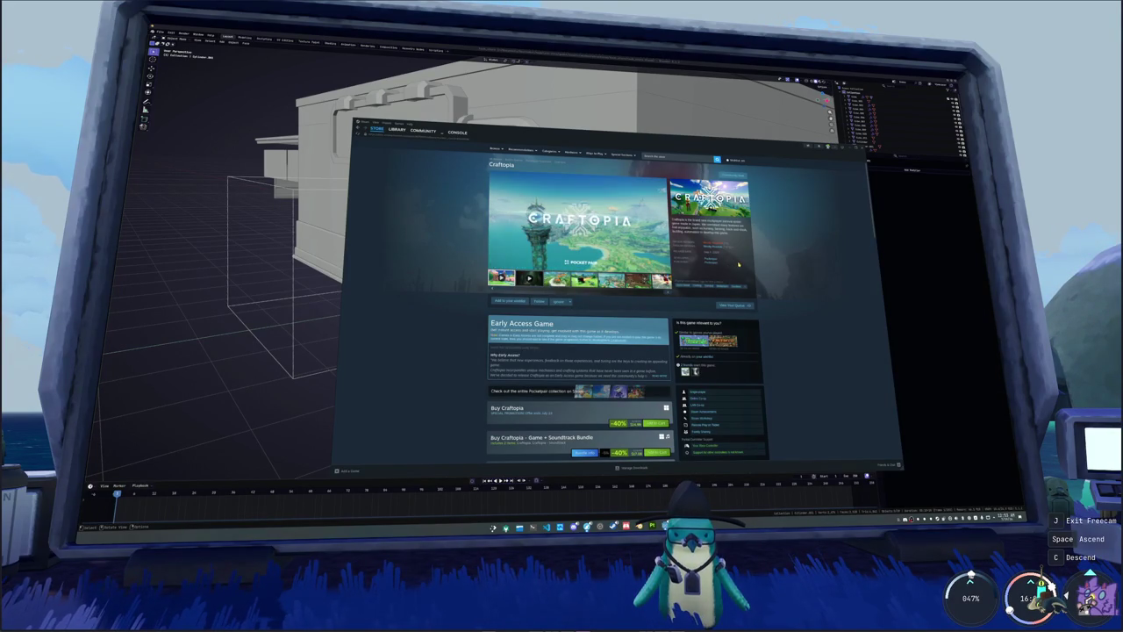
click(666, 293)
click(667, 293)
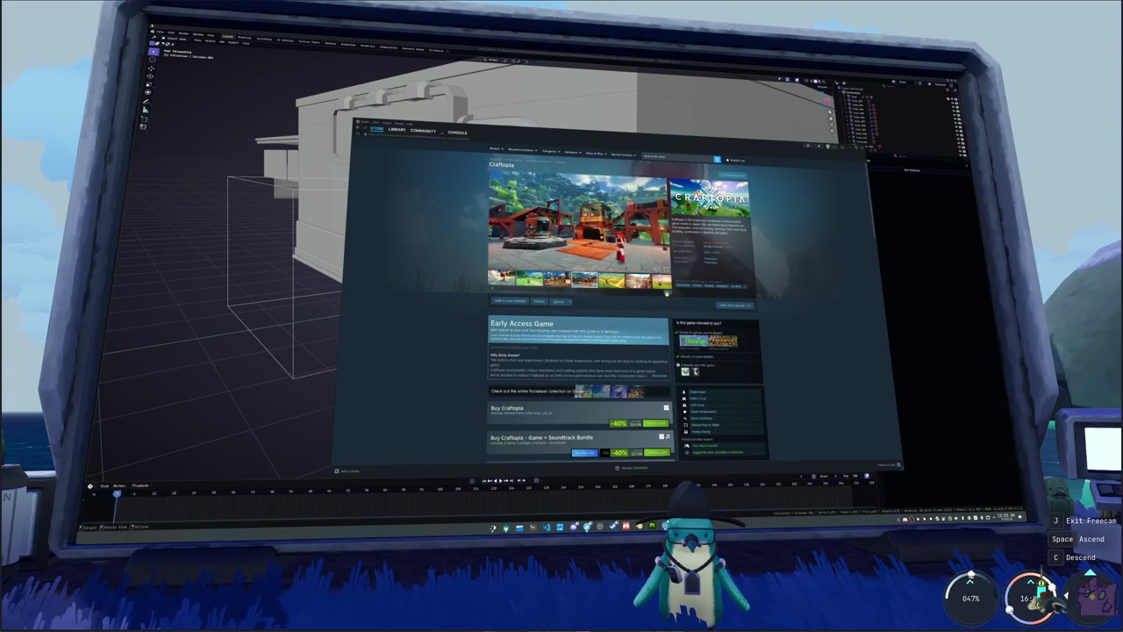
- Go to Pocketpair's developer page from Craftopia and scroll through its list of games
click(711, 246)
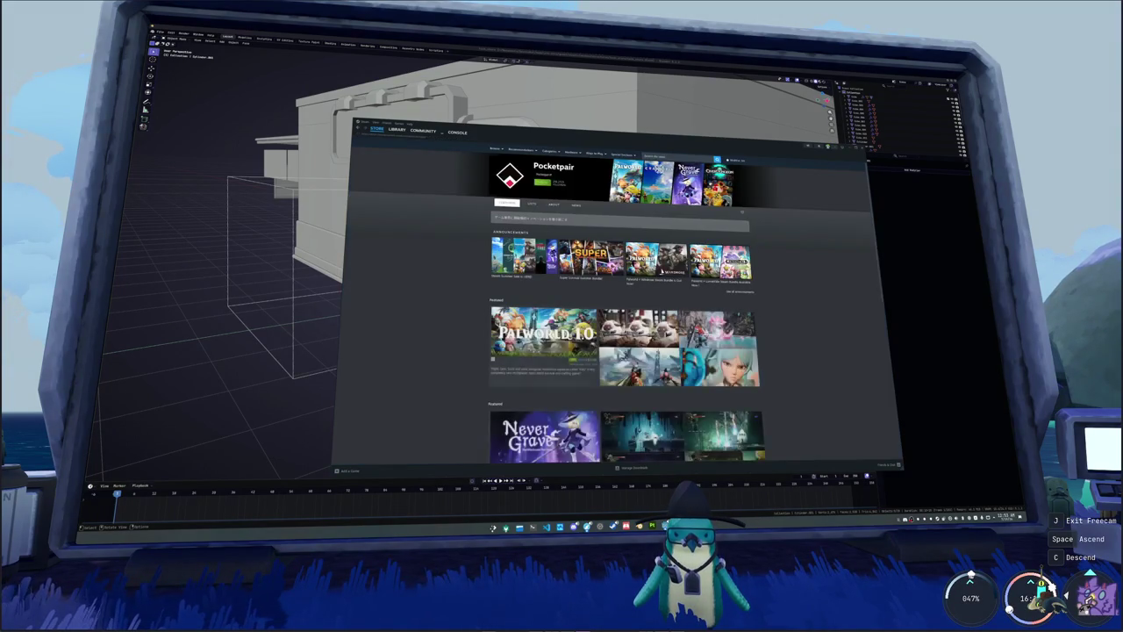
scroll(458, 311, down, 2)
scroll(458, 310, down, 1)
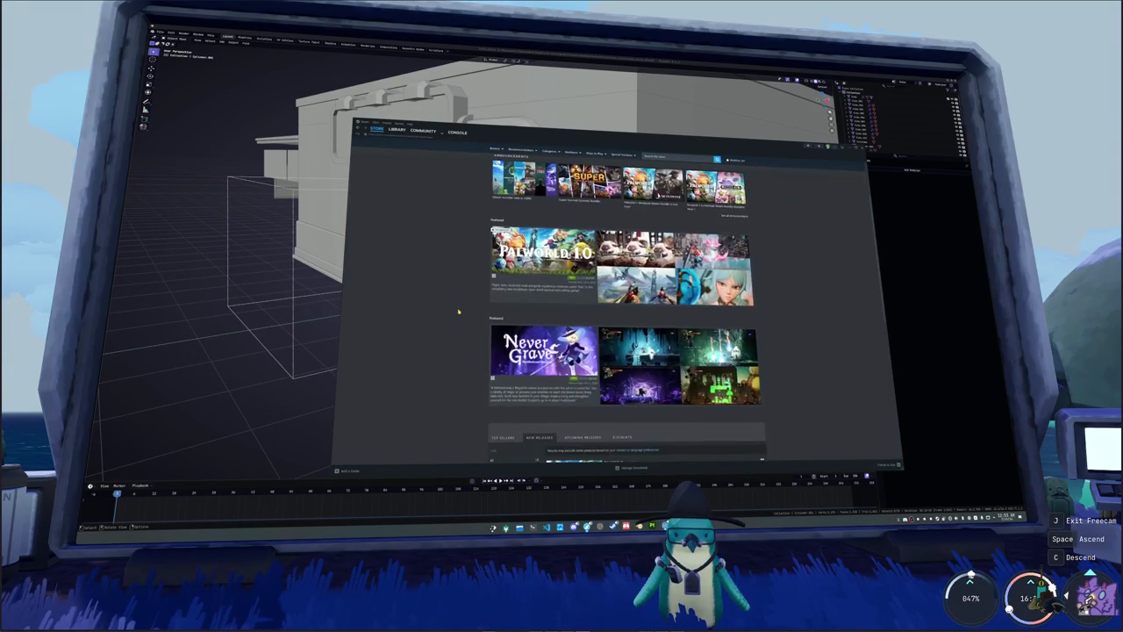
scroll(458, 311, down, 2)
scroll(458, 311, down, 1)
scroll(458, 310, down, 3)
scroll(487, 387, up, 2)
scroll(487, 386, down, 1)
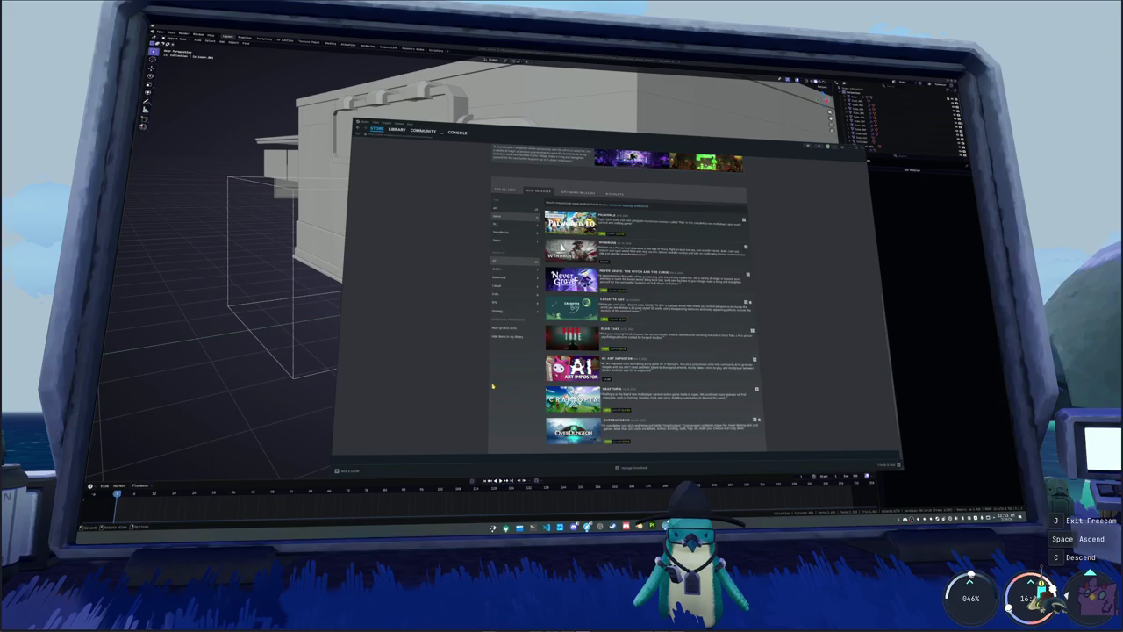
mouse_move(573, 431)
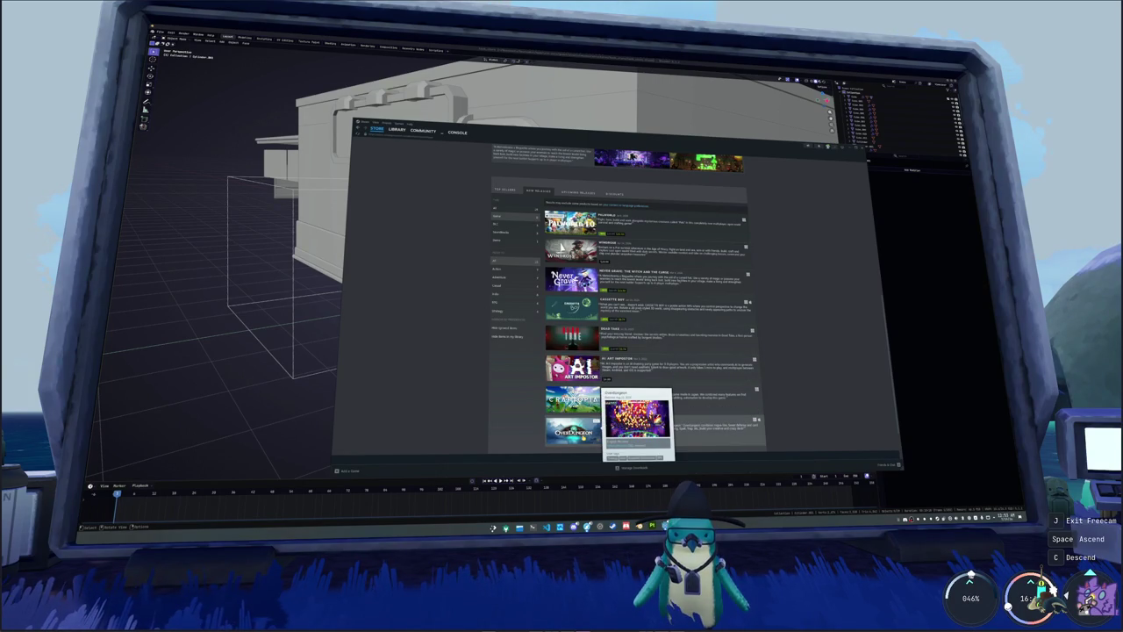
scroll(581, 436, down, 1)
scroll(433, 281, up, 5)
scroll(434, 280, up, 3)
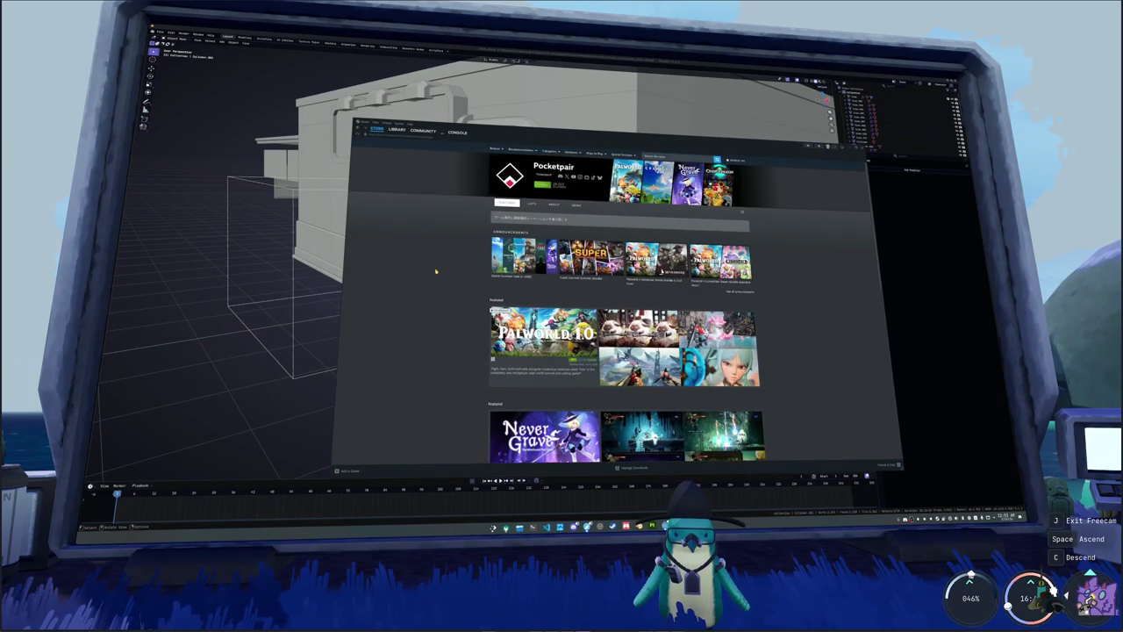
- Glance at the Library, return to Pocketpair's store page, and open Palworld from New Releases
click(398, 130)
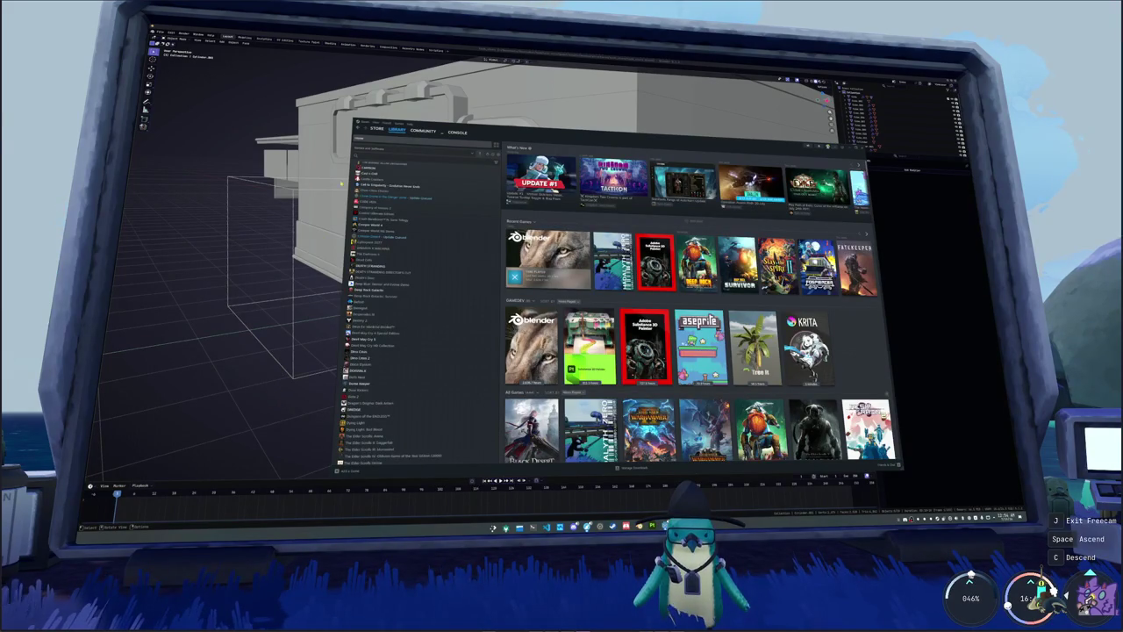
click(377, 129)
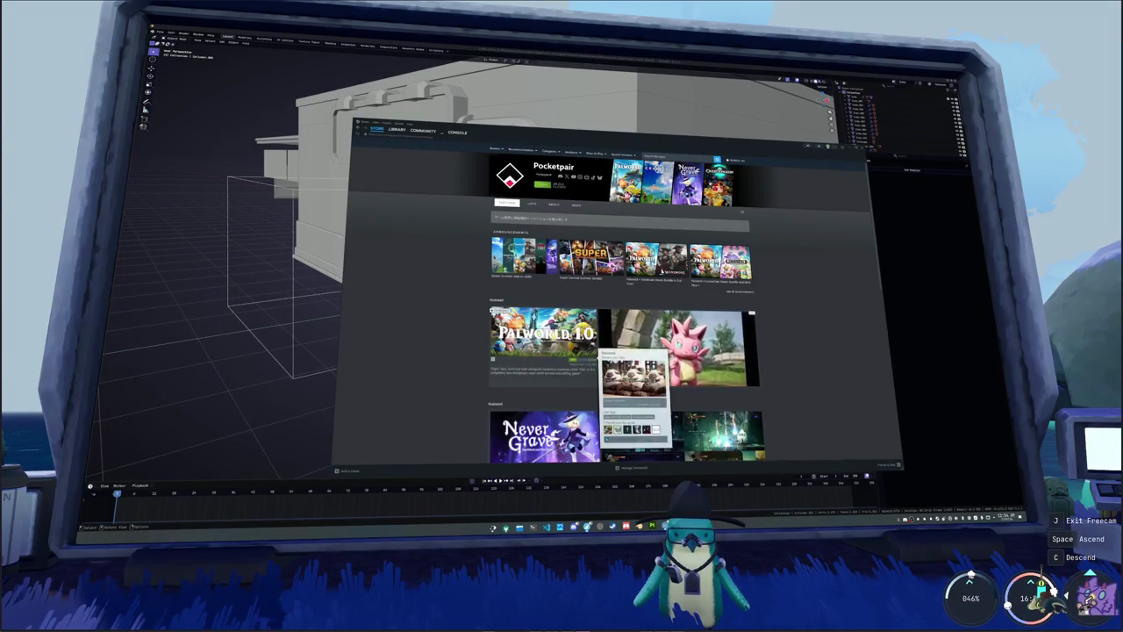
scroll(457, 325, down, 2)
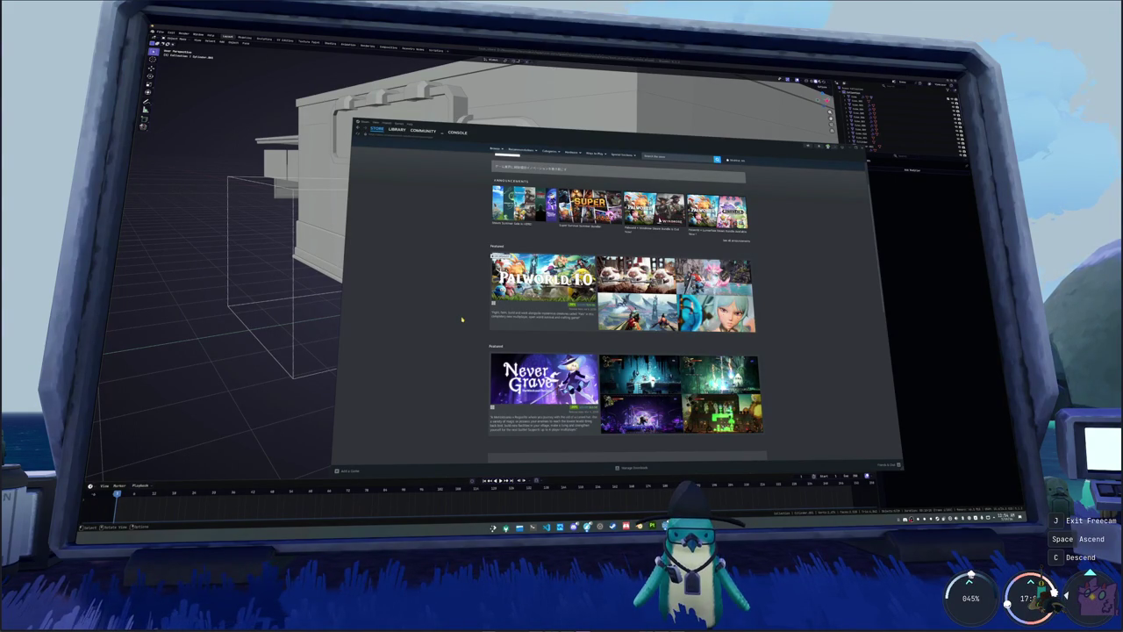
scroll(441, 246, up, 2)
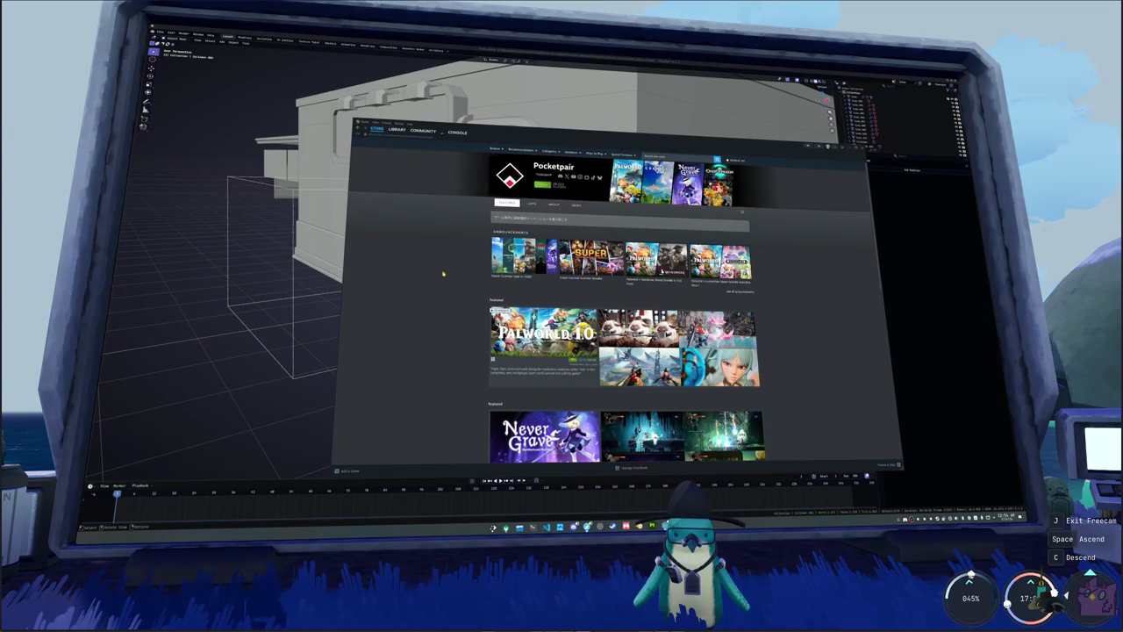
scroll(443, 279, down, 2)
scroll(445, 286, down, 2)
scroll(445, 290, down, 1)
scroll(445, 292, down, 2)
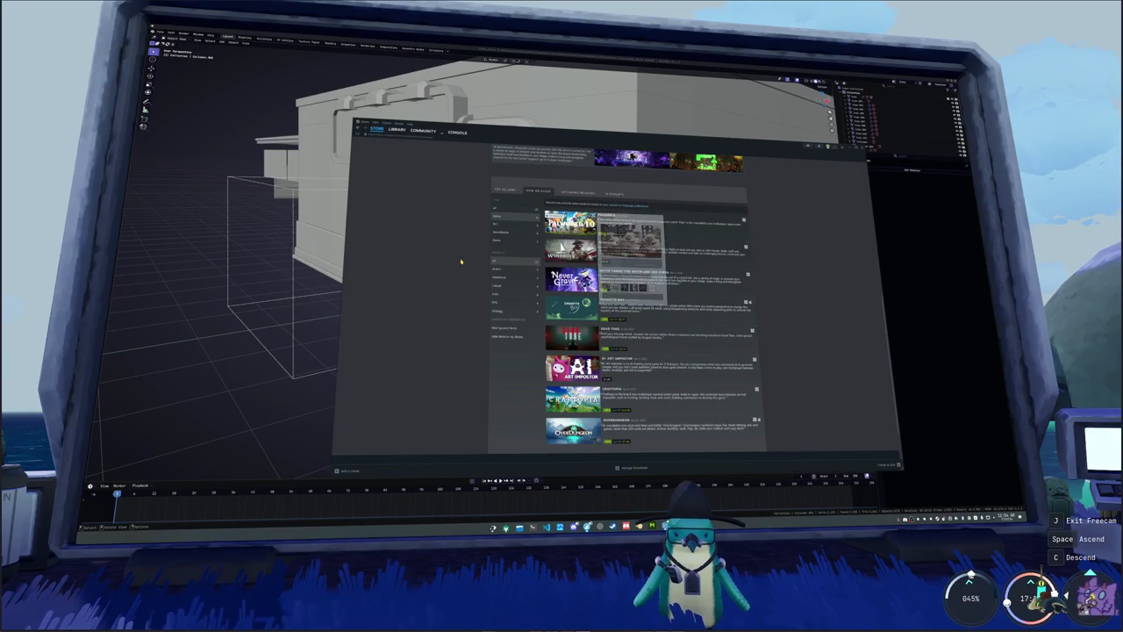
scroll(457, 265, up, 2)
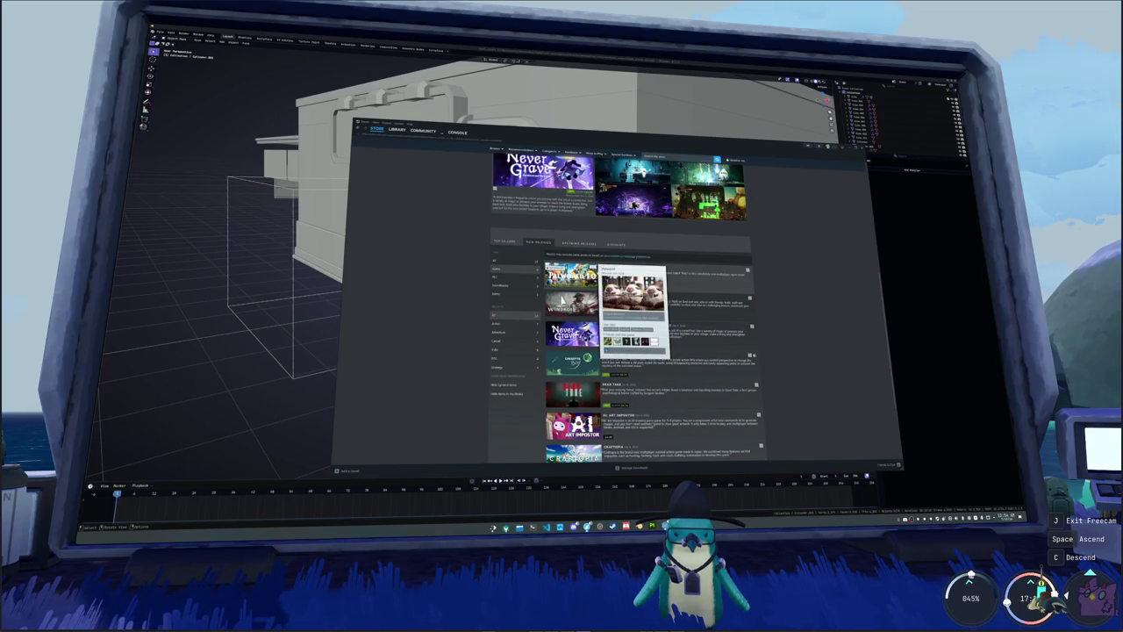
click(573, 274)
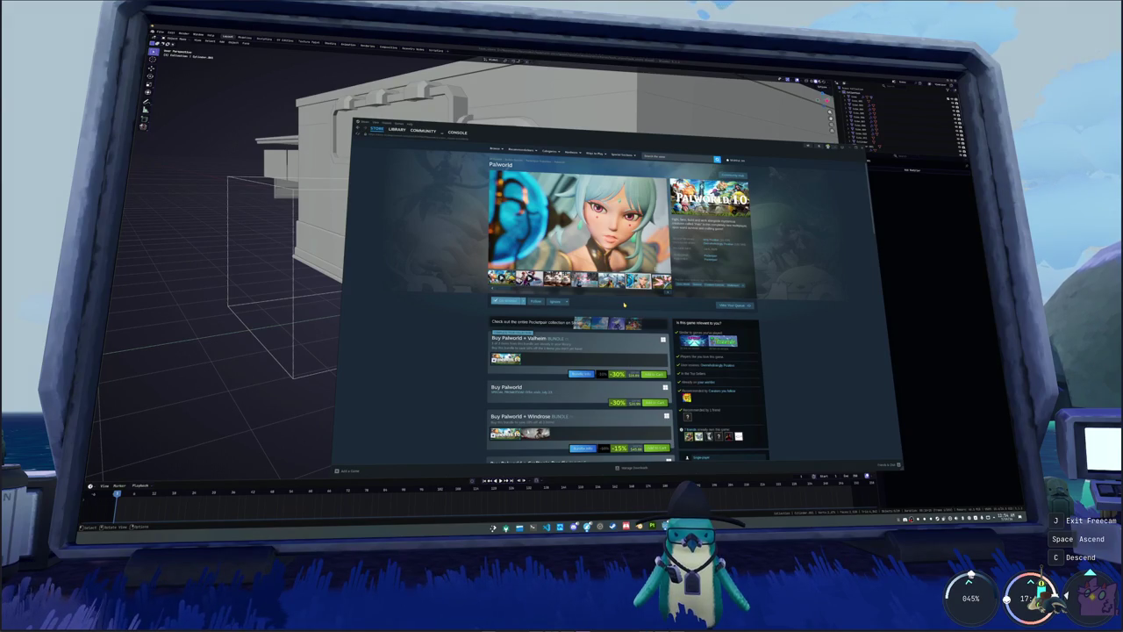
- Scroll down Palworld's page and expand the full About This Game description
scroll(473, 390, down, 2)
scroll(474, 391, down, 2)
scroll(474, 392, down, 1)
scroll(472, 393, down, 1)
scroll(472, 393, down, 2)
scroll(472, 394, down, 2)
scroll(472, 394, down, 2)
scroll(587, 385, down, 1)
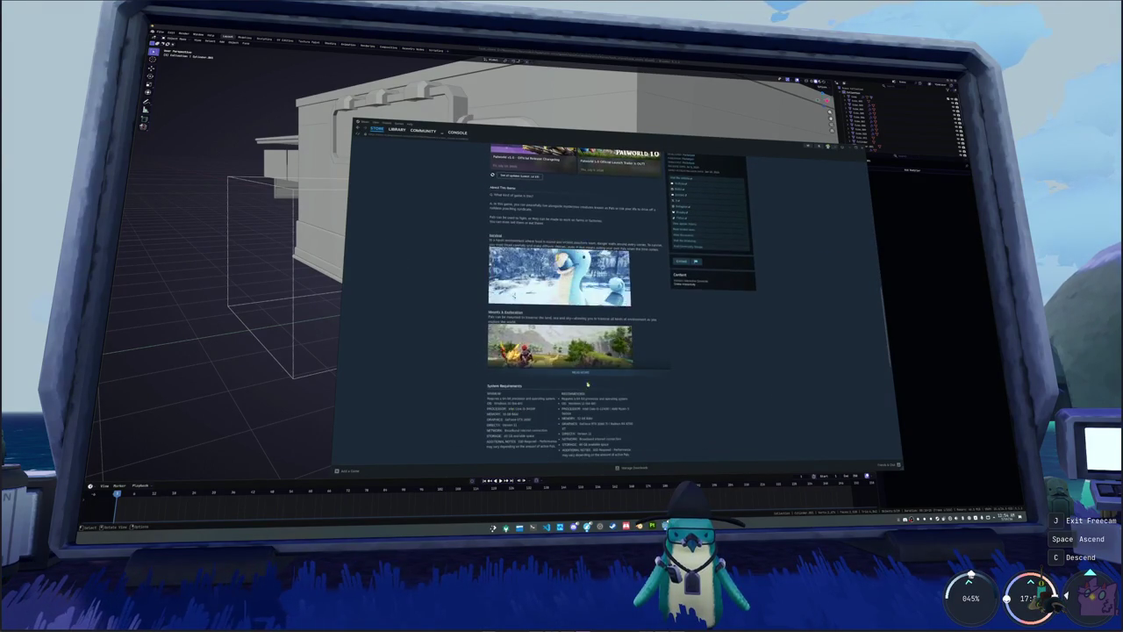
click(581, 373)
- Read down to the More from Pocketpair carousels and open the More Than Just Pals page
scroll(460, 388, down, 2)
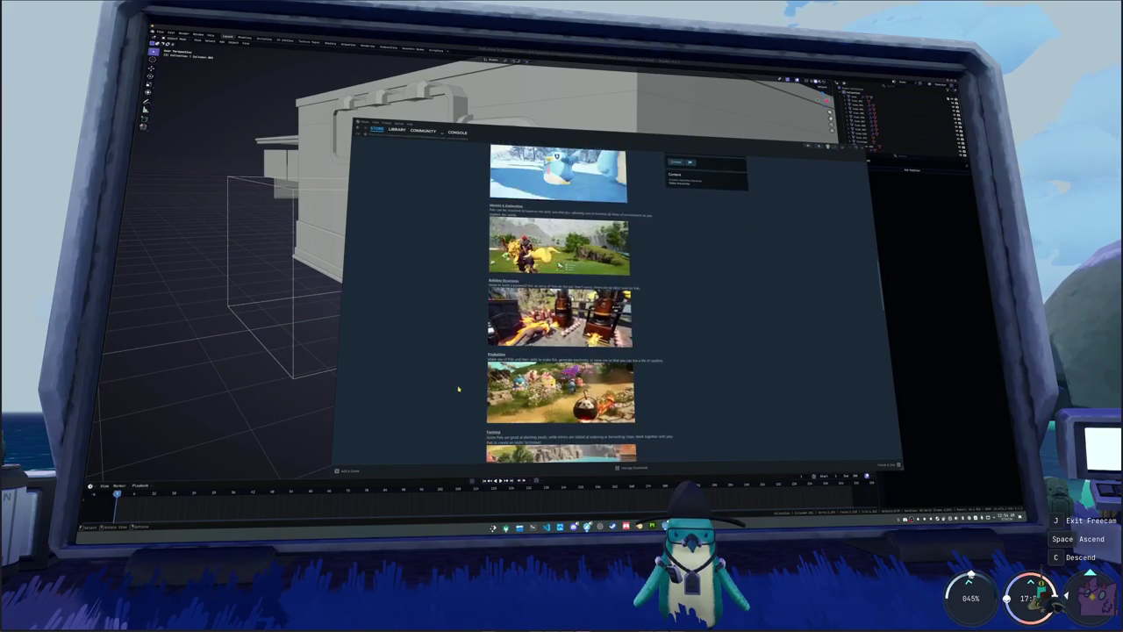
scroll(458, 388, down, 1)
scroll(458, 389, down, 2)
scroll(458, 389, down, 1)
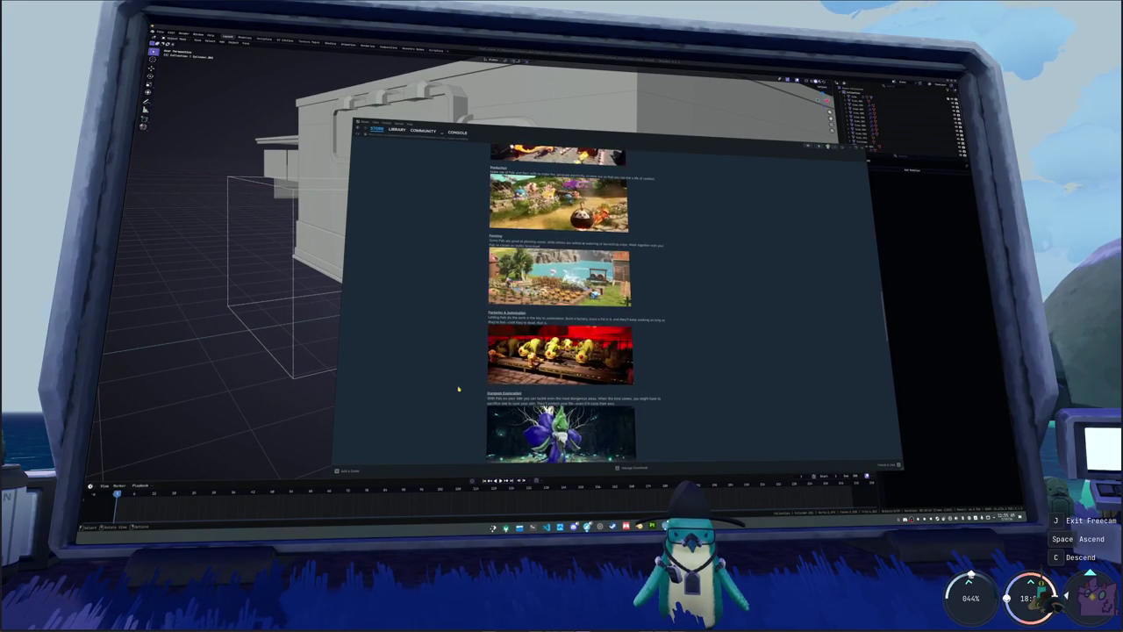
scroll(458, 389, down, 1)
scroll(458, 389, down, 1)
scroll(458, 389, down, 1)
scroll(458, 389, down, 1)
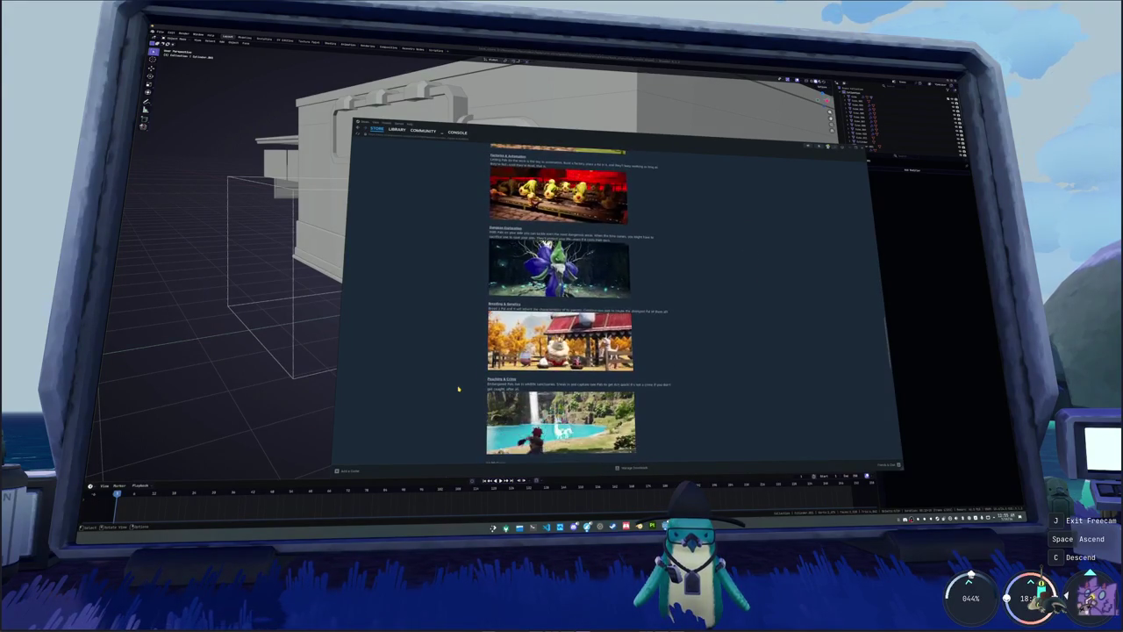
scroll(458, 388, down, 1)
scroll(458, 388, down, 1)
scroll(458, 389, down, 1)
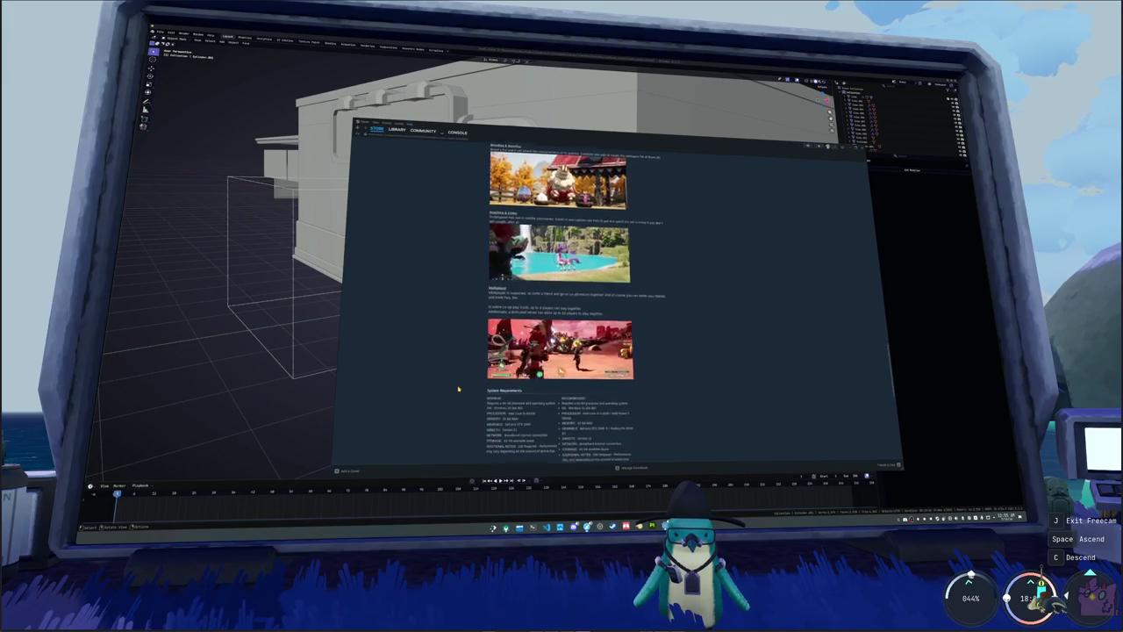
scroll(458, 388, down, 1)
scroll(458, 389, down, 2)
scroll(458, 389, down, 1)
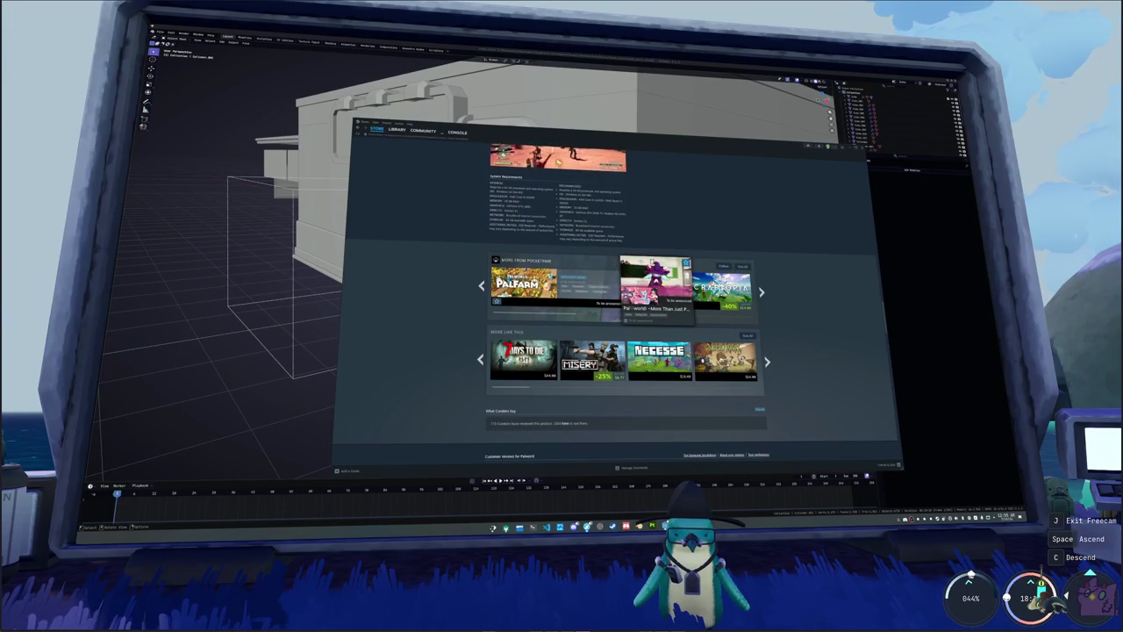
click(649, 291)
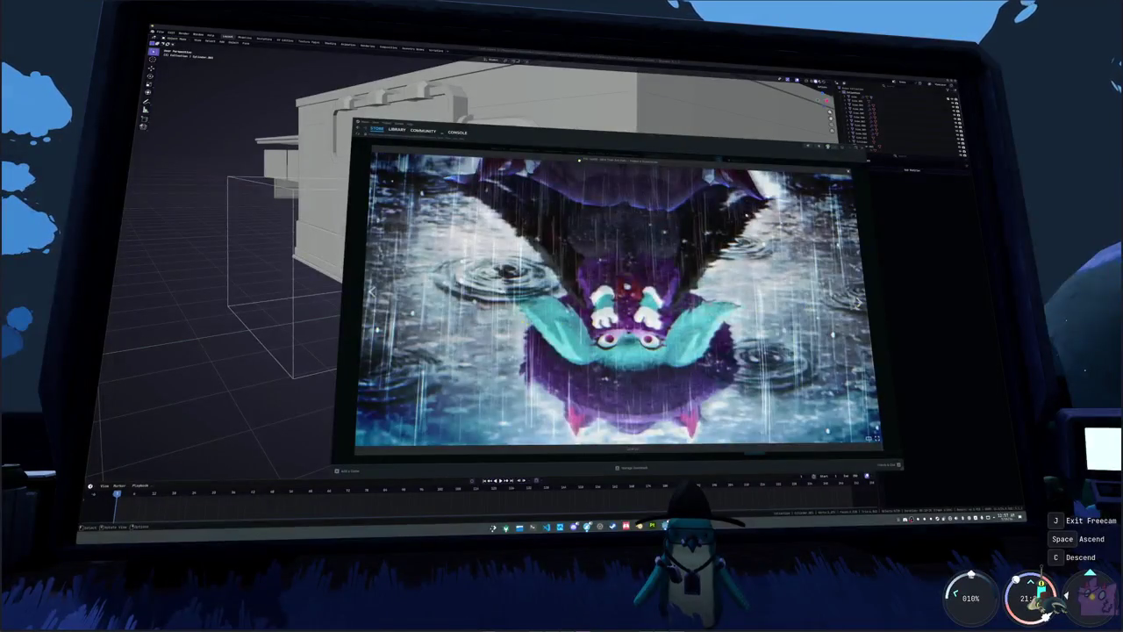
- Flip back and forth through the full-size screenshots, then close the viewer
key(Left)
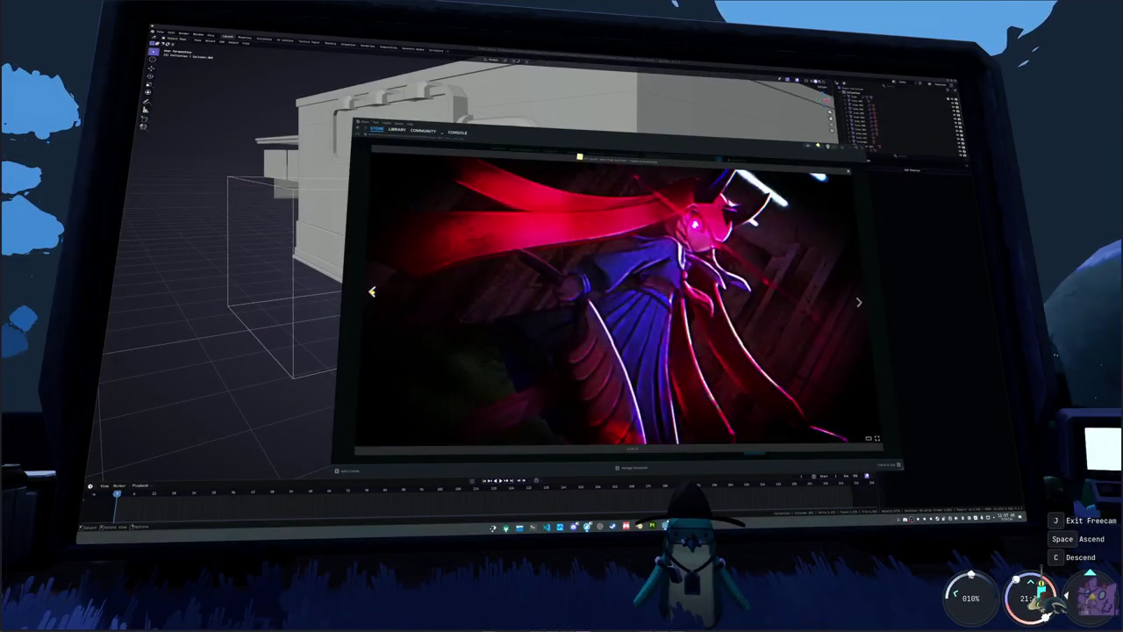
key(Left)
click(858, 303)
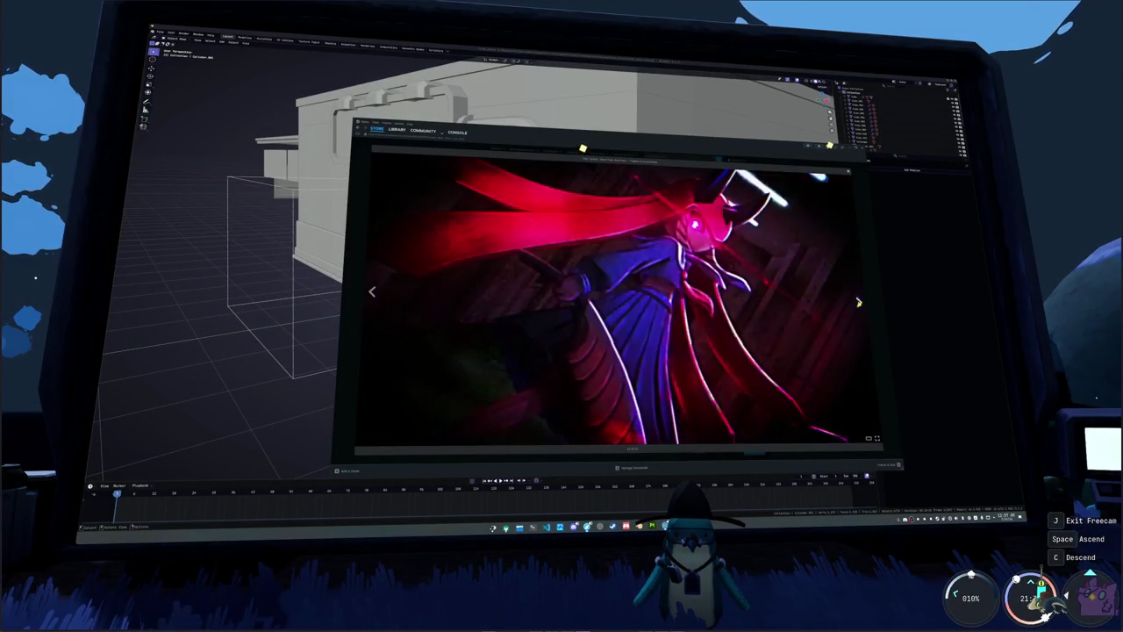
click(859, 303)
key(Left)
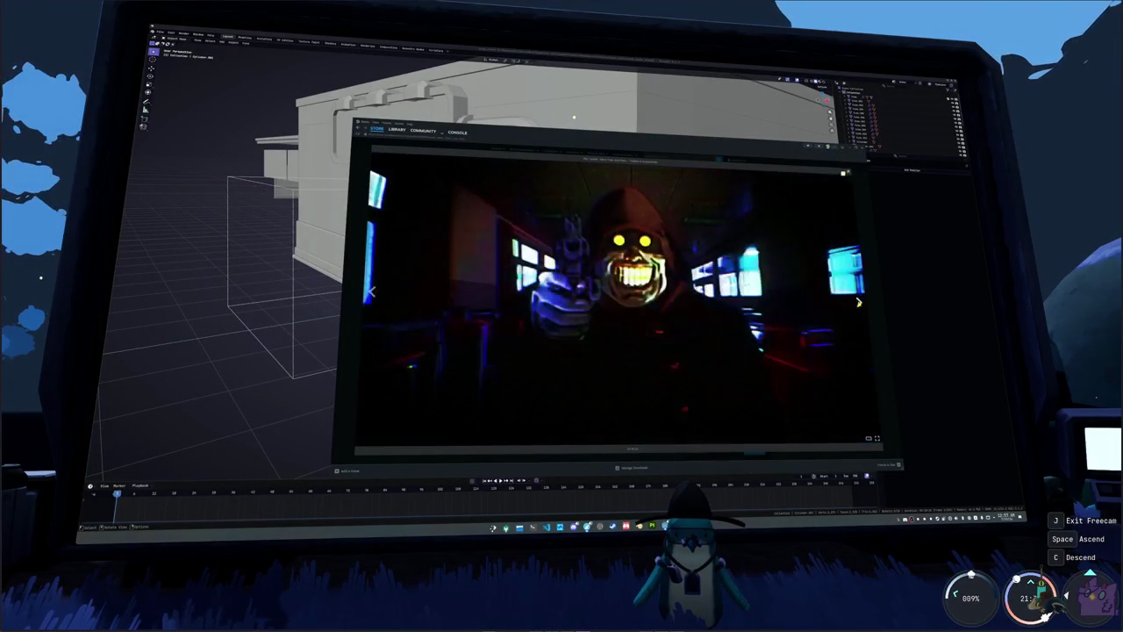
key(Left)
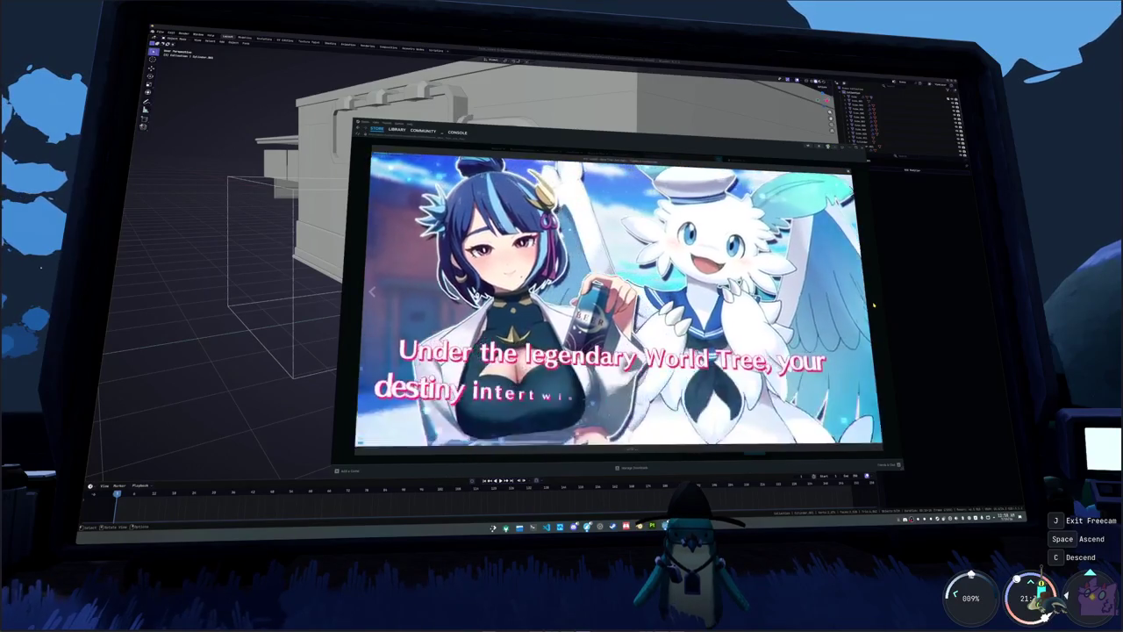
key(Escape)
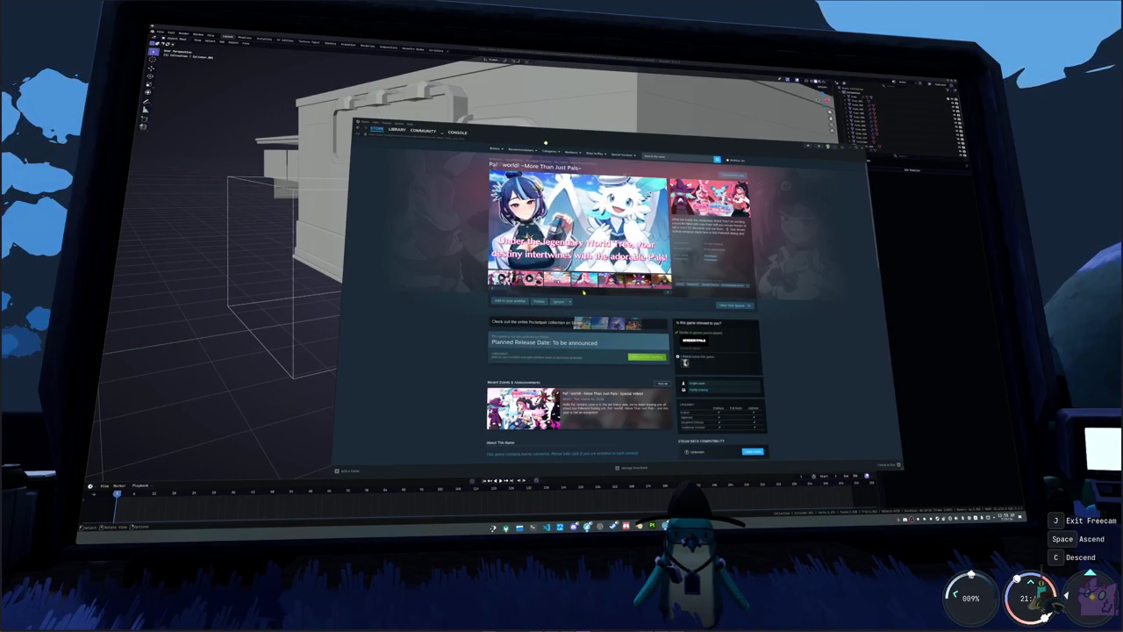
- Scroll the More Than Just Pals store page down and back up to the top
scroll(422, 302, down, 3)
scroll(423, 303, down, 2)
scroll(423, 303, down, 2)
scroll(423, 303, down, 2)
scroll(424, 301, up, 3)
scroll(424, 301, up, 3)
scroll(426, 299, up, 3)
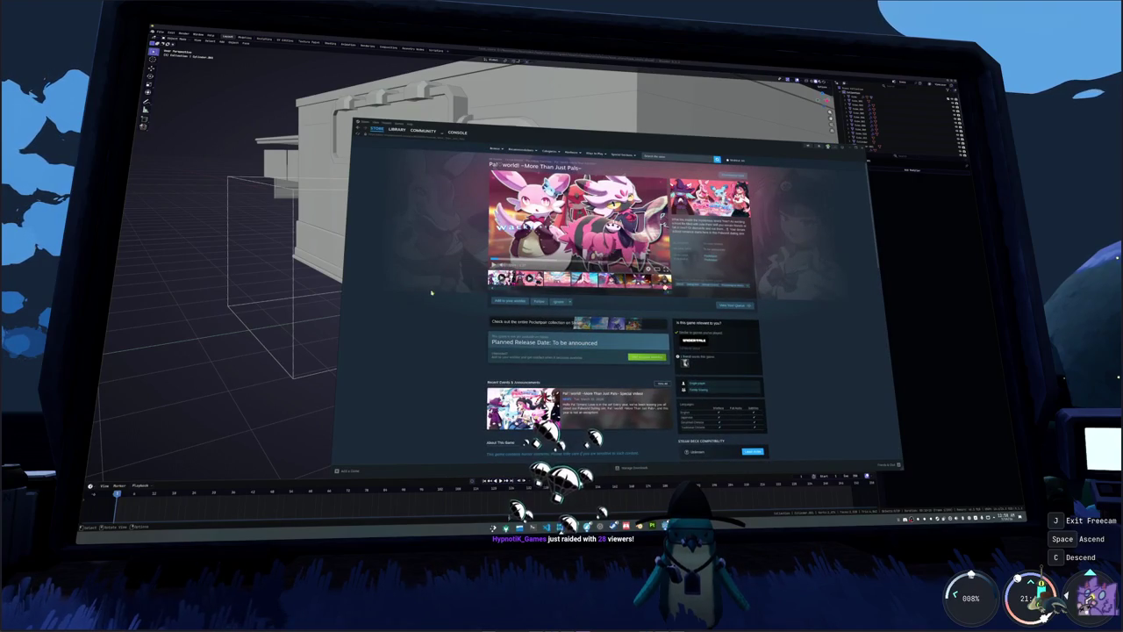
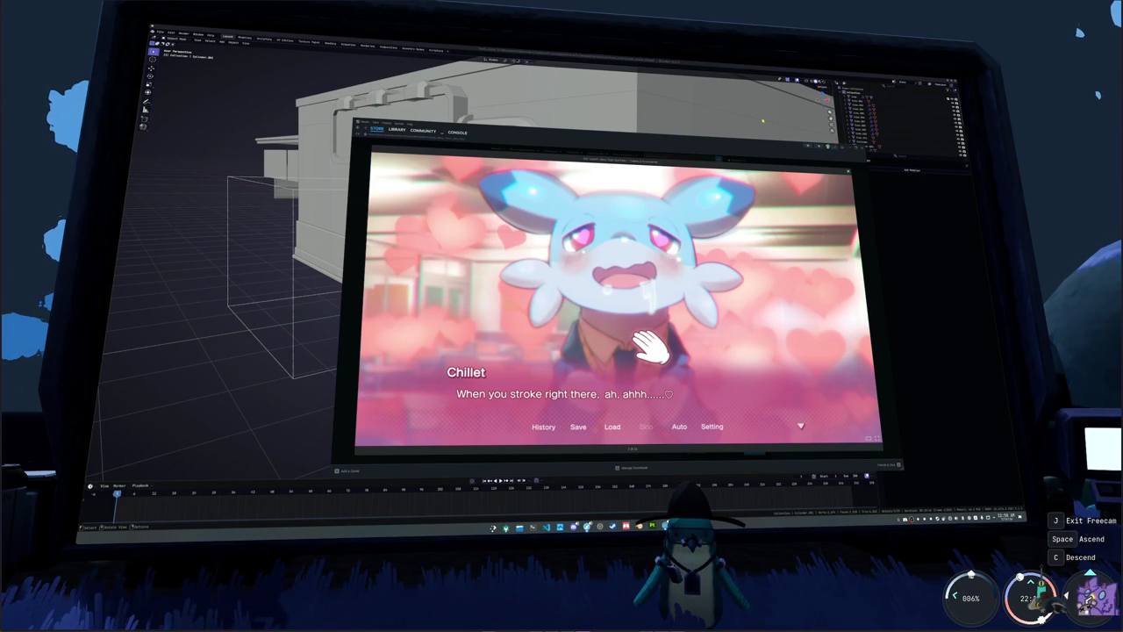
- Hide the game window and select the utility box beside the building
key(alt+Tab)
middle_drag(598, 175, 586, 259)
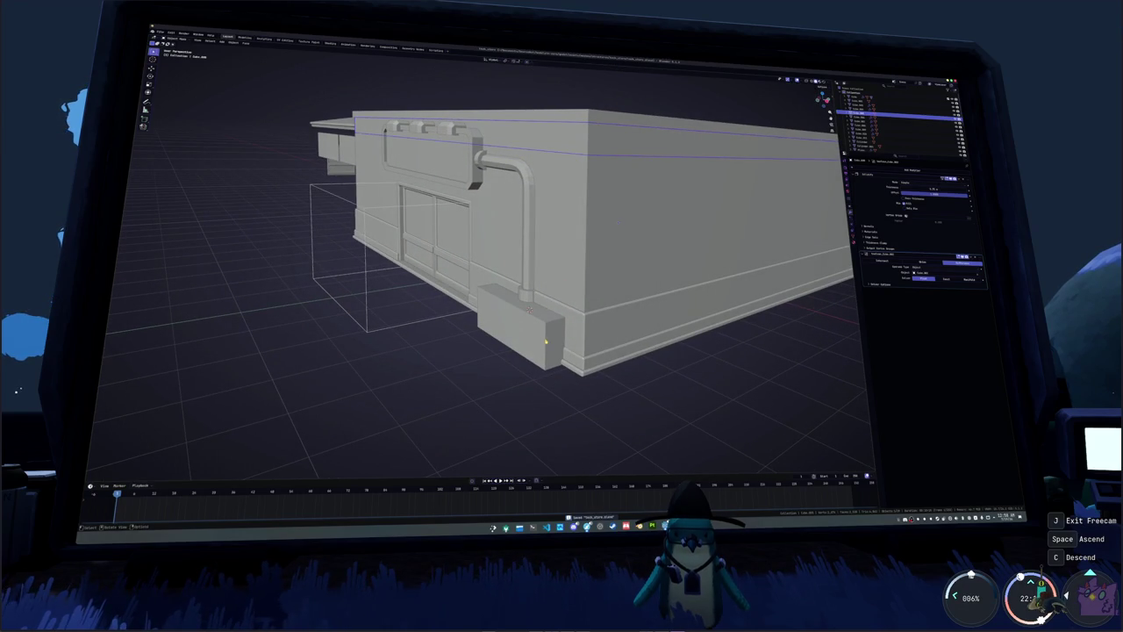
click(529, 310)
middle_drag(529, 310, 692, 302)
- In top view, move the utility box's geometry along the Y axis to a new position
key(Tab)
key(KP_7)
key(g)
key(y)
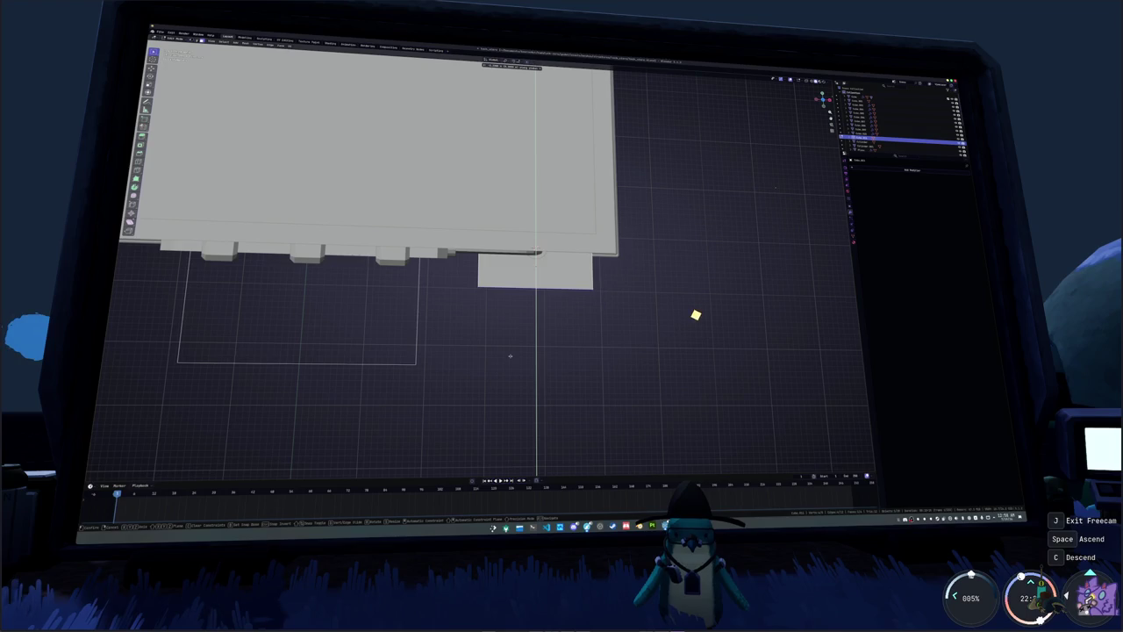
click(515, 338)
mouse_move(521, 359)
middle_down()
mouse_move(511, 342)
mouse_move(642, 374)
mouse_move(619, 389)
middle_up()
- Chamfer the utility box's top edge with a bevel
key(Tab)
scroll(778, 190, up, 3)
scroll(778, 189, up, 3)
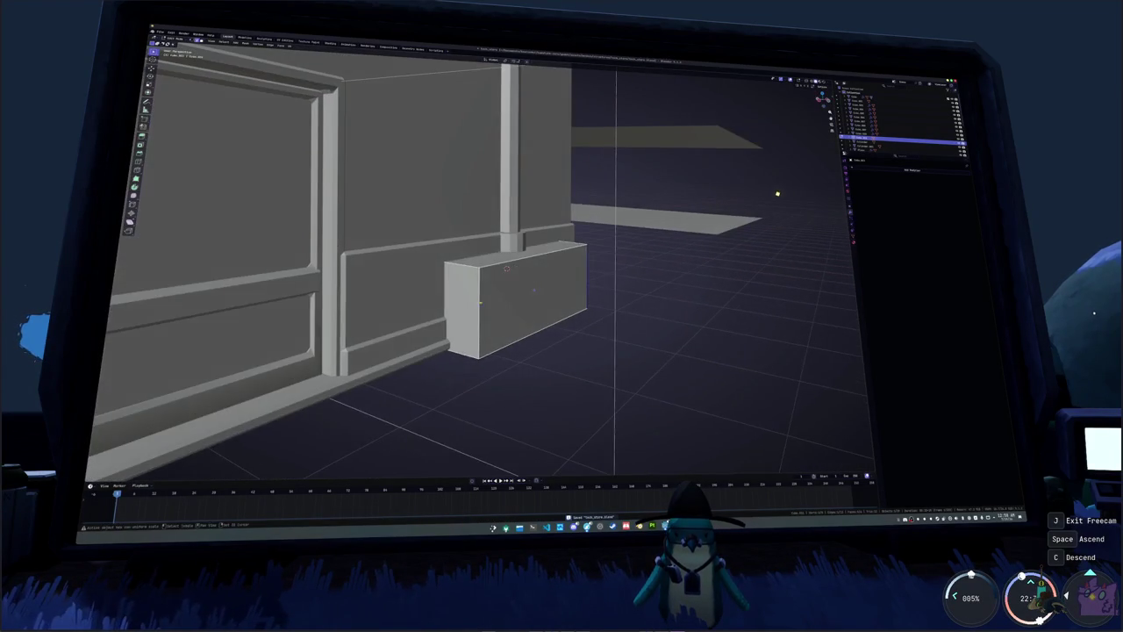
middle_drag(774, 197, 584, 279)
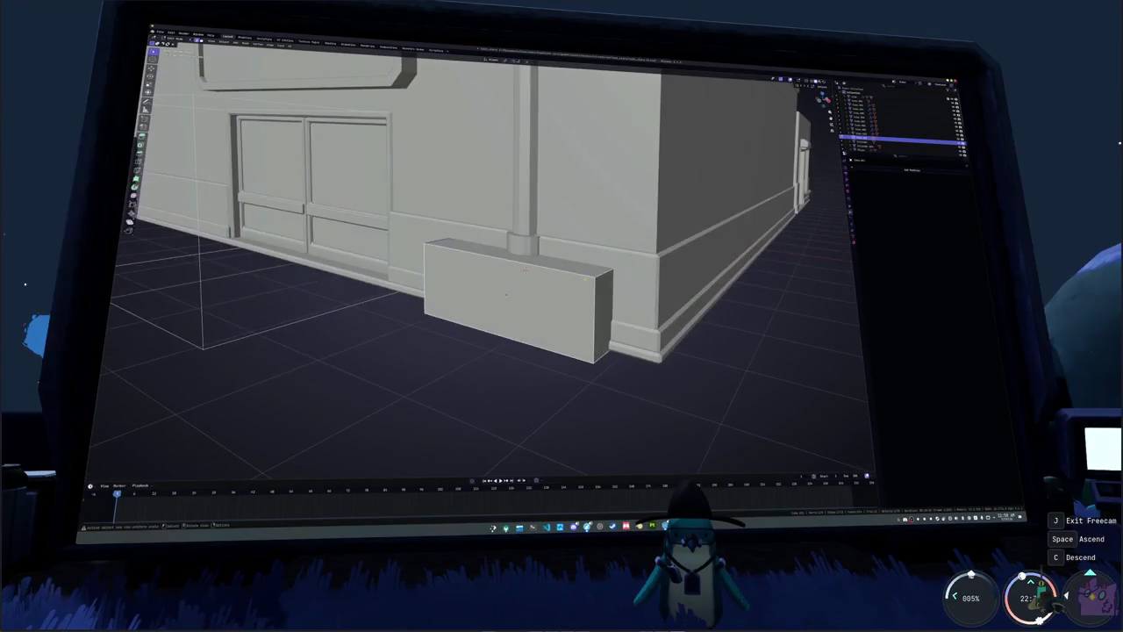
key(ctrl+b)
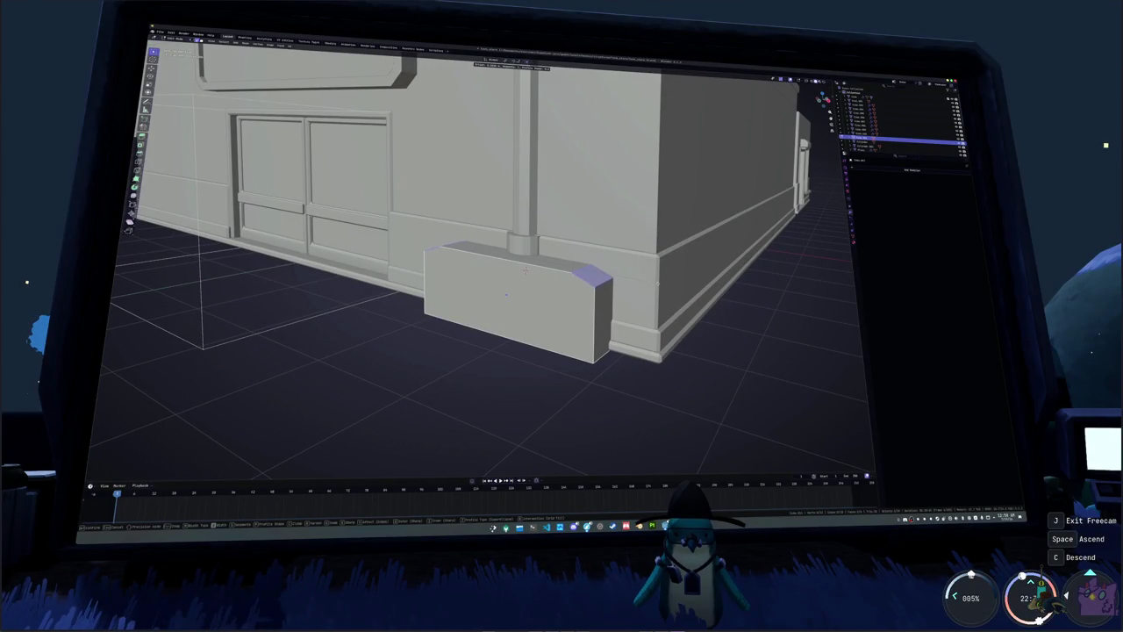
right_click(623, 272)
right_click(623, 272)
key(Escape)
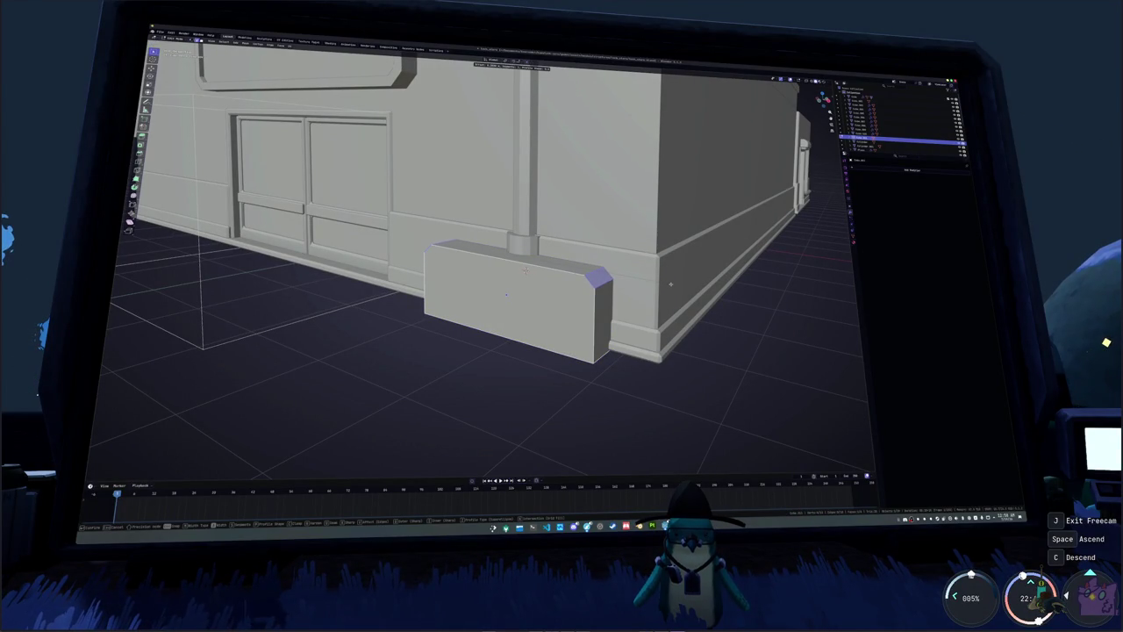
- Reselect the utility box and bring up the Add menu for new mesh objects
middle_drag(506, 295, 504, 288)
click(505, 291)
key(Tab)
key(Tab)
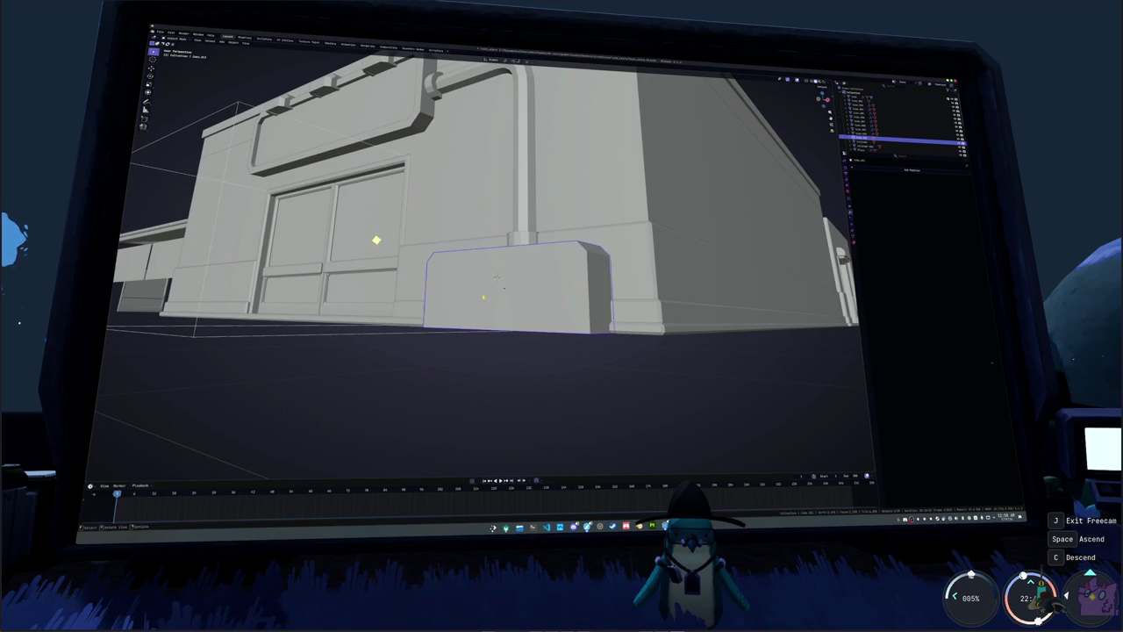
key(shift+a)
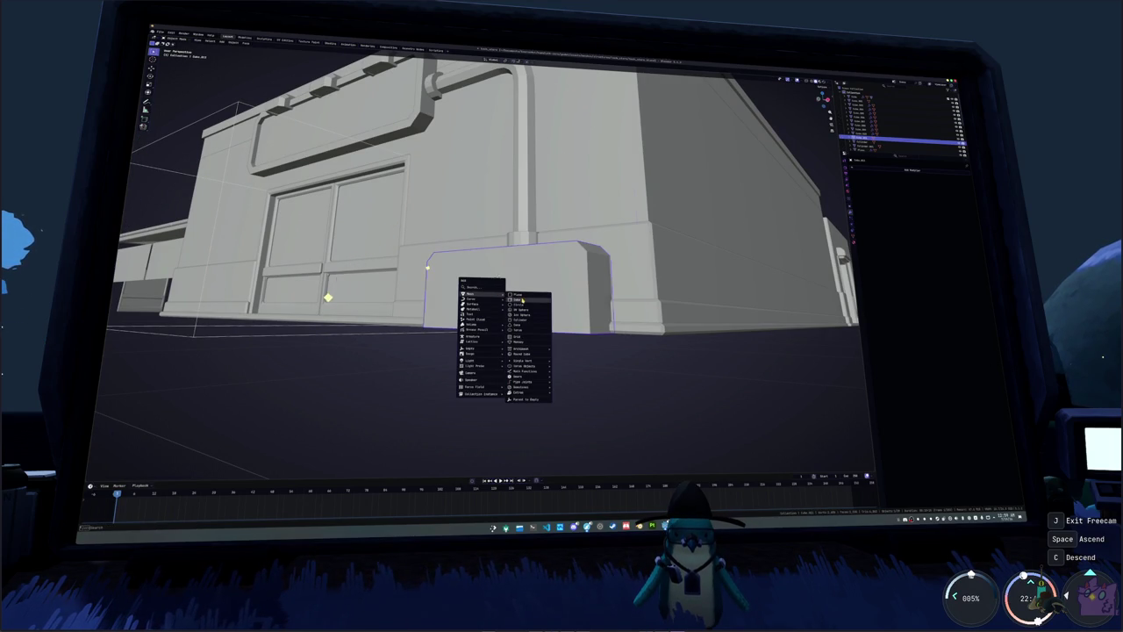
- Add a cube and scale it down to 0.2
click(521, 300)
scroll(521, 300, down, 5)
text(s.2)
key(Return)
middle_drag(236, 365, 735, 229)
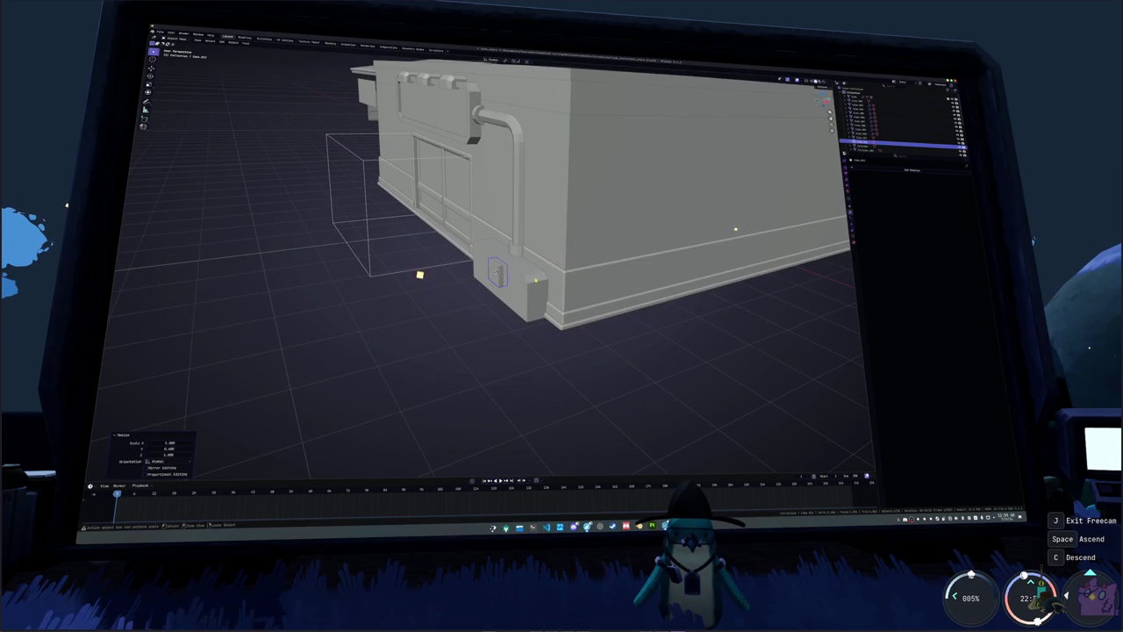
scroll(735, 229, up, 3)
scroll(736, 229, up, 3)
- Turn on X-ray and delete the cube's faces, keeping only its edges
key(alt+z)
key(Tab)
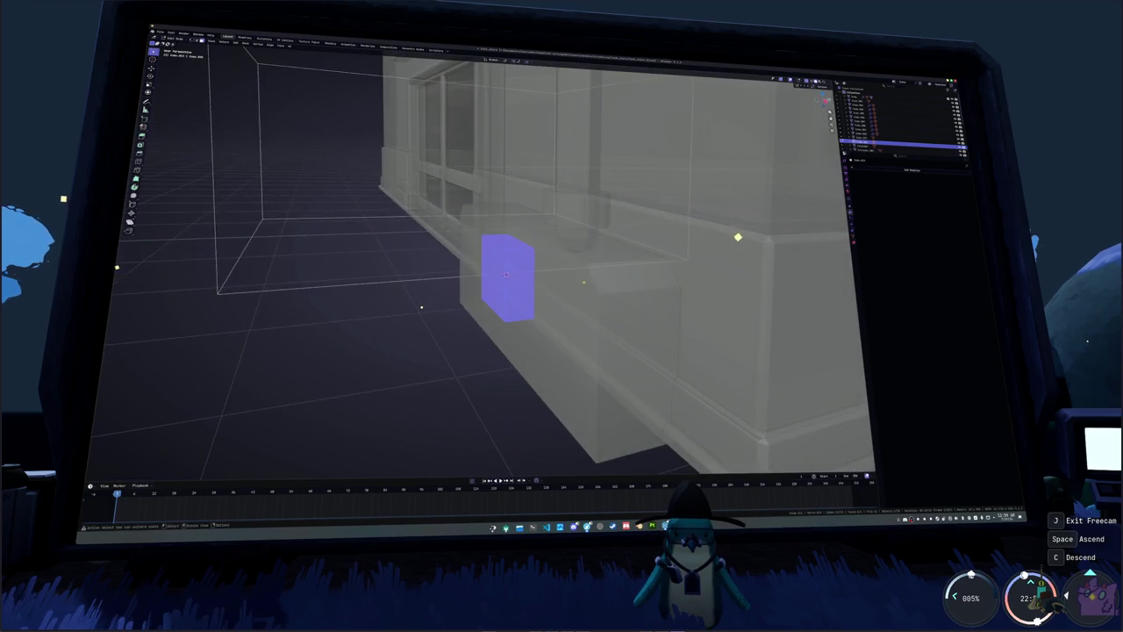
middle_drag(505, 275, 509, 278)
key(x)
click(509, 289)
- Slide an edge loop along the cube, then select all and frame it from the front
middle_drag(678, 246, 507, 279)
alt+click(614, 258)
key(g)
key(g)
click(571, 277)
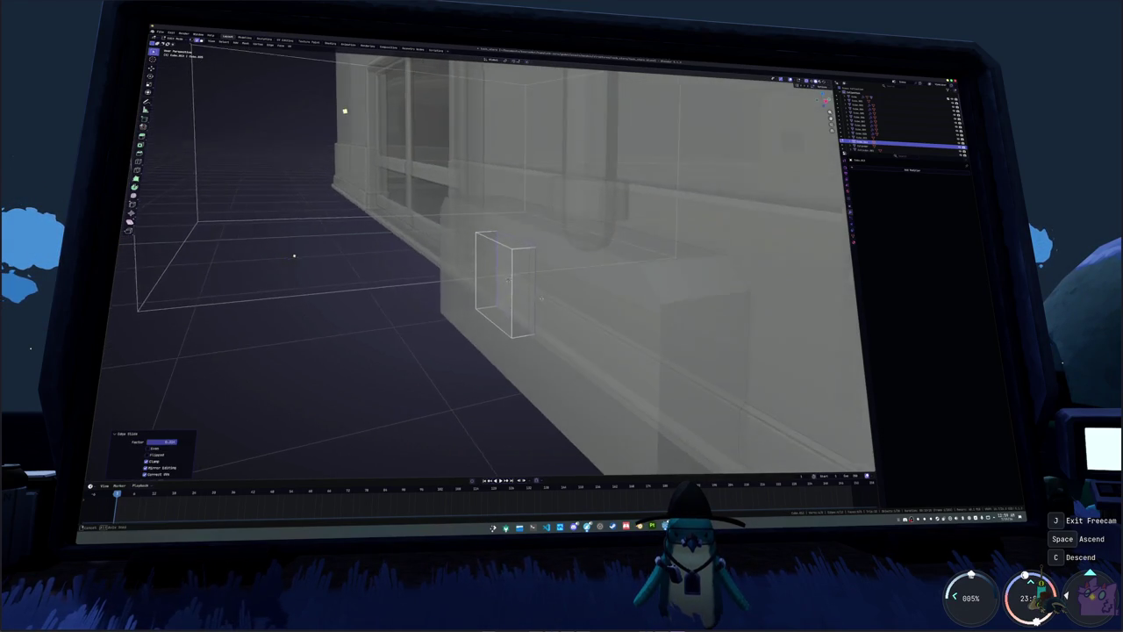
click(199, 150)
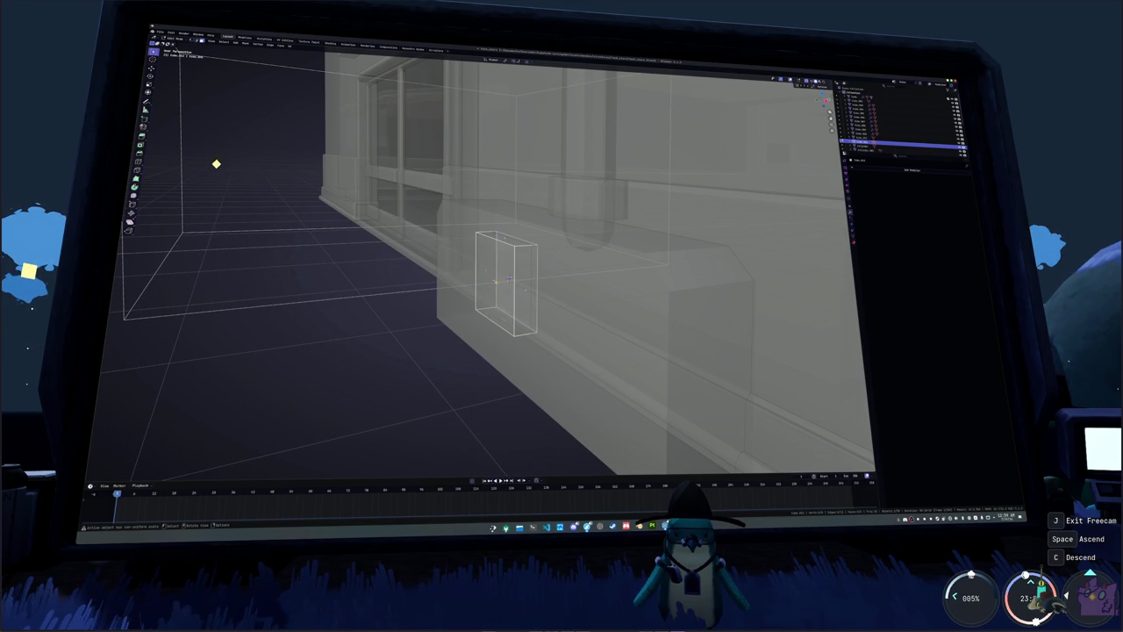
key(a)
key(KP_Decimal)
middle_drag(507, 280, 544, 274)
- In front view, shift the square along X, resize it, and lower it
key(KP_1)
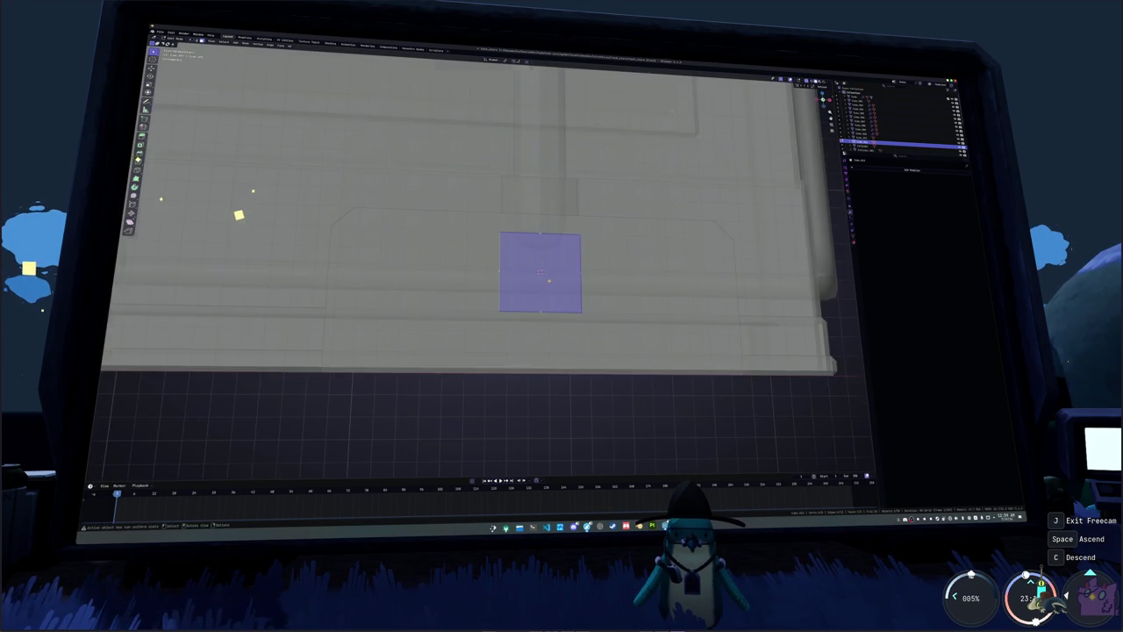
scroll(284, 326, down, 4)
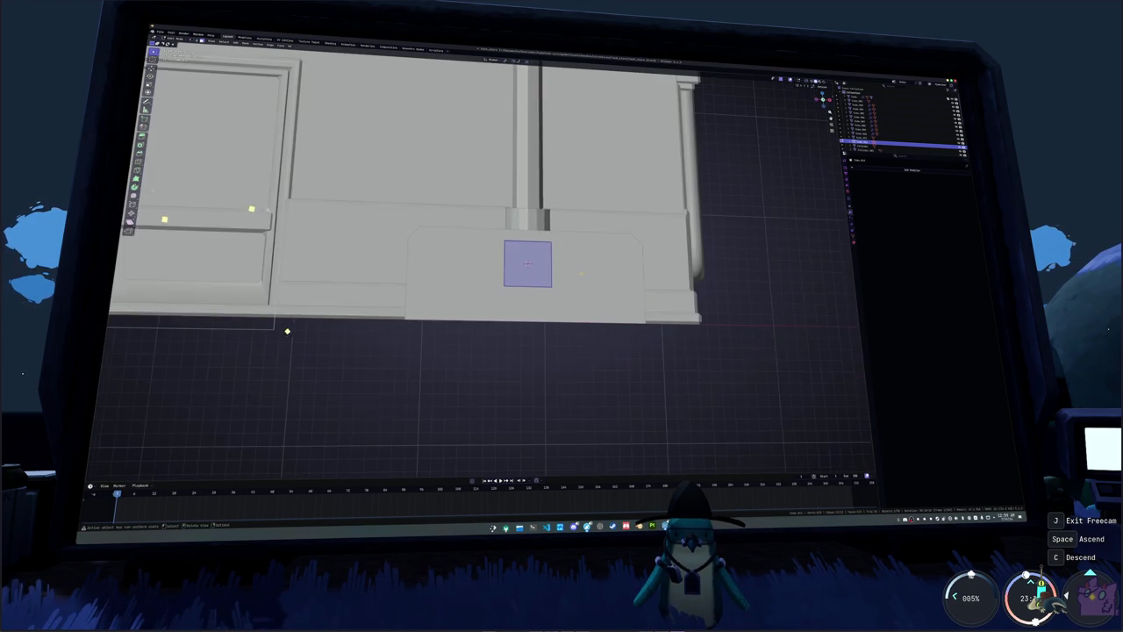
key(g)
key(x)
key(s)
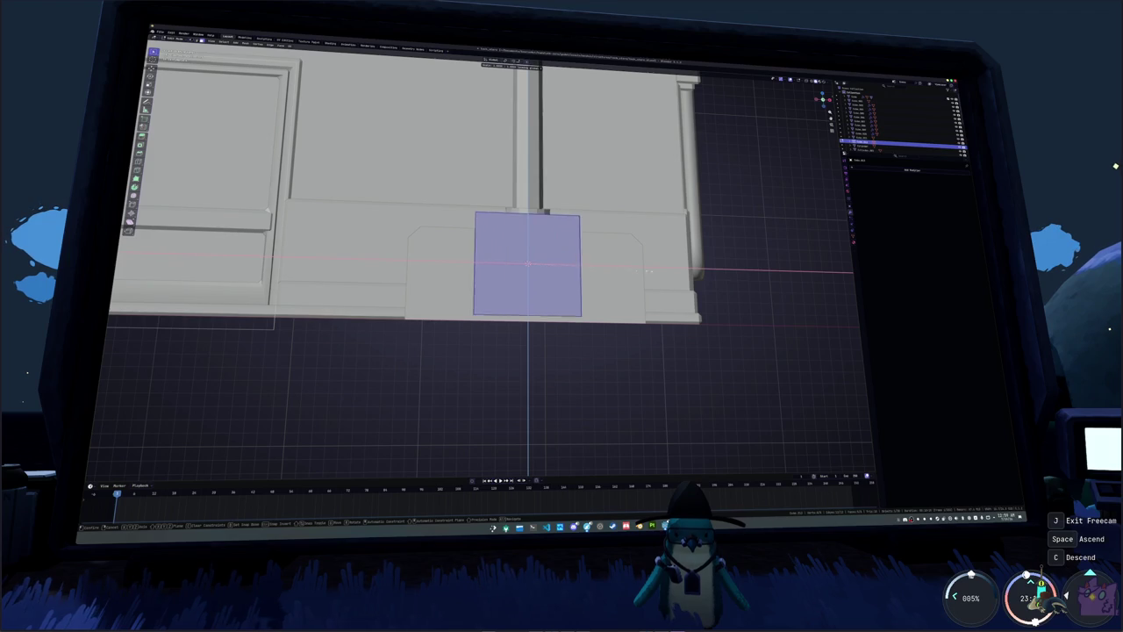
click(604, 275)
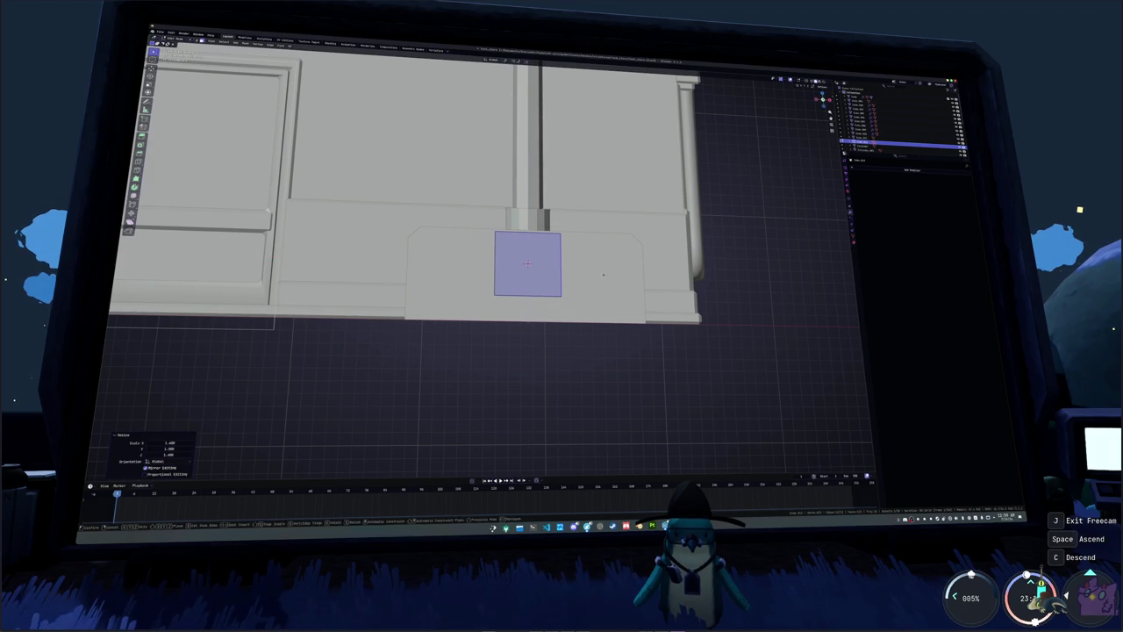
key(g)
key(z)
click(600, 286)
- Widen the square along X into a rectangular panel
key(s)
key(x)
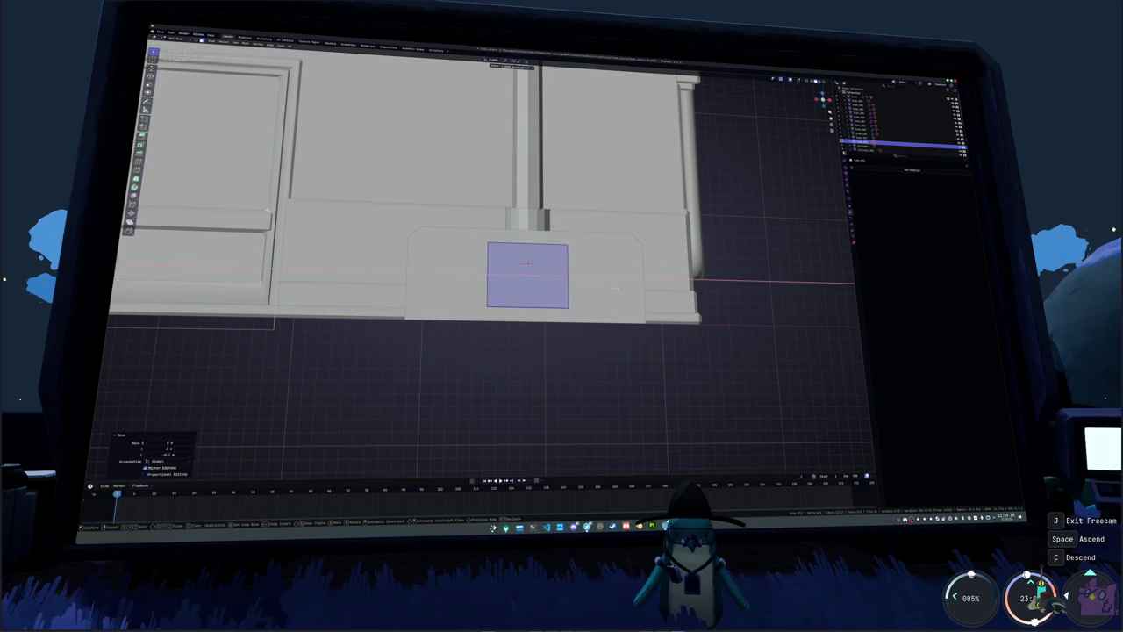
click(629, 289)
key(g)
key(x)
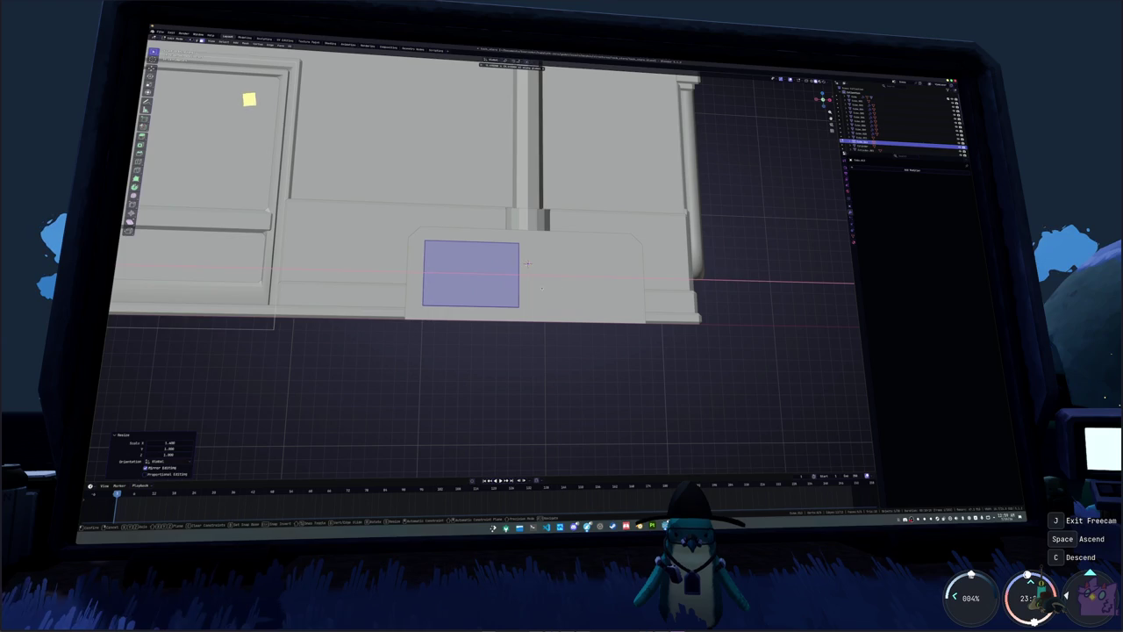
key(Escape)
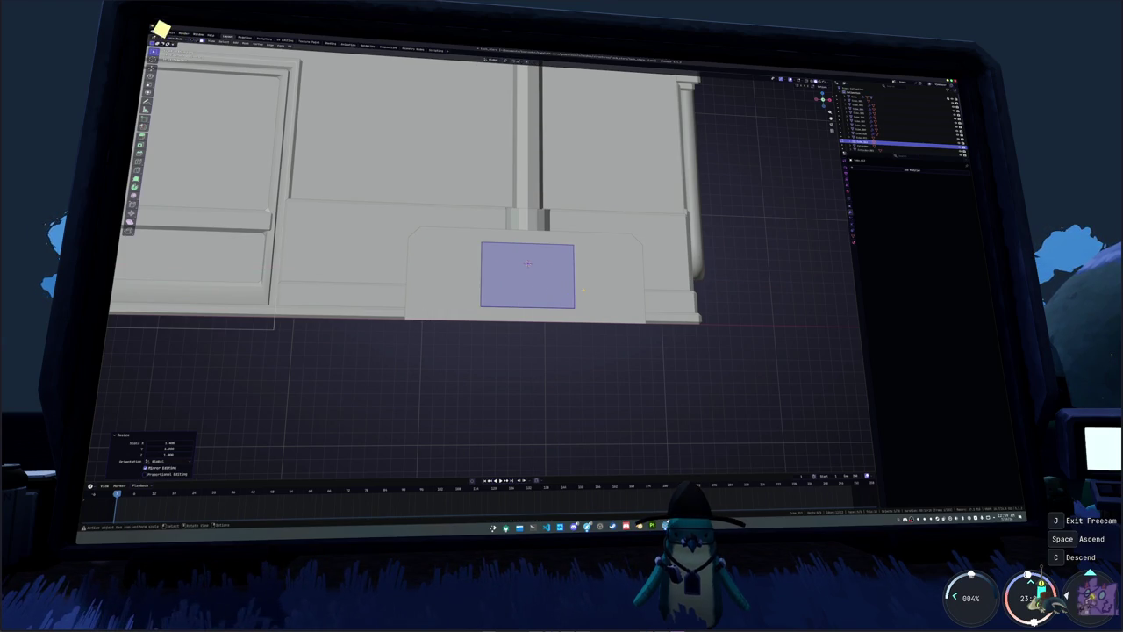
- With X-ray on, adjust the panel's height below the drainpipe, then turn X-ray off
key(alt+z)
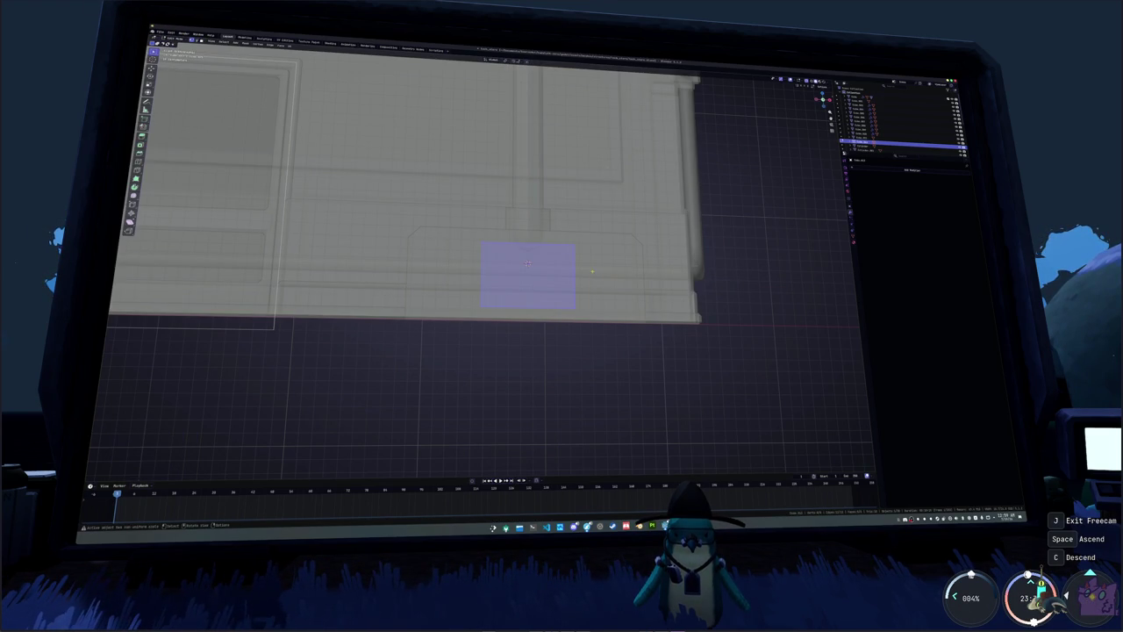
scroll(527, 263, up, 2)
key(g)
key(z)
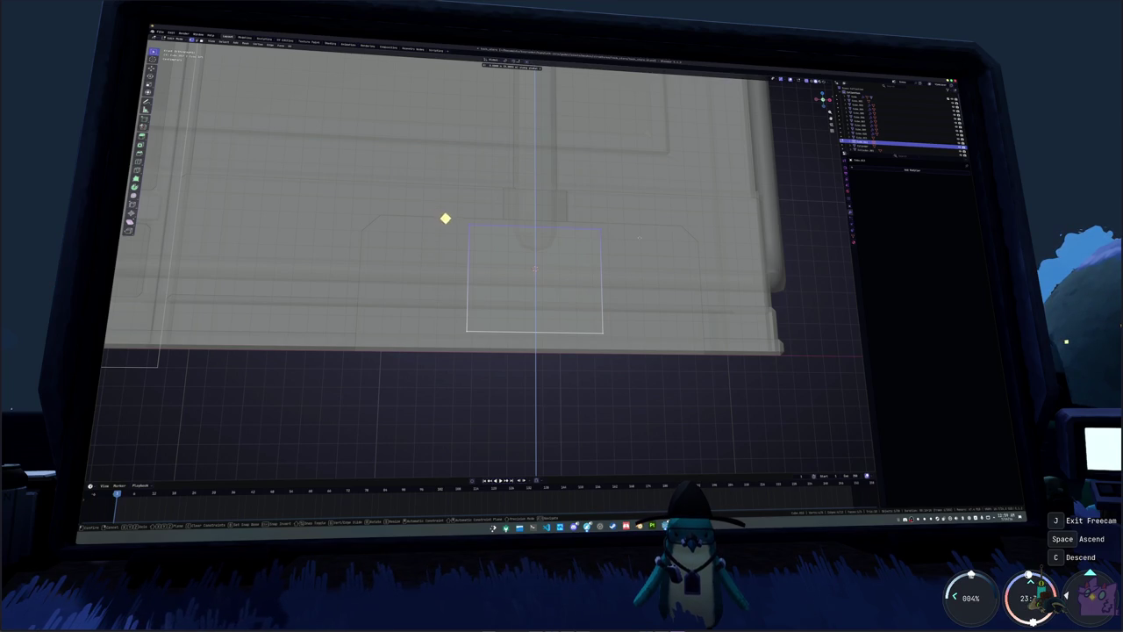
click(449, 223)
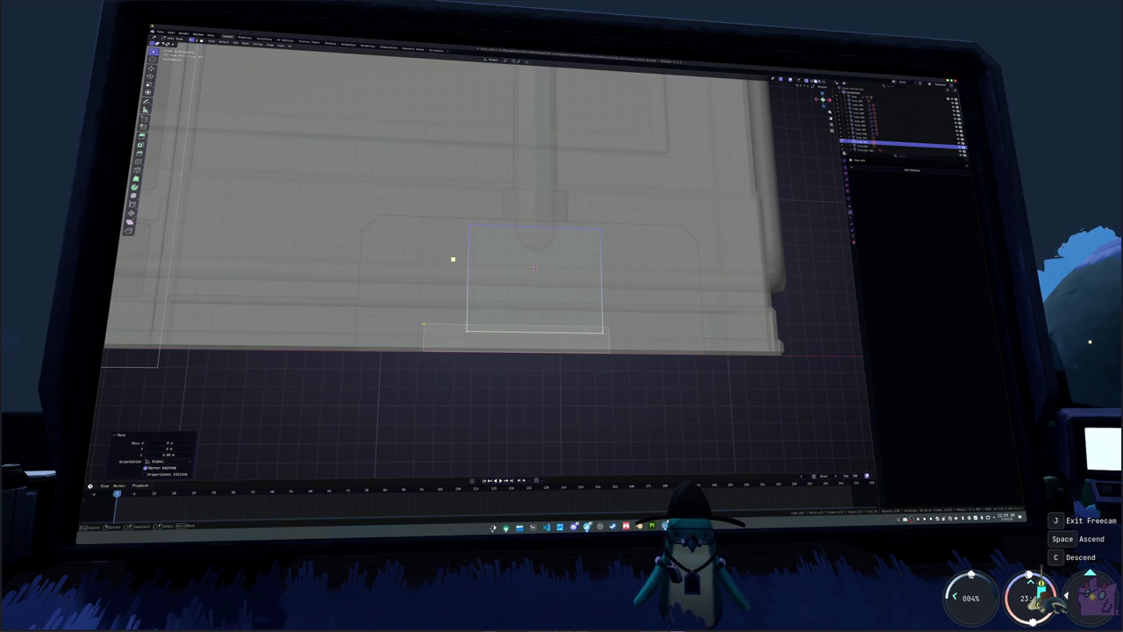
key(g)
key(z)
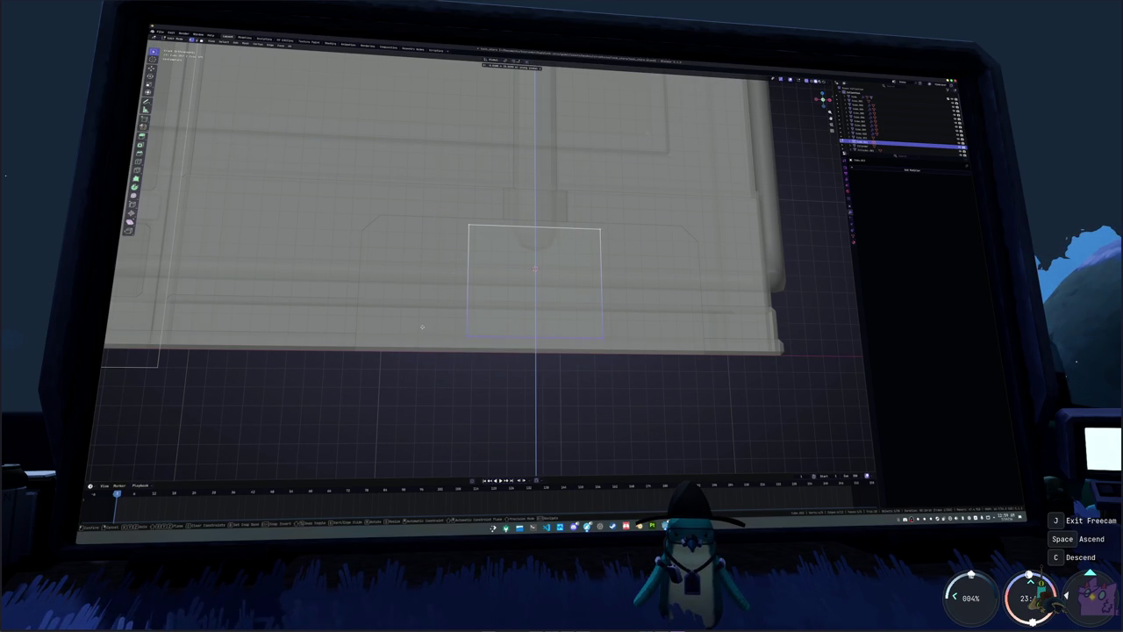
click(424, 324)
scroll(595, 306, down, 2)
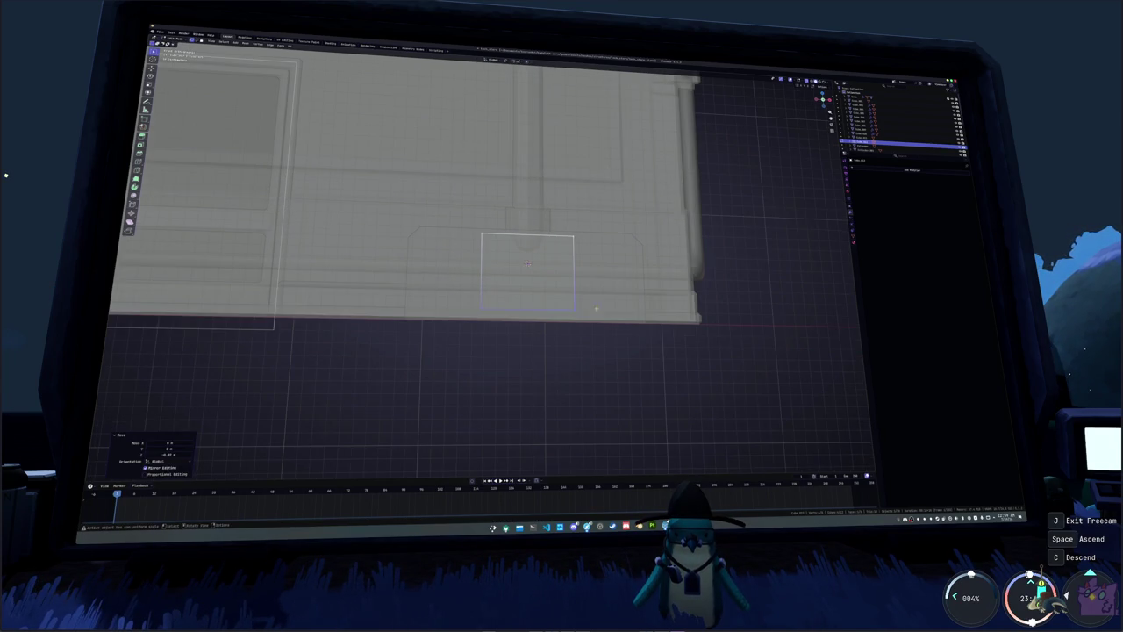
middle_drag(535, 230, 579, 279)
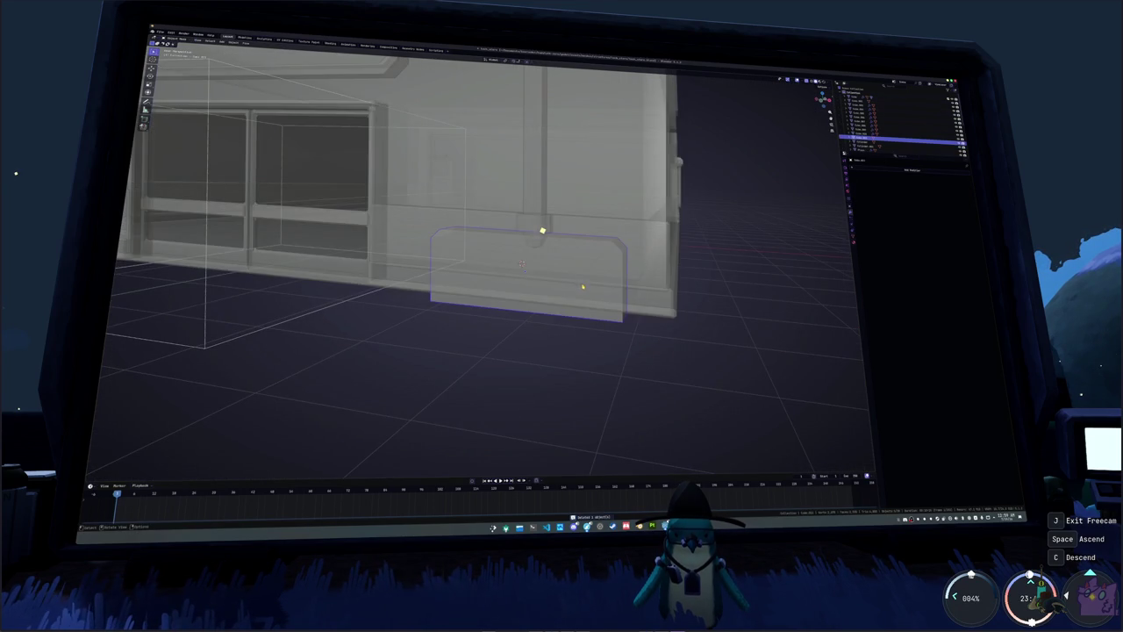
key(alt+z)
- Duplicate the panel's faces and separate the copy into a new object
key(Tab)
middle_drag(522, 264, 562, 272)
key(shift+d)
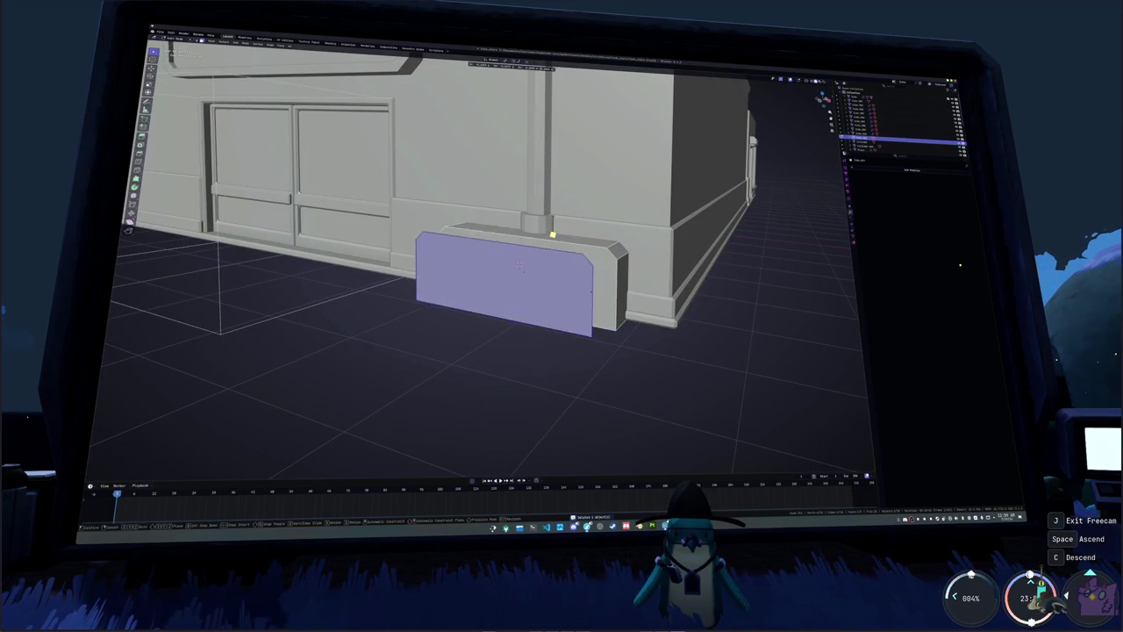
right_click(570, 290)
right_click(575, 294)
click(630, 376)
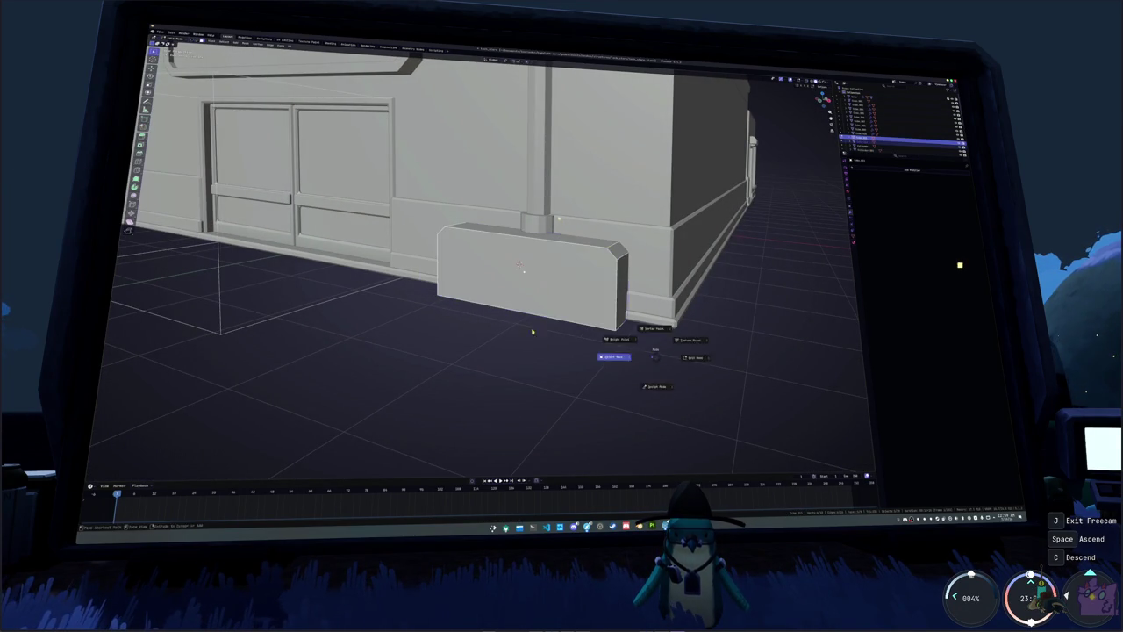
key(Tab)
middle_drag(520, 265, 524, 270)
key(Tab)
click(523, 267)
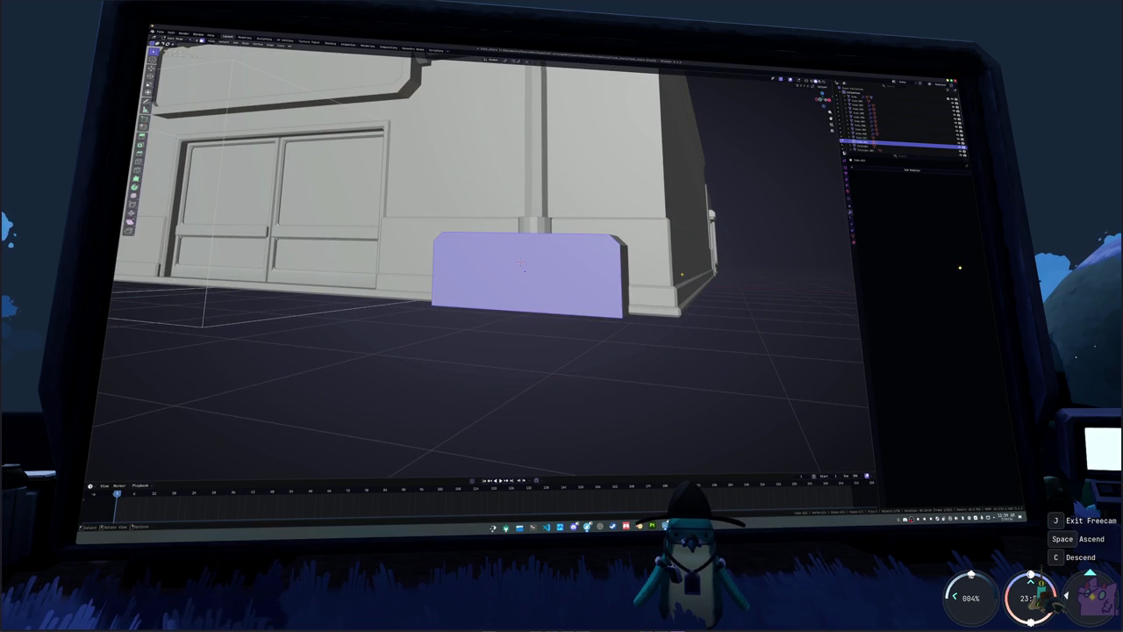
- Save the blend file and look through the UV and Mesh menus without choosing anything
key(ctrl+s)
key(Tab)
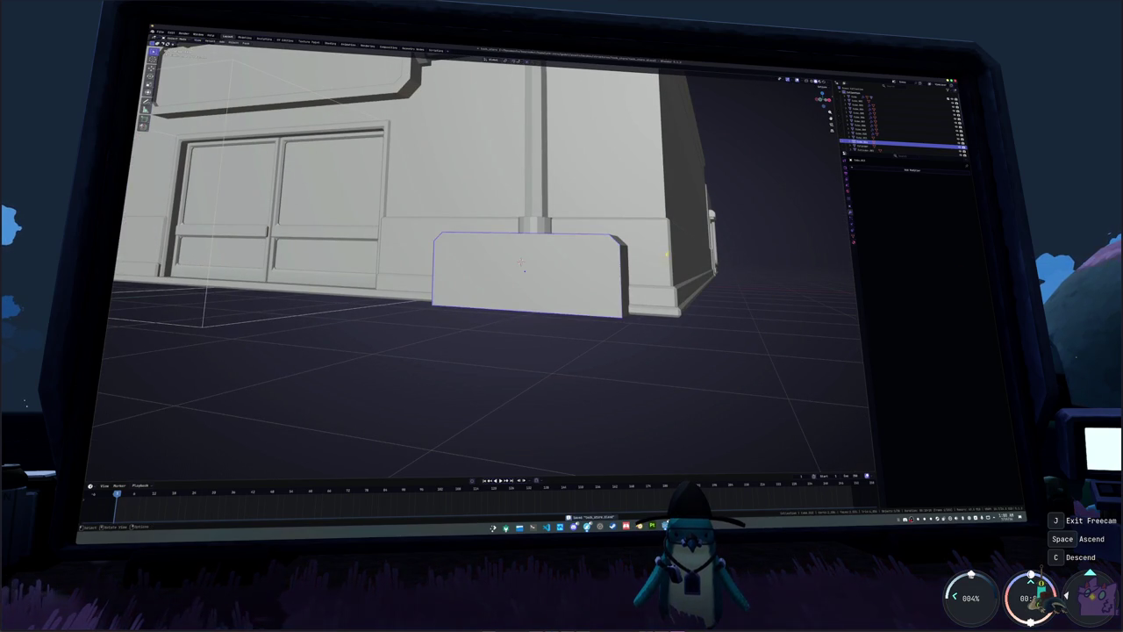
key(Tab)
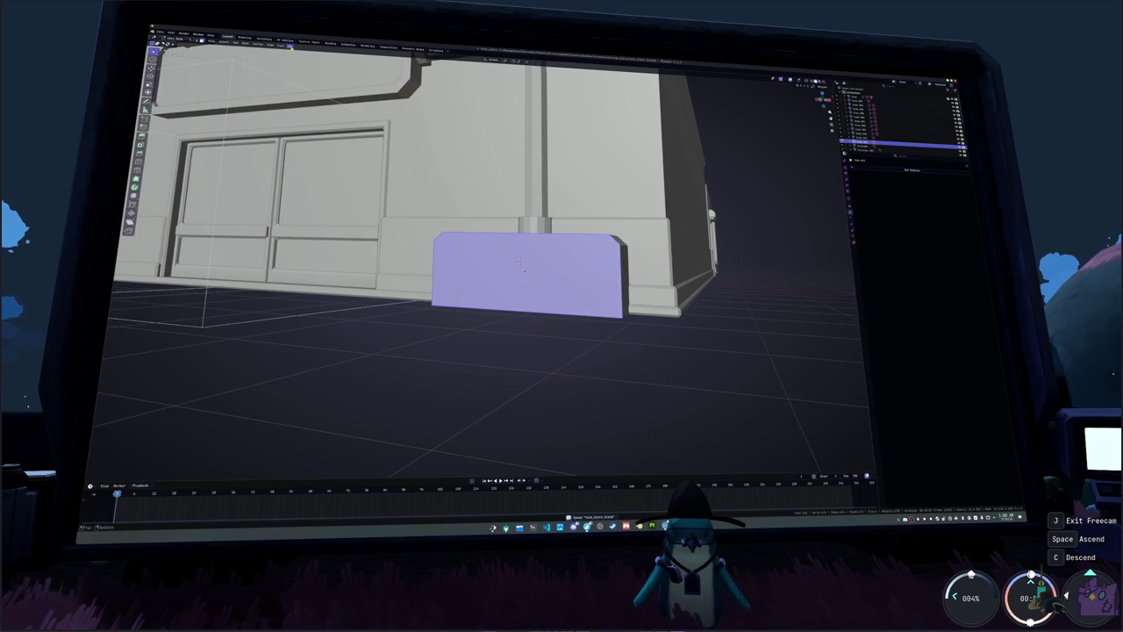
click(290, 47)
key(Escape)
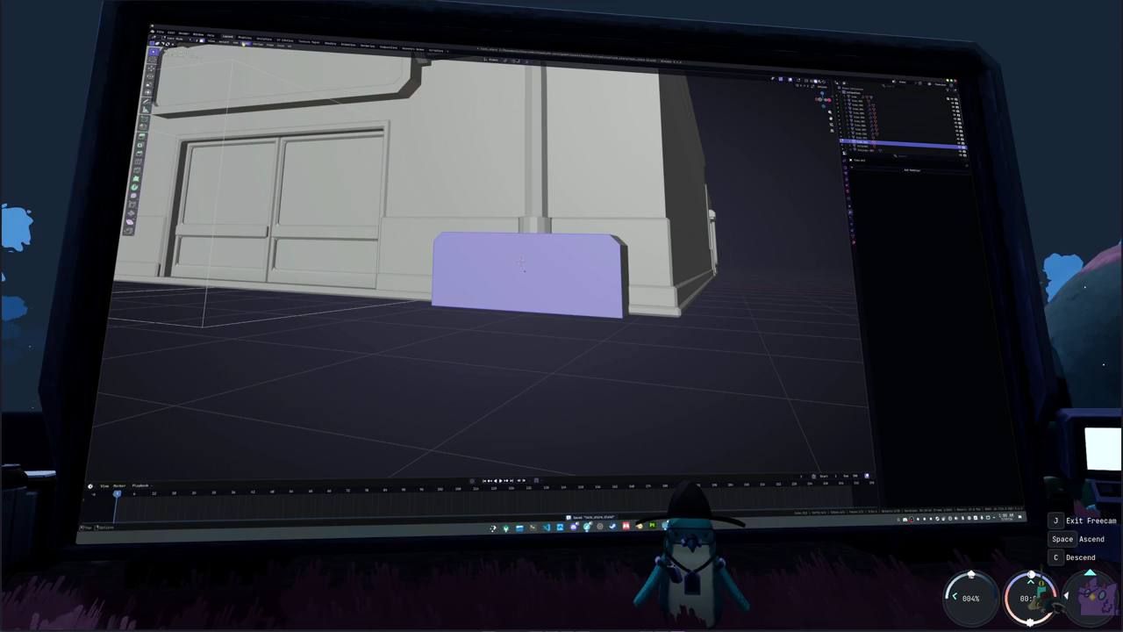
click(242, 43)
mouse_move(257, 49)
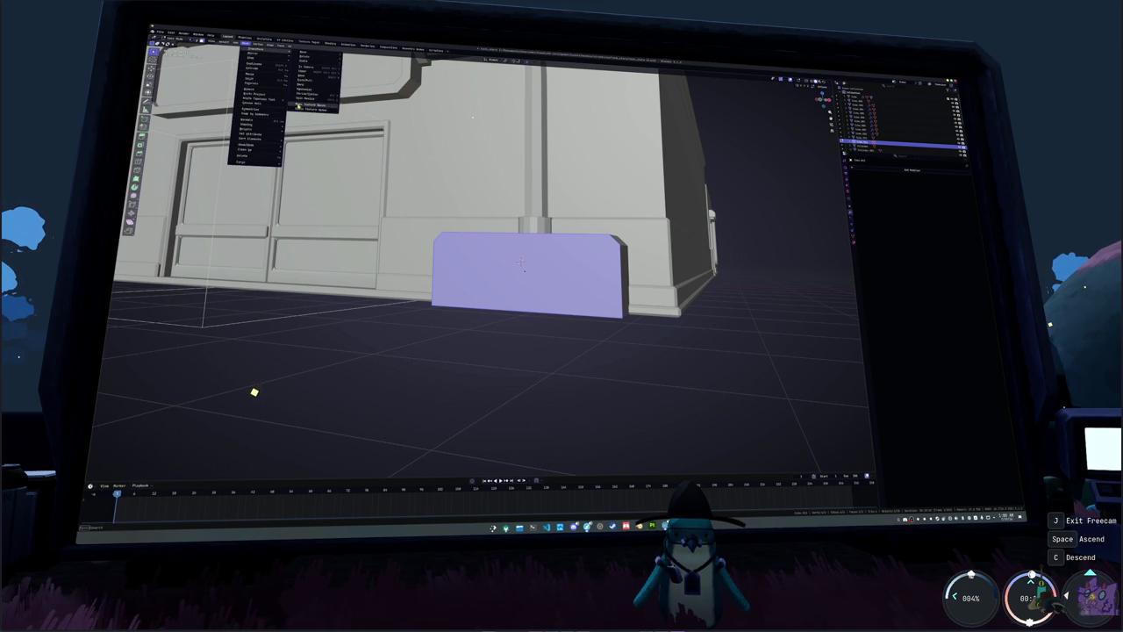
click(222, 407)
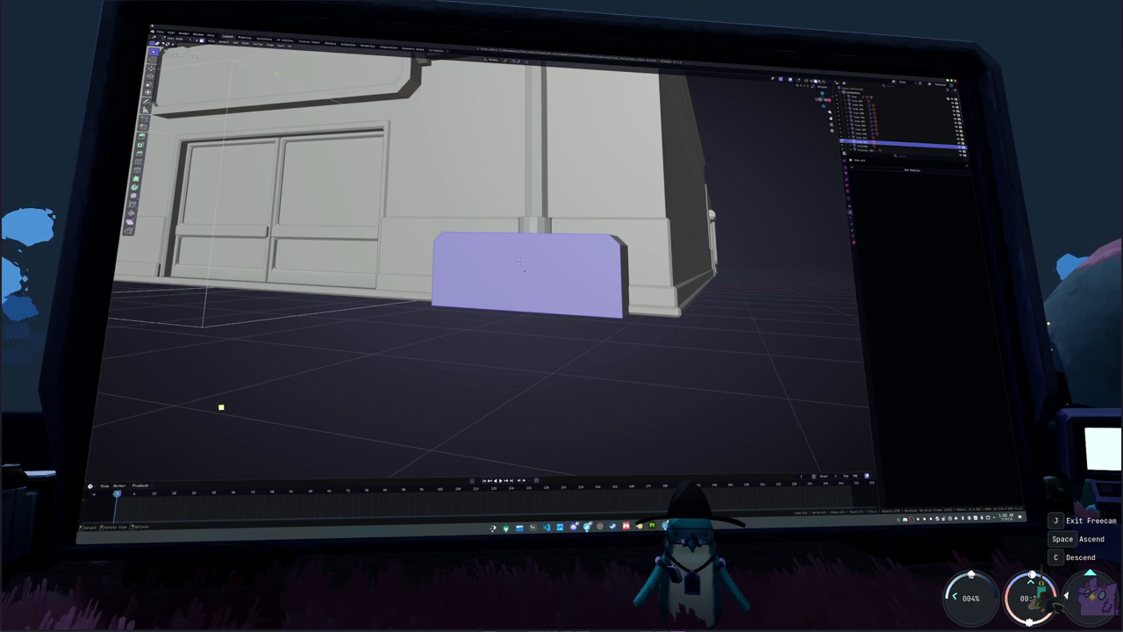
middle_drag(203, 407, 178, 402)
- Set the block's origin via Object > Set Origin and go back into Edit Mode
key(Tab)
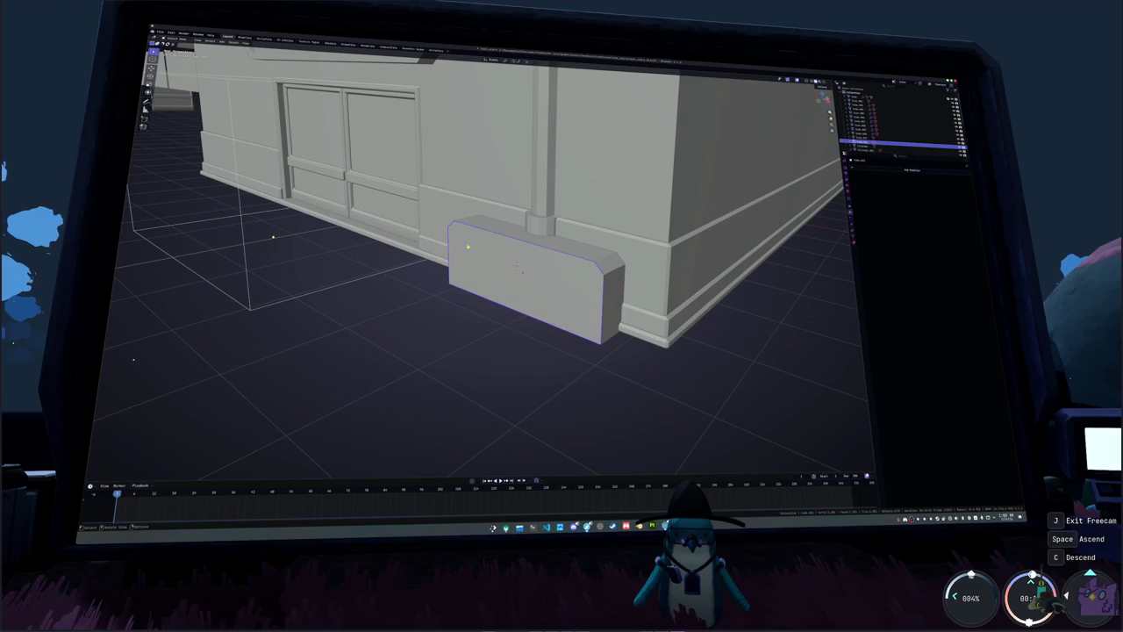
click(235, 42)
mouse_move(242, 53)
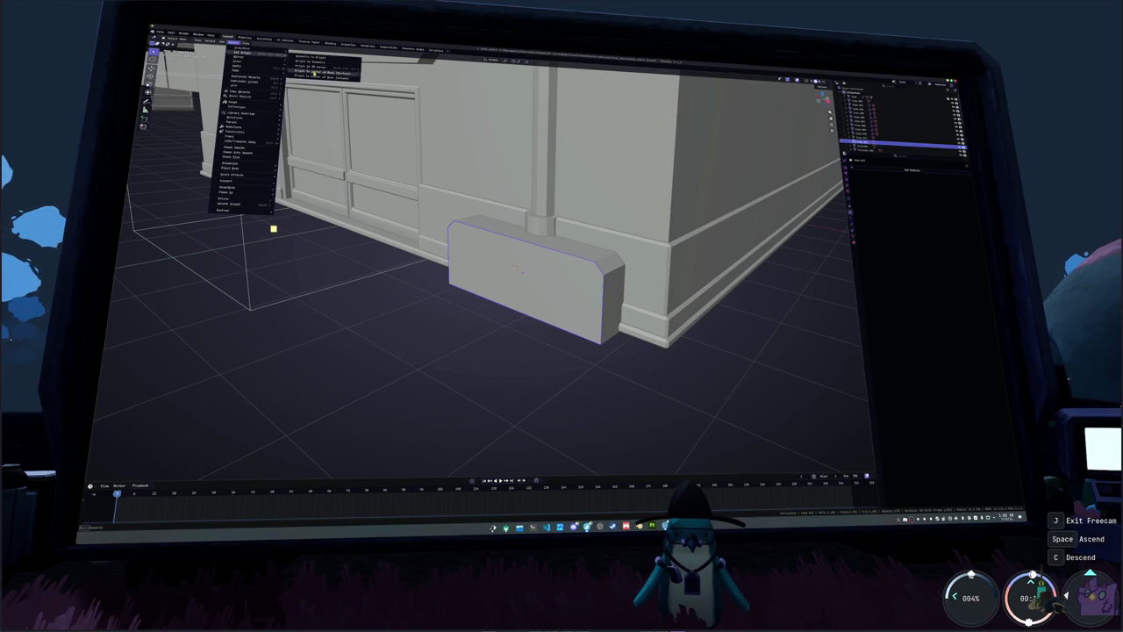
click(333, 73)
key(Tab)
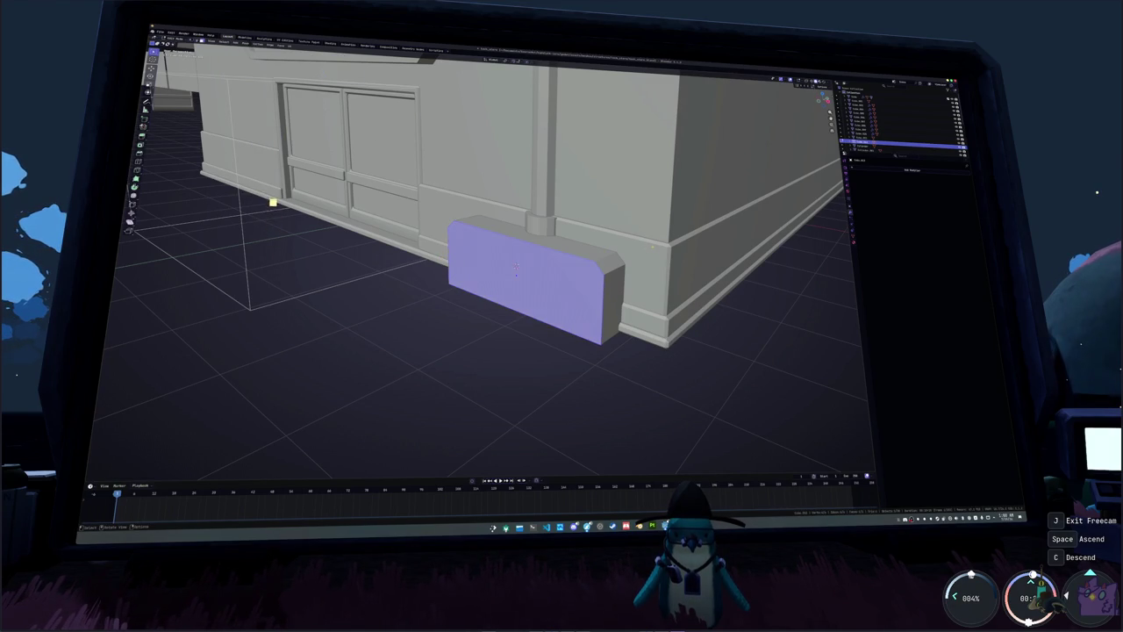
middle_drag(492, 264, 518, 266)
- Inset the block's front face to create a bordered panel
key(i)
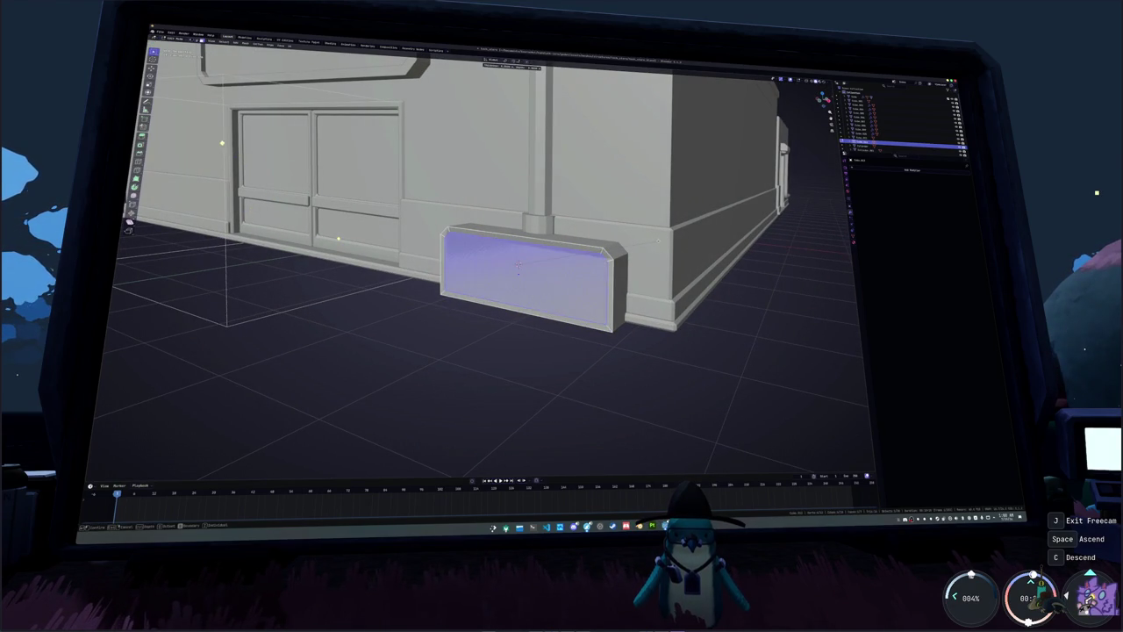
click(518, 267)
key(Tab)
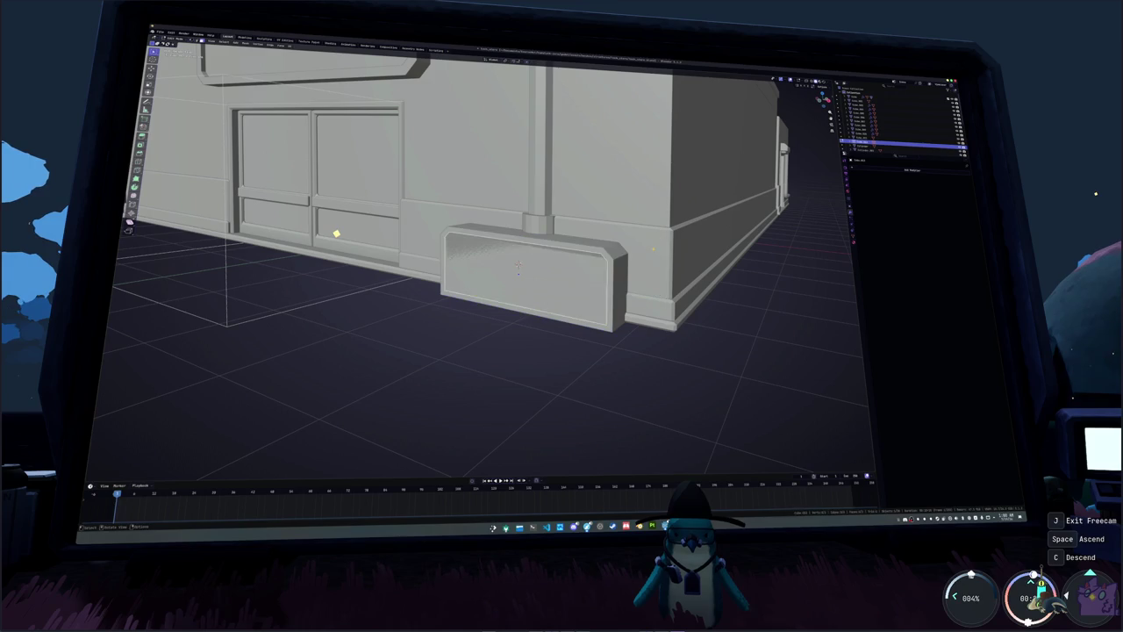
key(Tab)
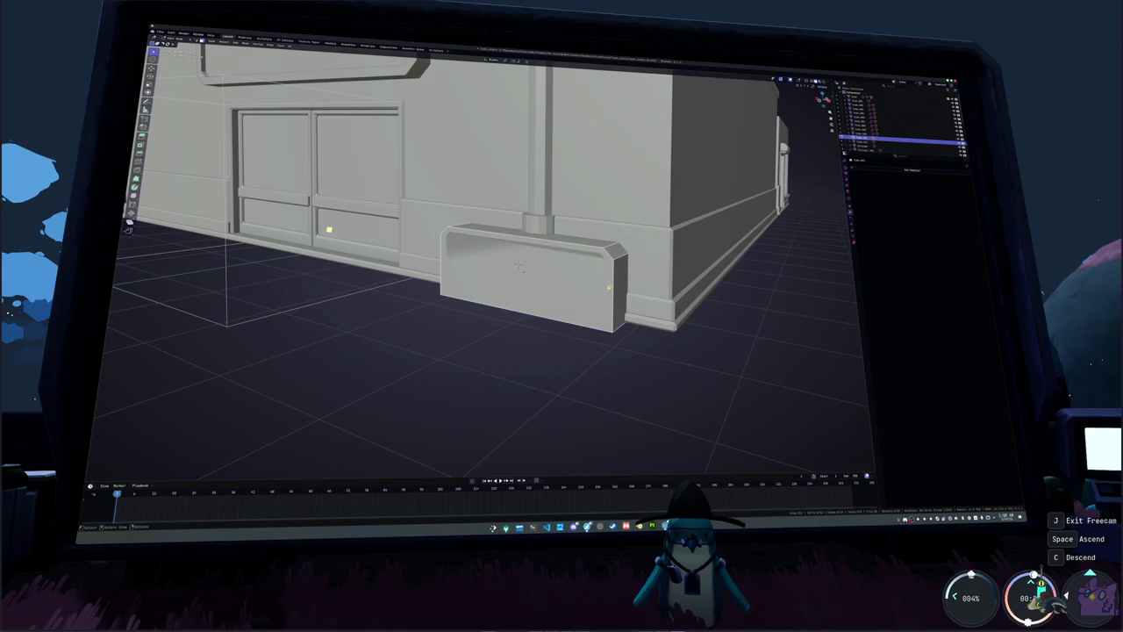
key(Tab)
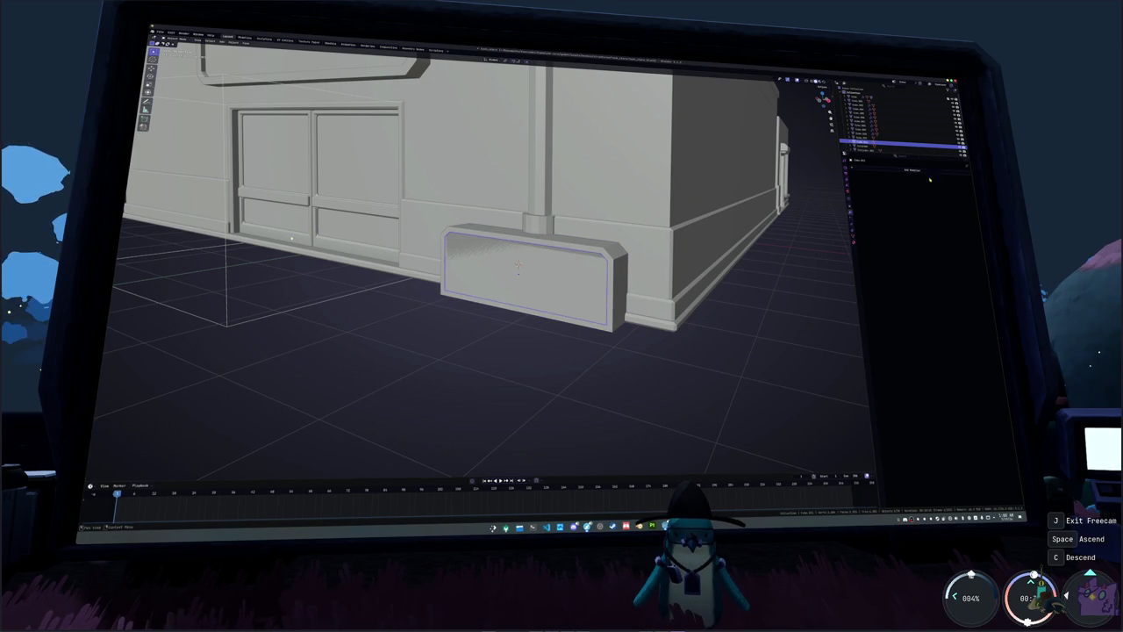
- Add a Solidify modifier with adjusted offset, then return to the game and exit freecam
click(913, 171)
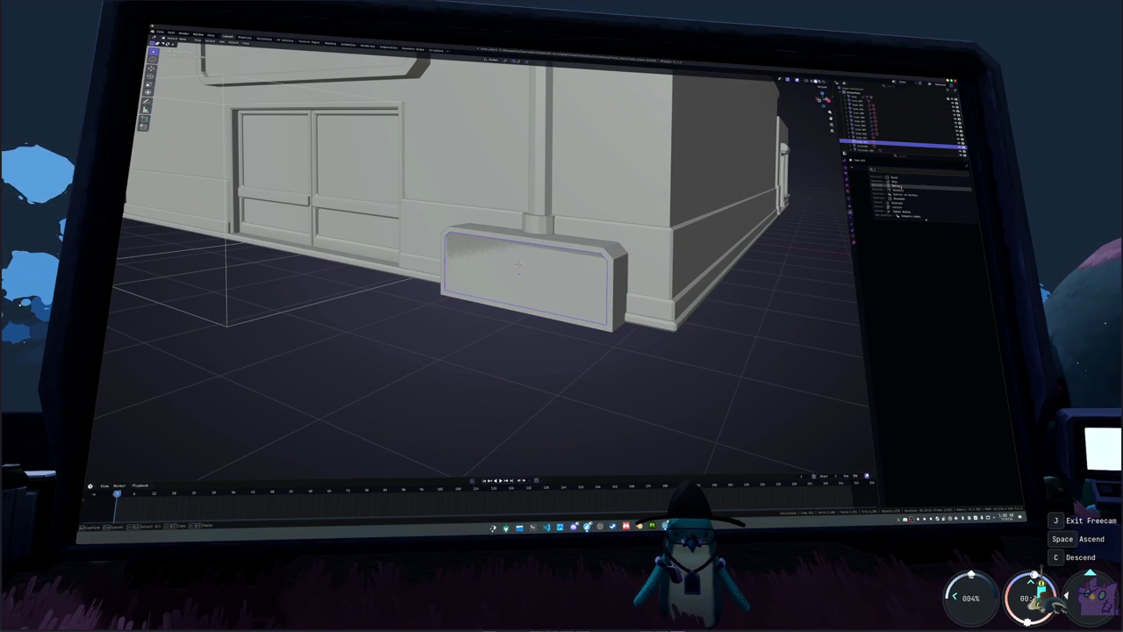
click(912, 189)
drag(927, 198, 948, 187)
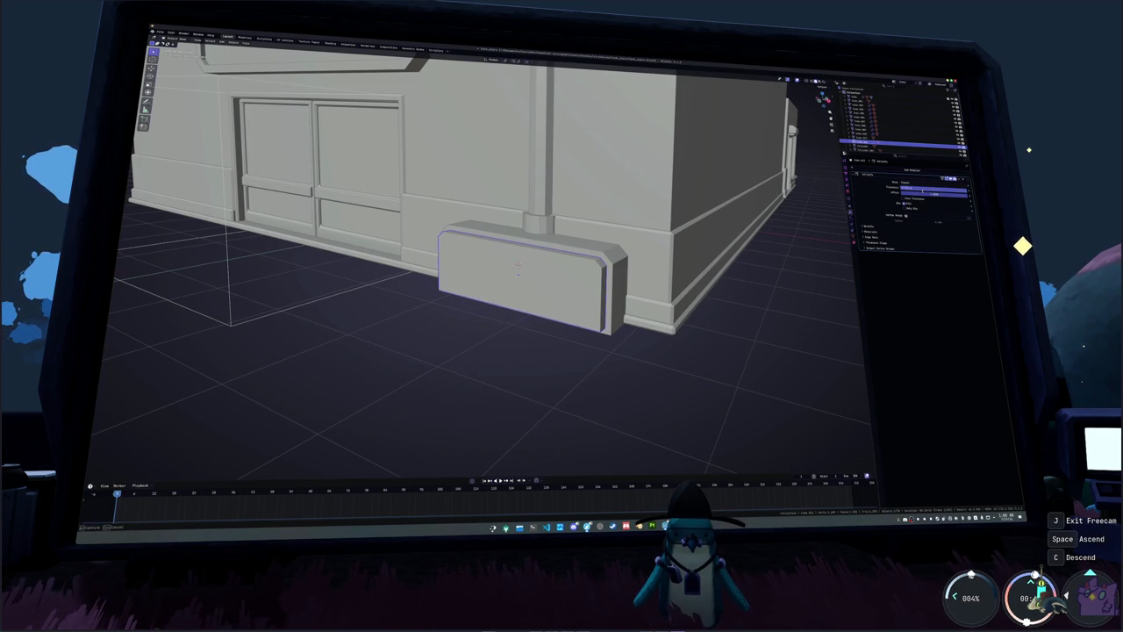
mouse_move(828, 231)
middle_down()
mouse_move(581, 323)
mouse_move(613, 387)
middle_up()
key(alt+Tab)
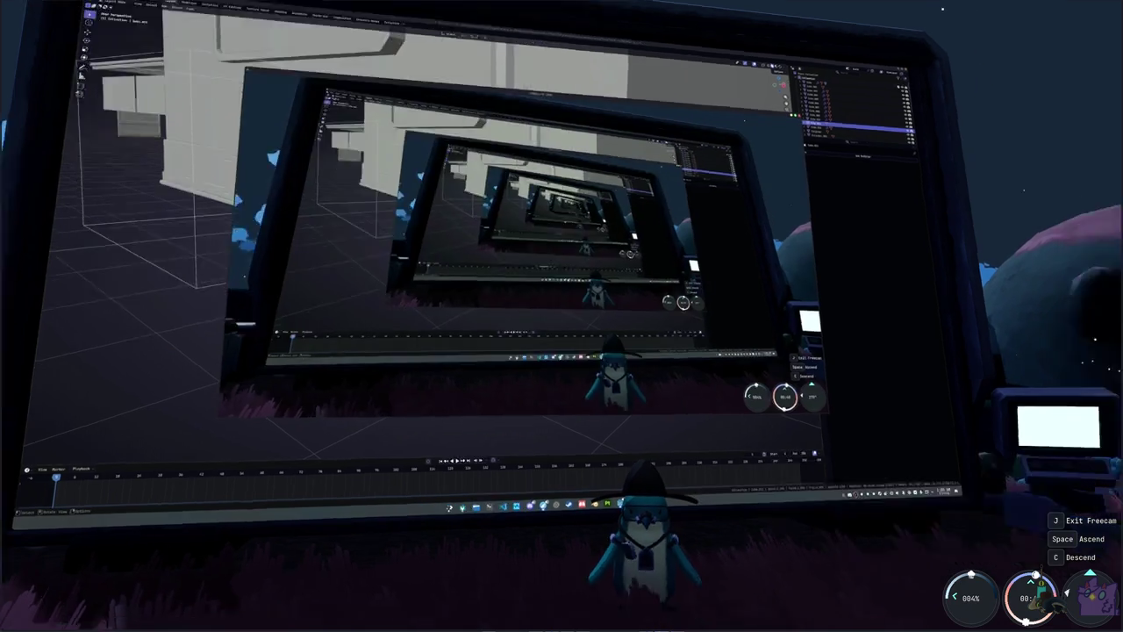
key(j)
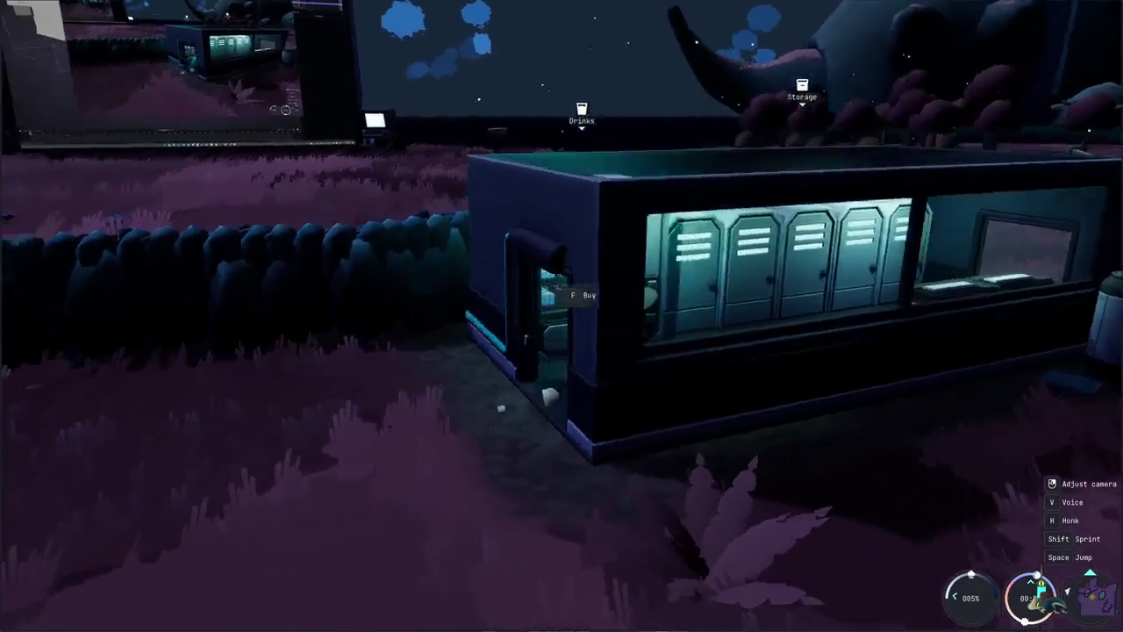
- Move the Frog from the locker storage into the inventory and take it out
key(f)
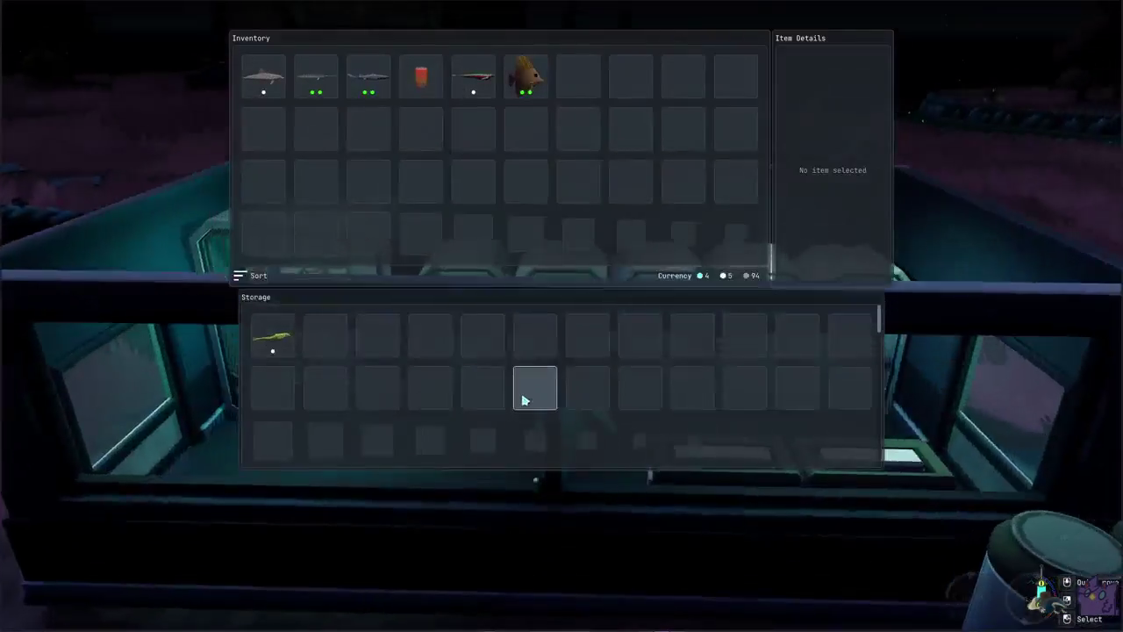
key(Escape)
key(f)
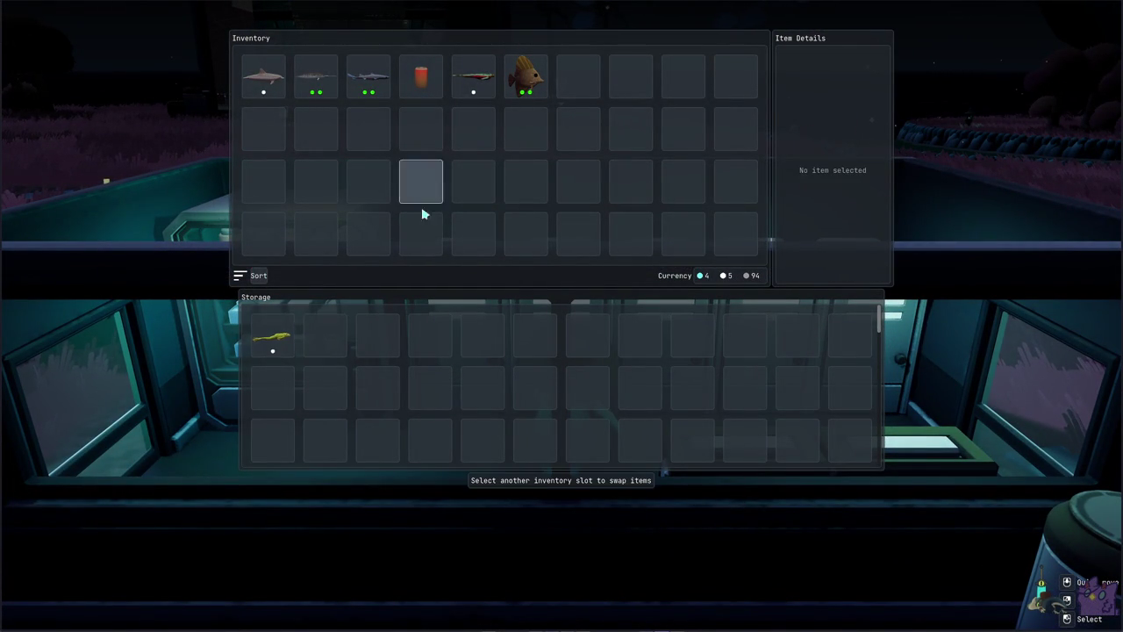
key(Escape)
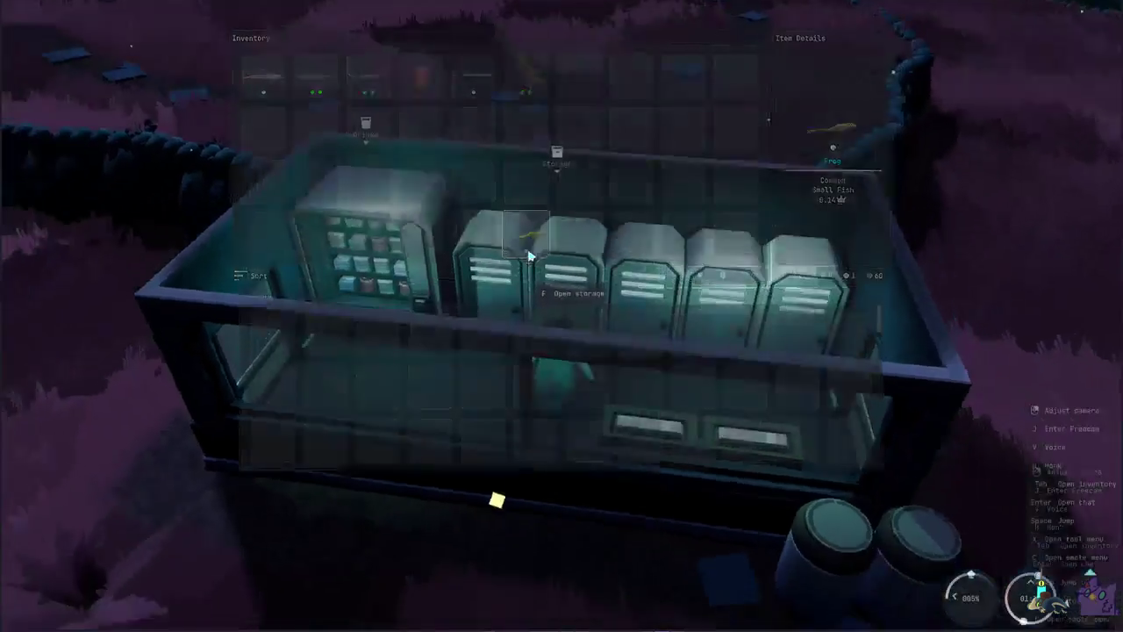
key(Tab)
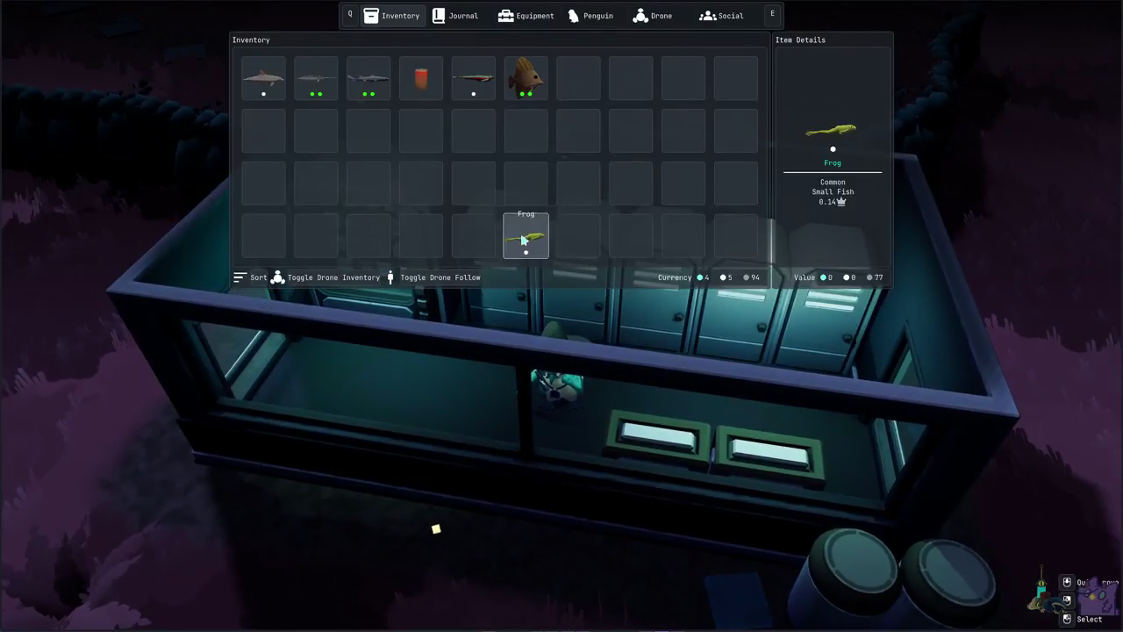
click(549, 255)
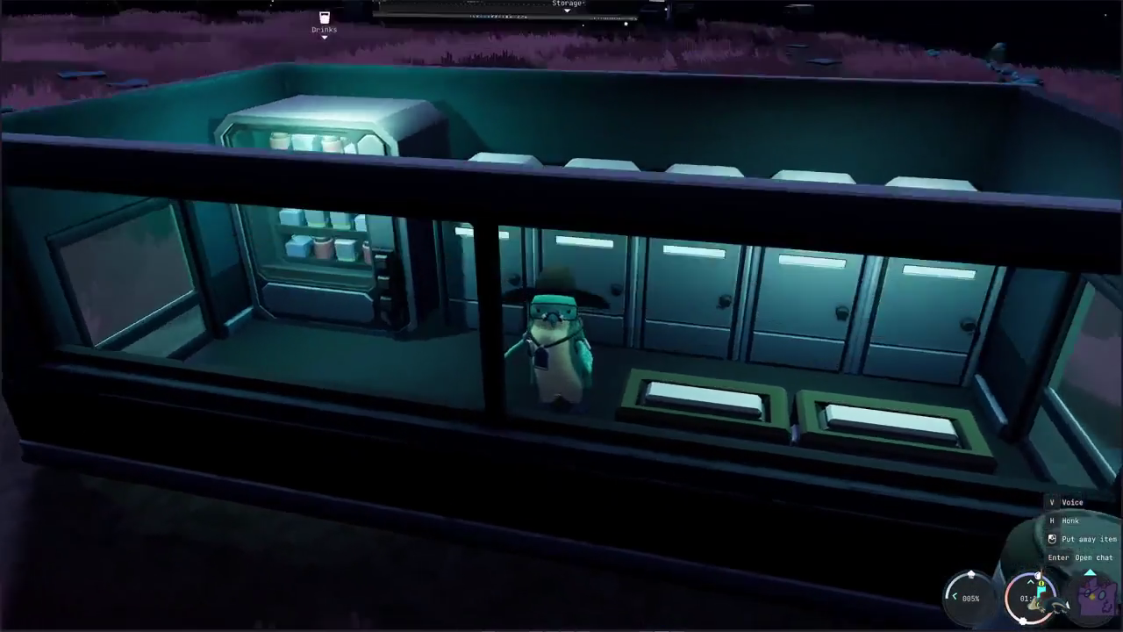
- Zoom in on the penguin by the lockers, zoom back out, and swing the camera around it
scroll(561, 316, up, 3)
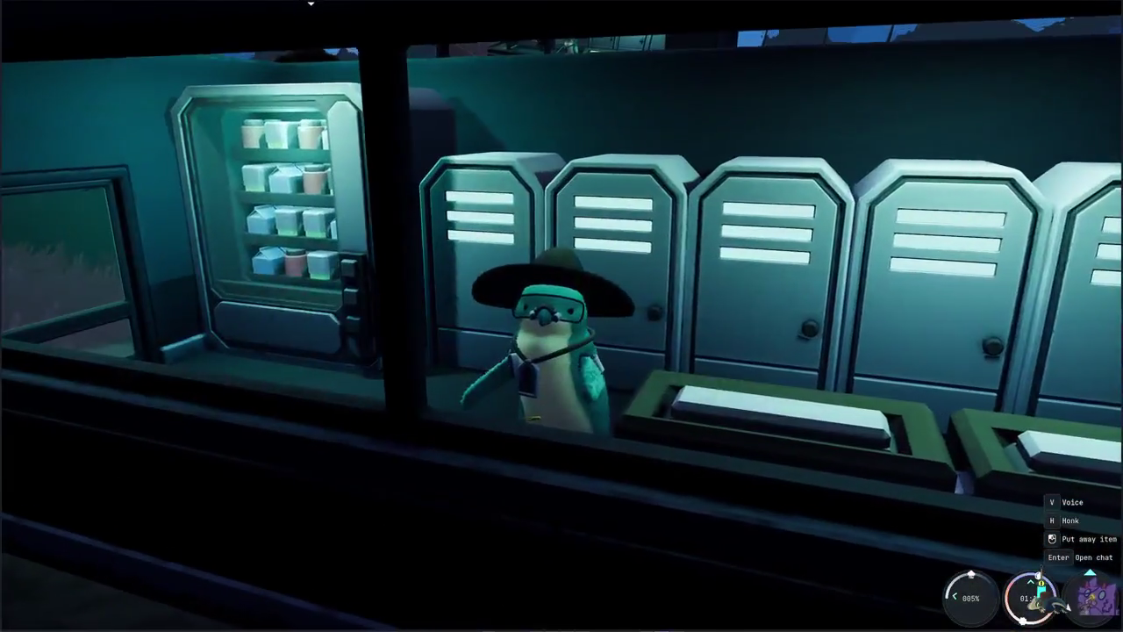
scroll(562, 316, up, 2)
scroll(561, 316, up, 2)
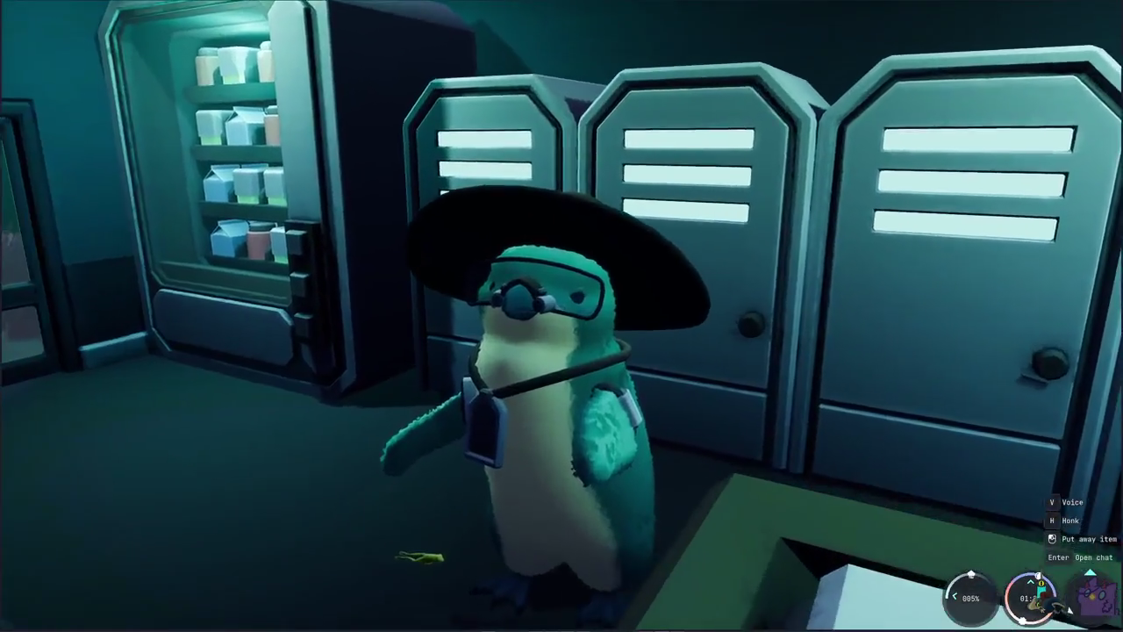
scroll(561, 316, up, 2)
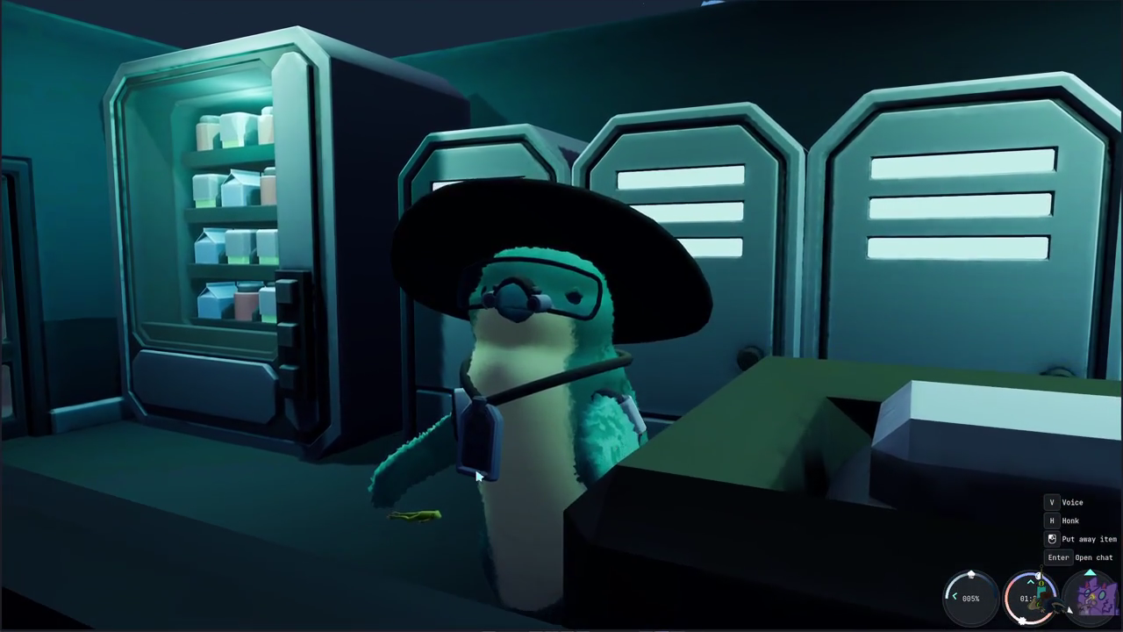
scroll(555, 451, down, 1)
scroll(555, 451, down, 2)
scroll(555, 451, down, 2)
scroll(555, 451, down, 1)
scroll(555, 451, down, 2)
scroll(556, 451, down, 2)
scroll(617, 421, up, 2)
drag(702, 316, 263, 316)
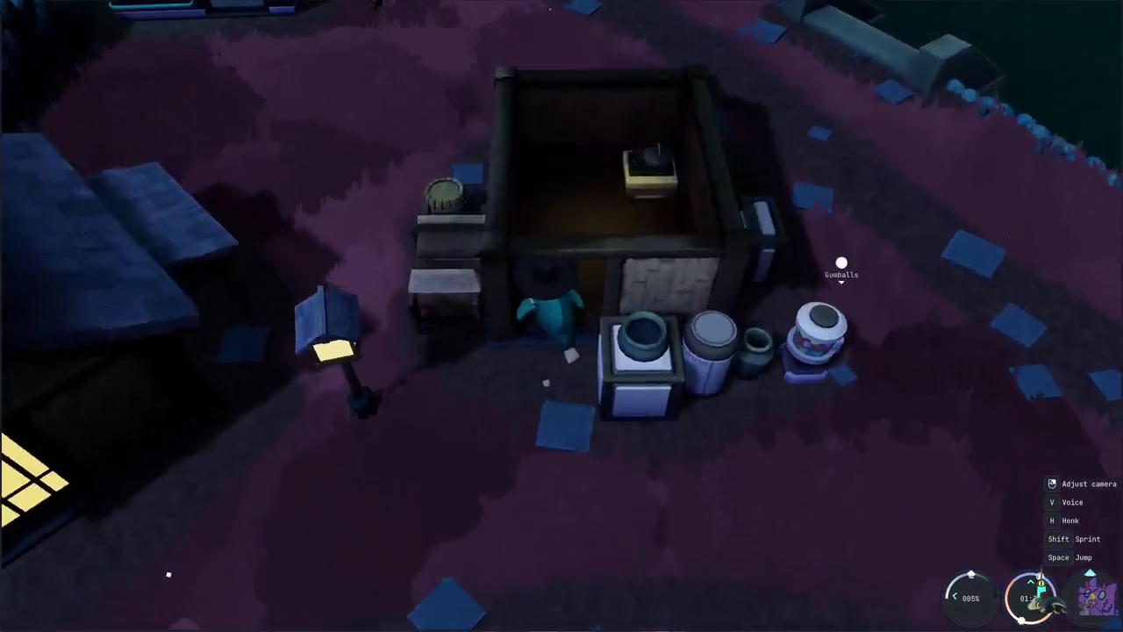
- Walk the penguin across the bridge to the beetle and pet it, starting the Bug timing minigame
drag(562, 316, 351, 316)
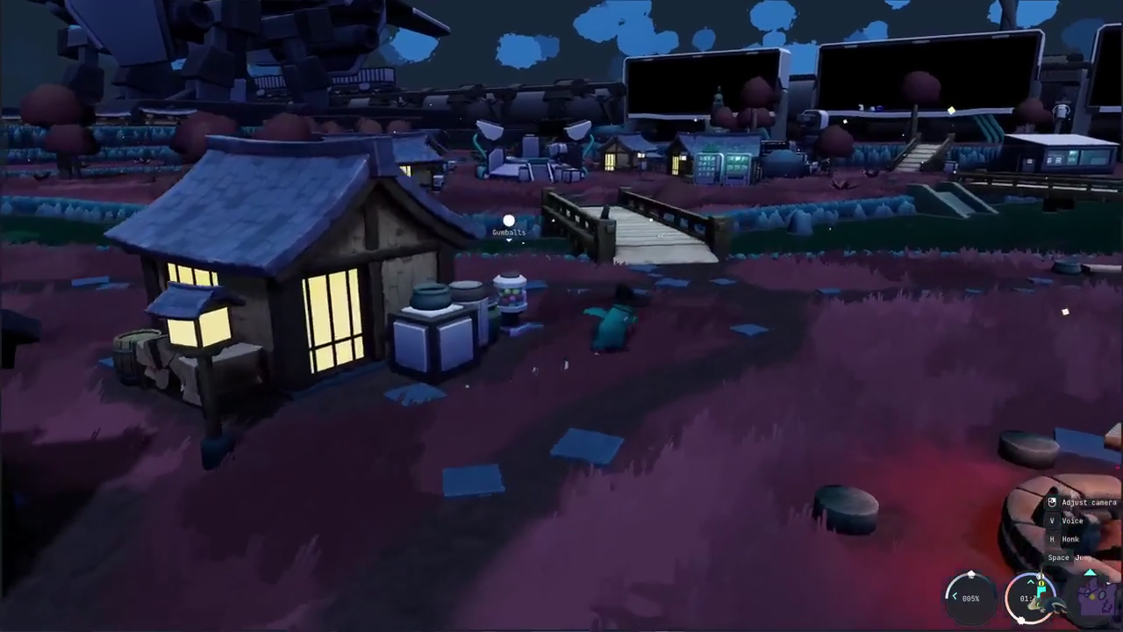
drag(562, 316, 667, 316)
key(w)
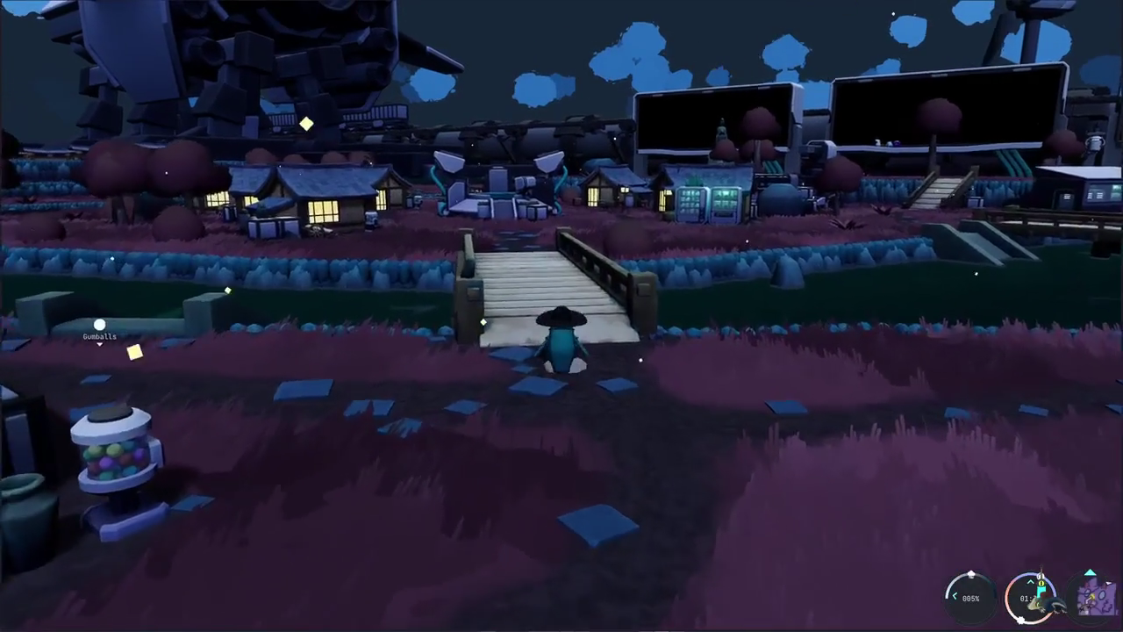
key(w)
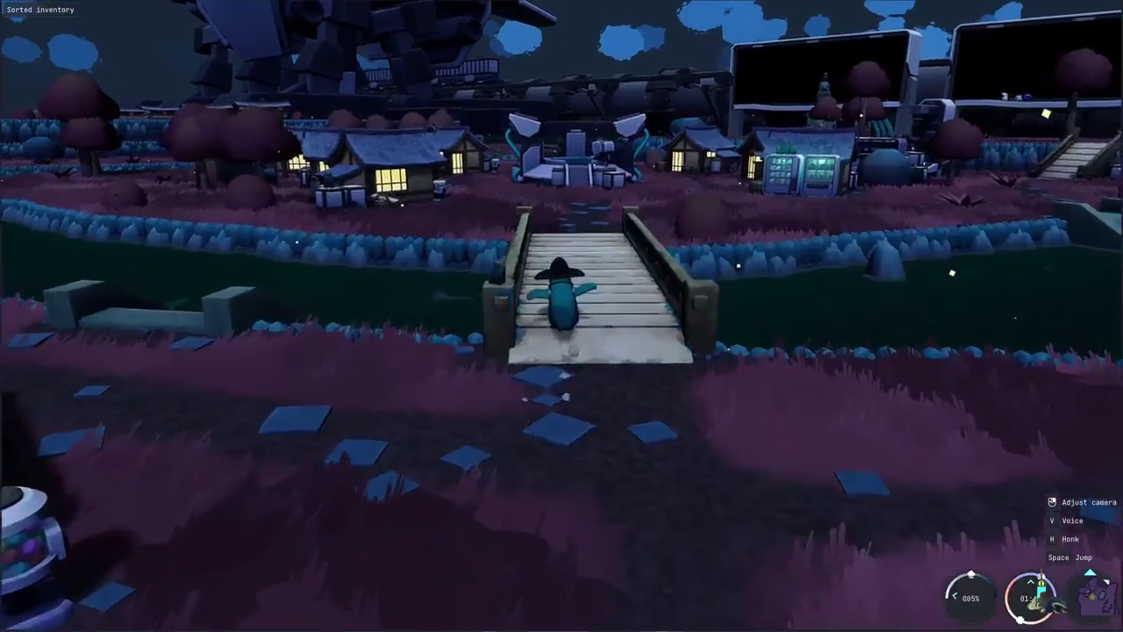
key(w)
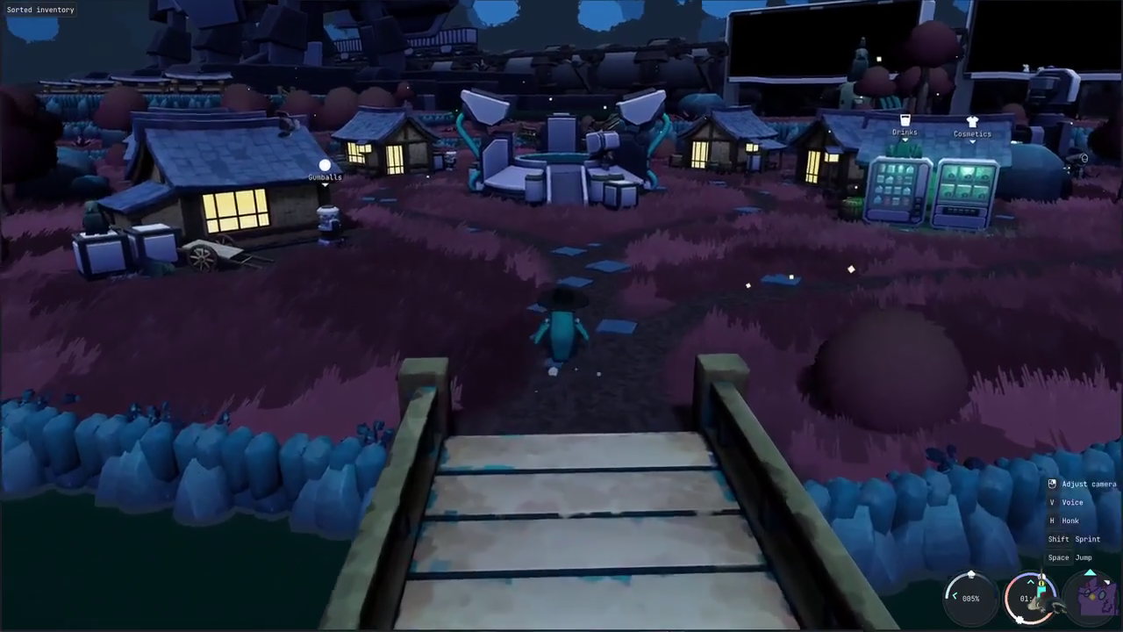
key(w)
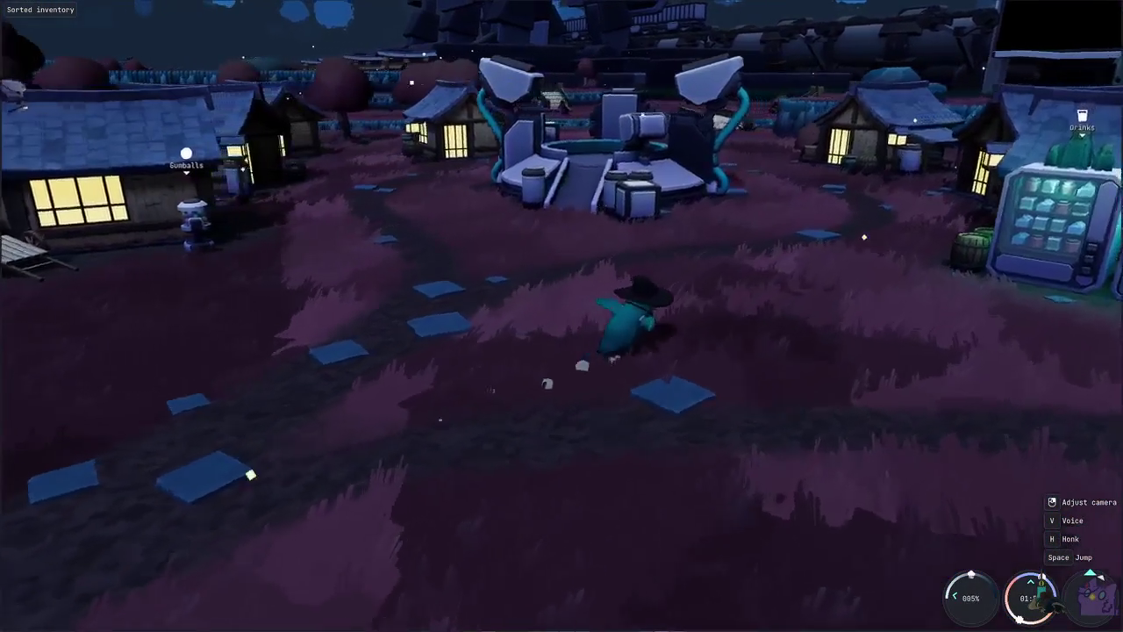
key(w)
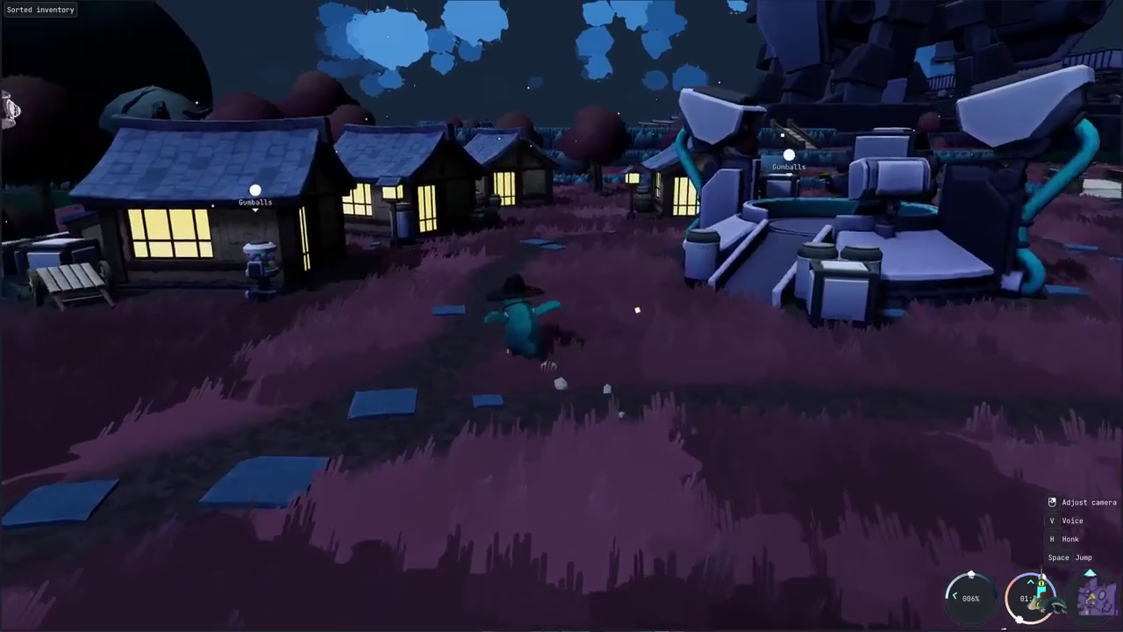
key(w)
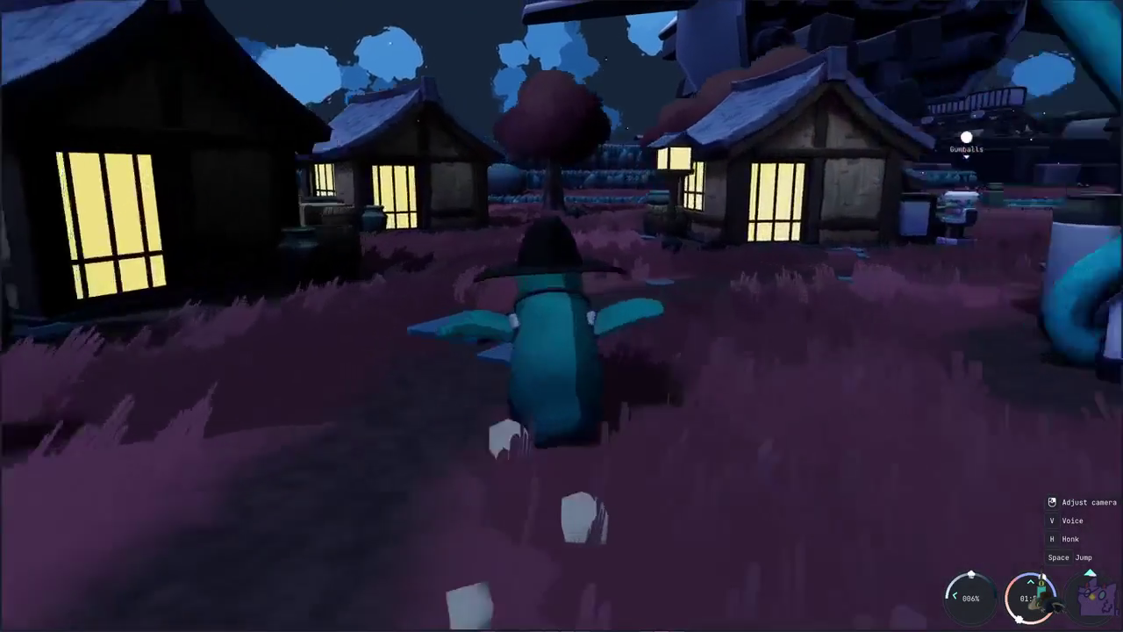
key(w)
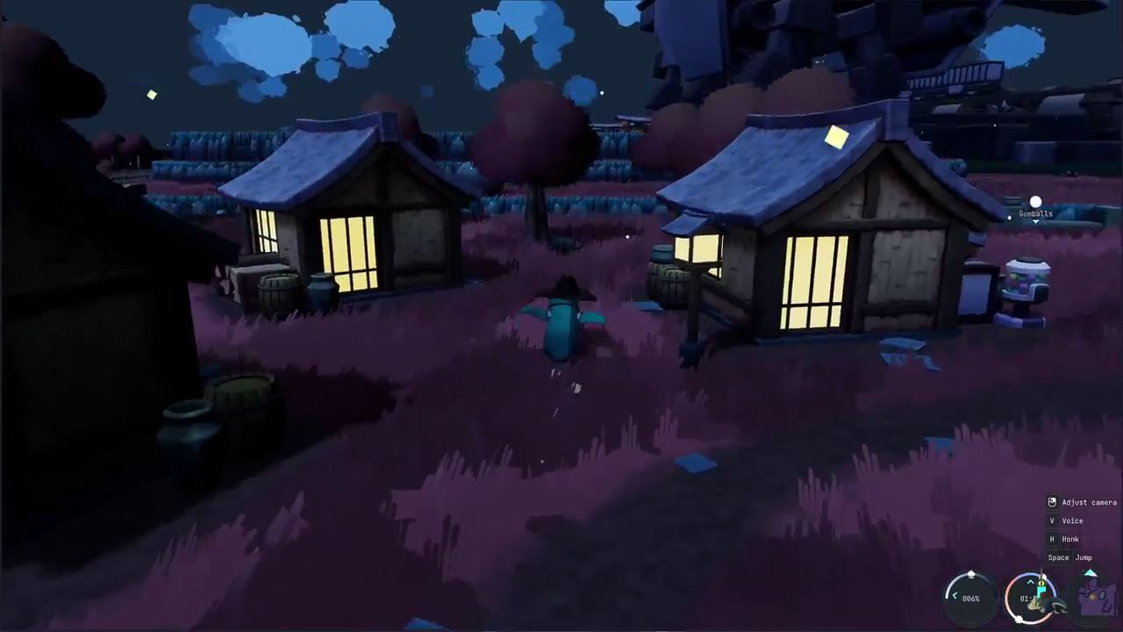
key(w)
key(w)
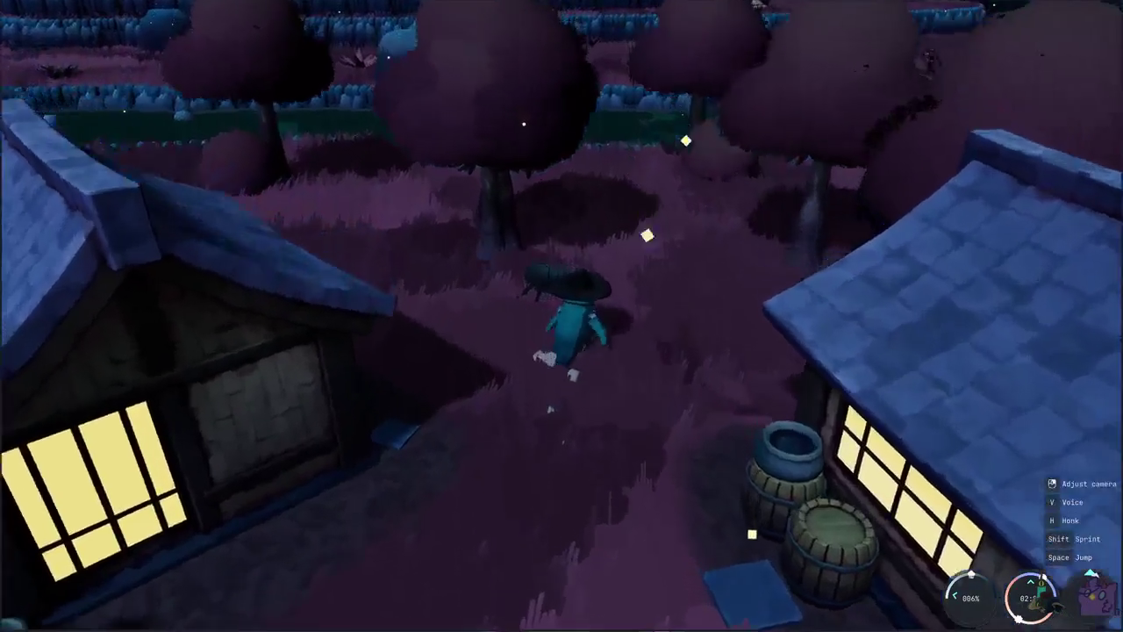
key(f)
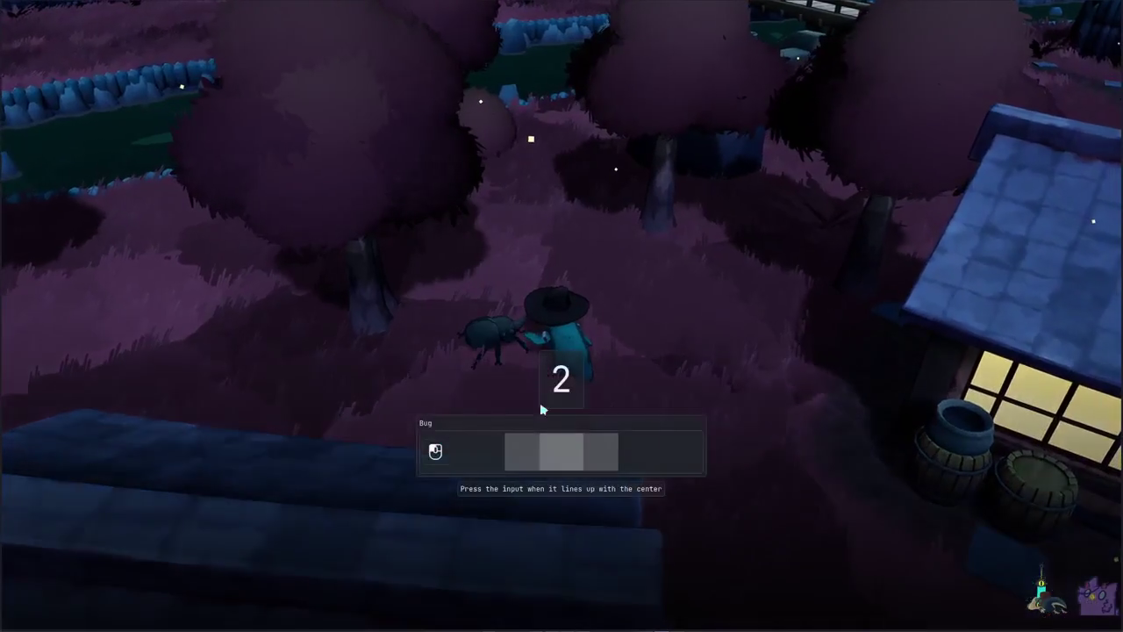
- Pet the beetle with a well-timed press for a very-good rating, then walk to the water bowl
click(666, 349)
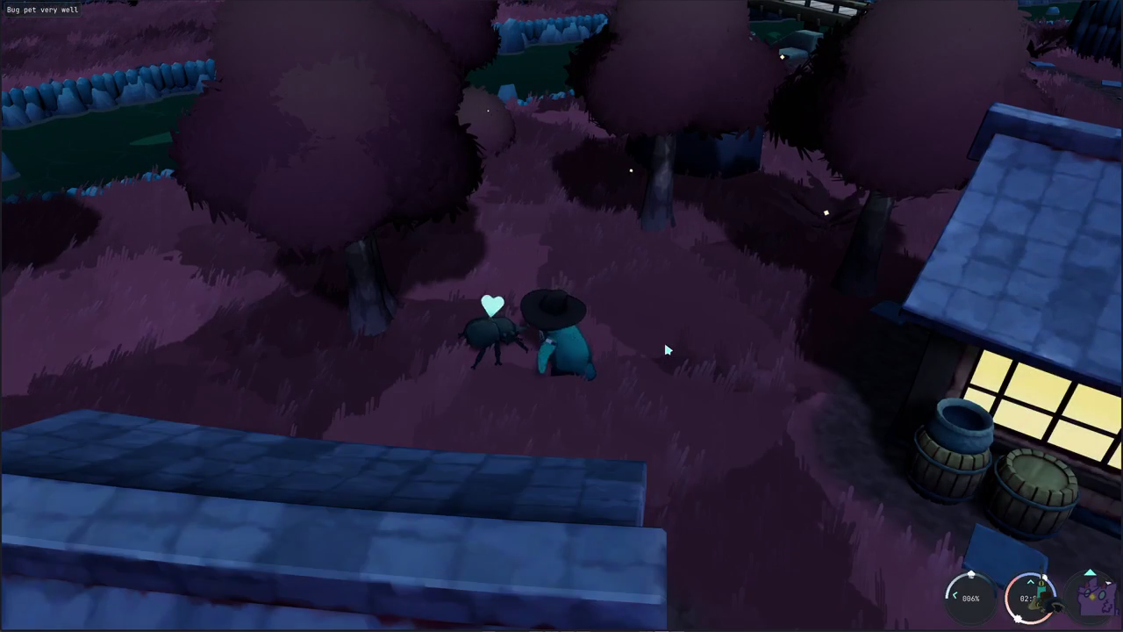
right_drag(666, 349, 790, 349)
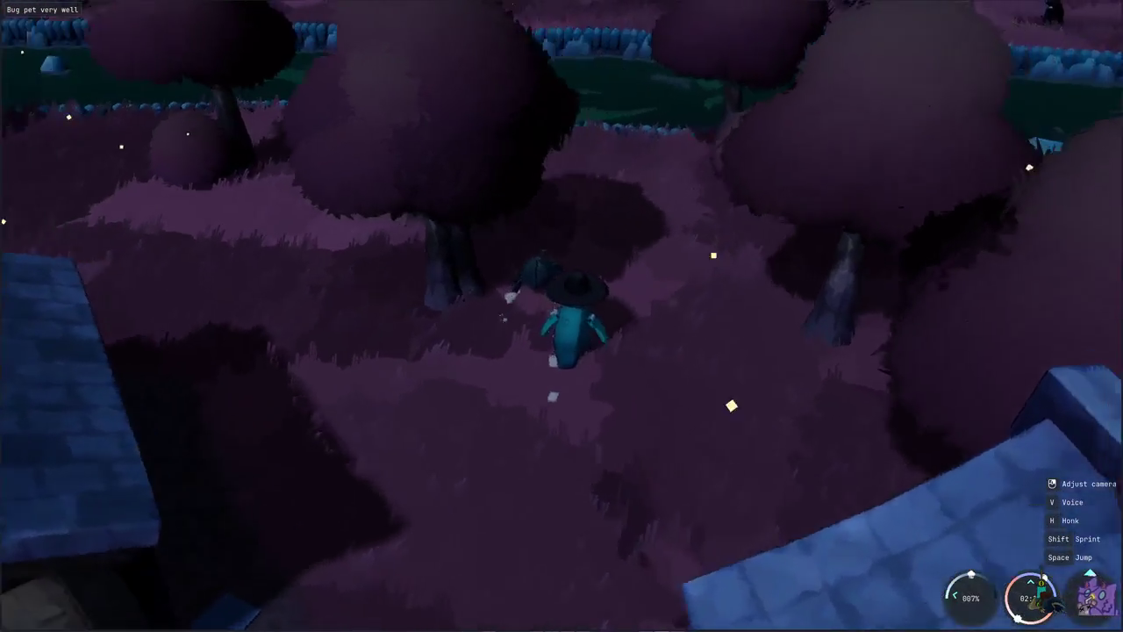
key(w)
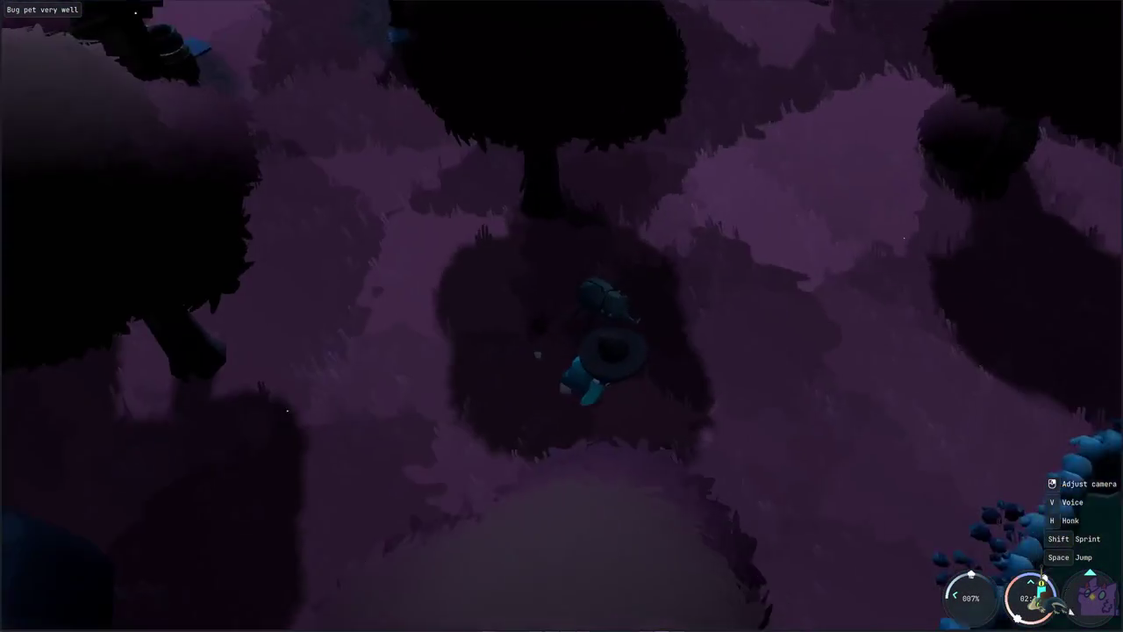
right_drag(562, 316, 562, 263)
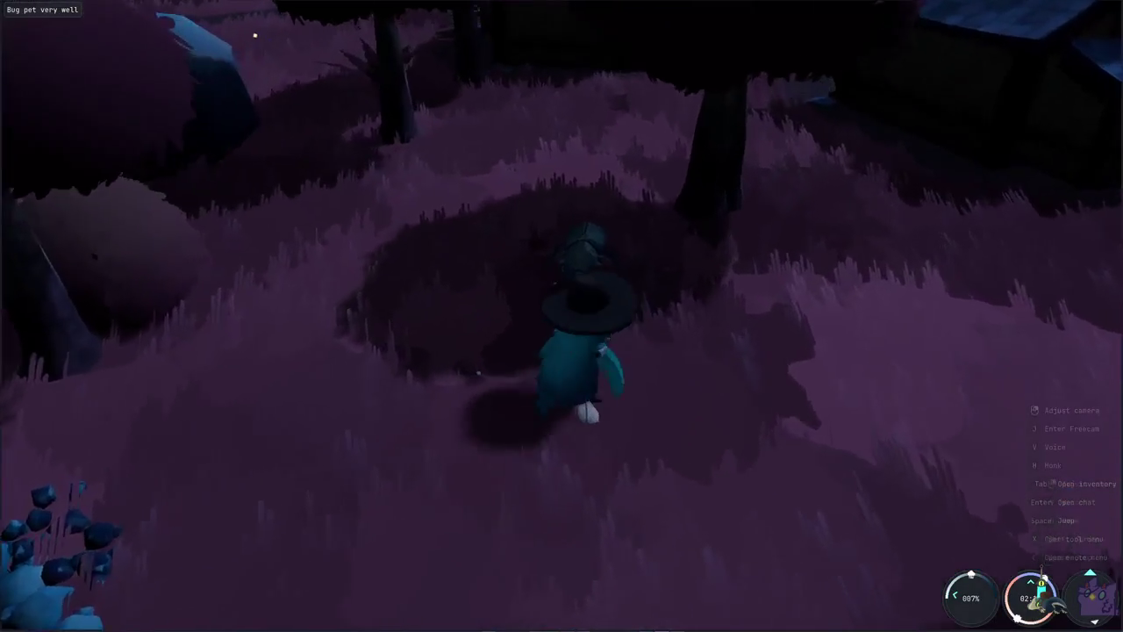
key(w)
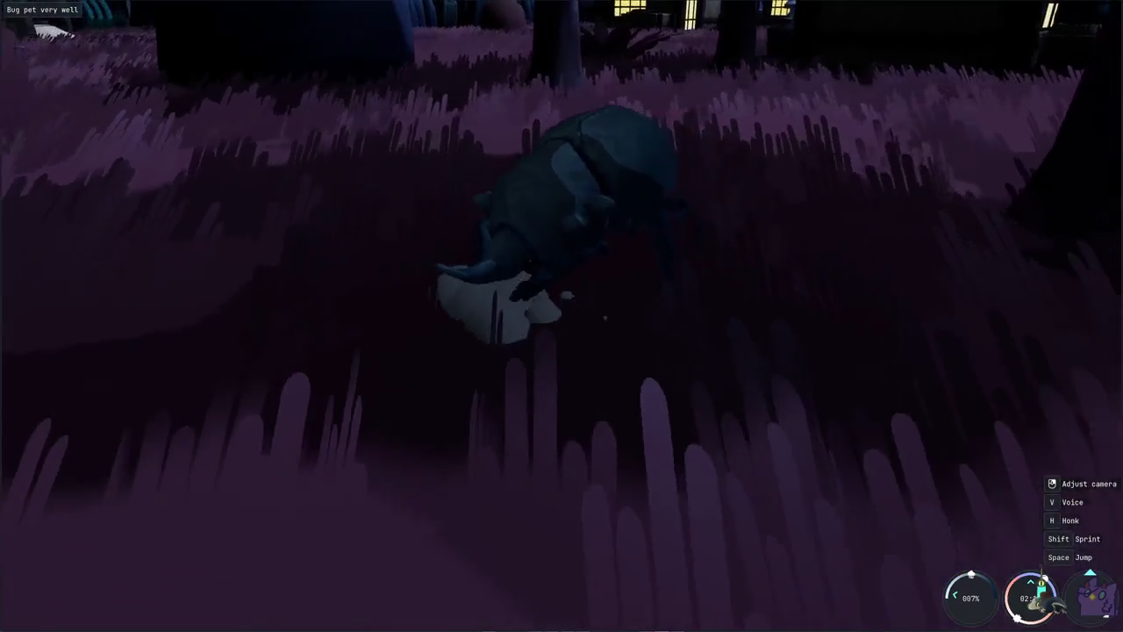
key(a)
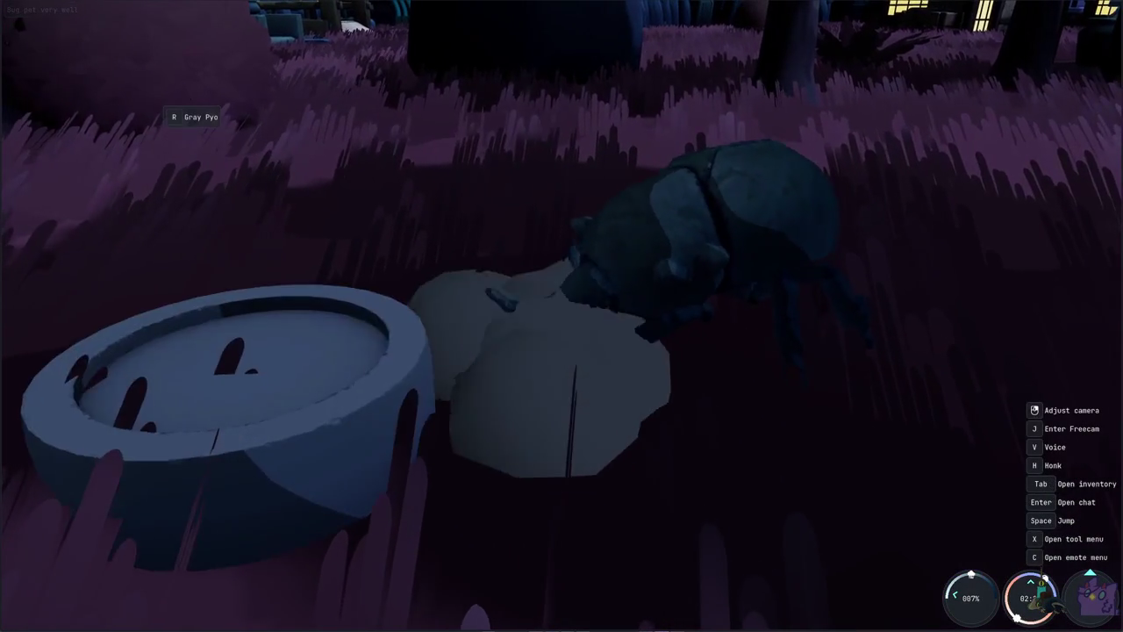
- Pick up the Gray Pyo and pet the bug again, earning a poor rating
key(r)
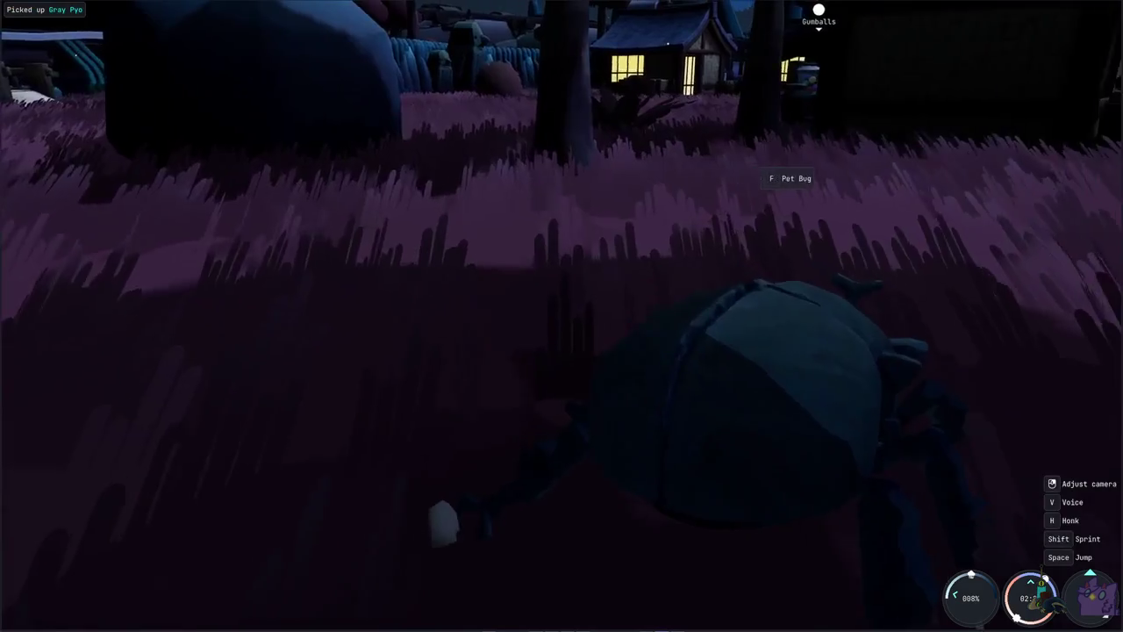
click(562, 316)
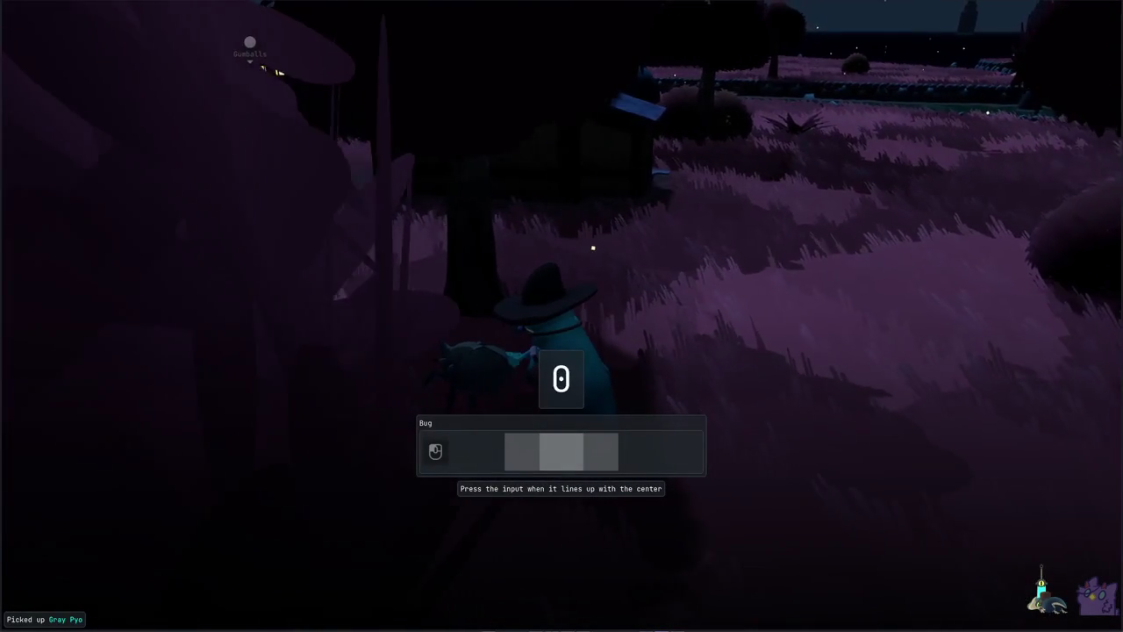
click(577, 316)
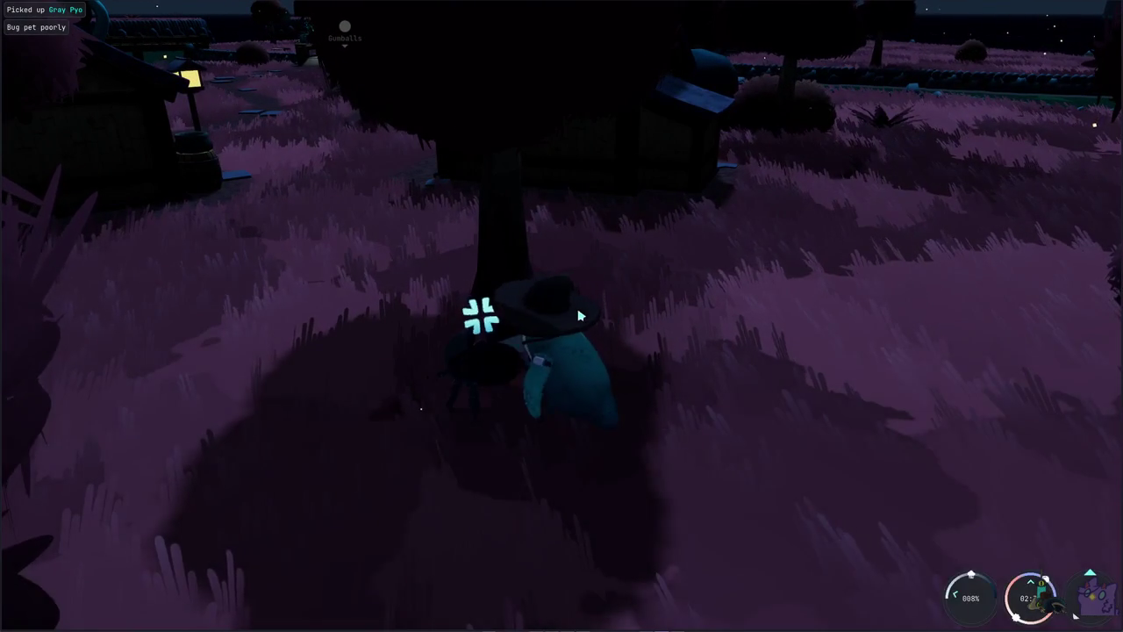
key(space)
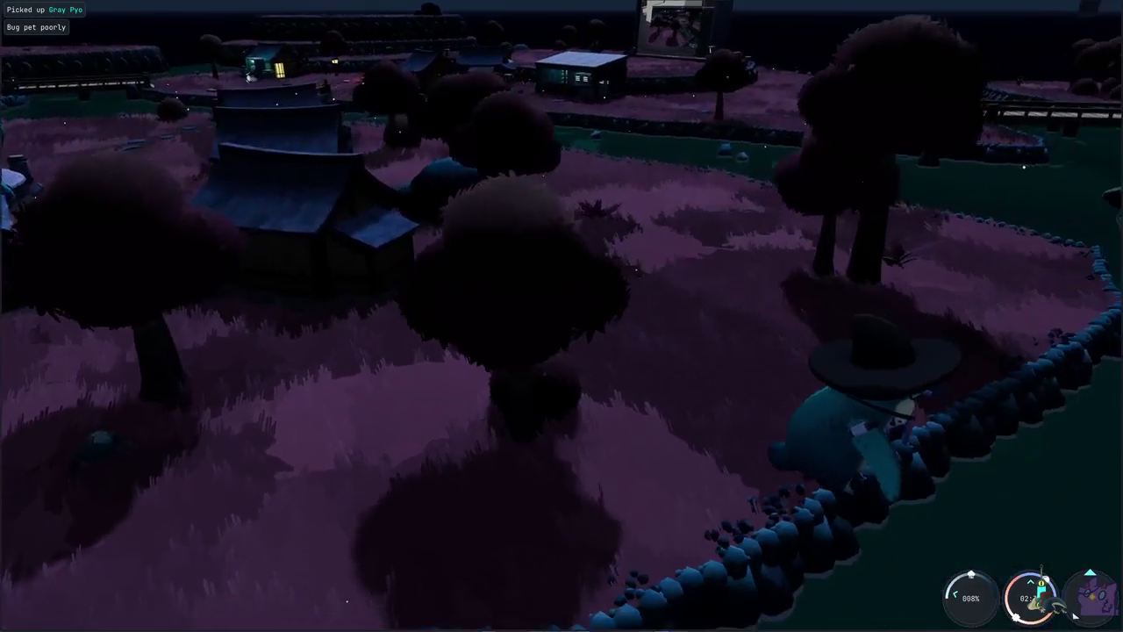
- Swim the penguin across the pond toward the stone ramp and climb out onto the bank
key(w)
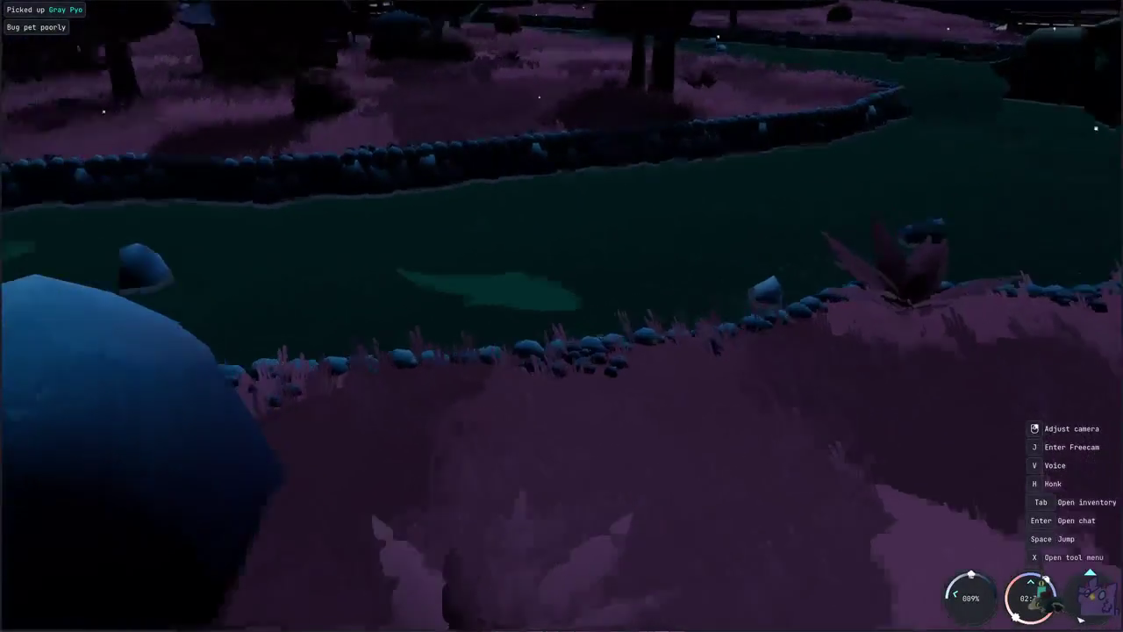
key(w)
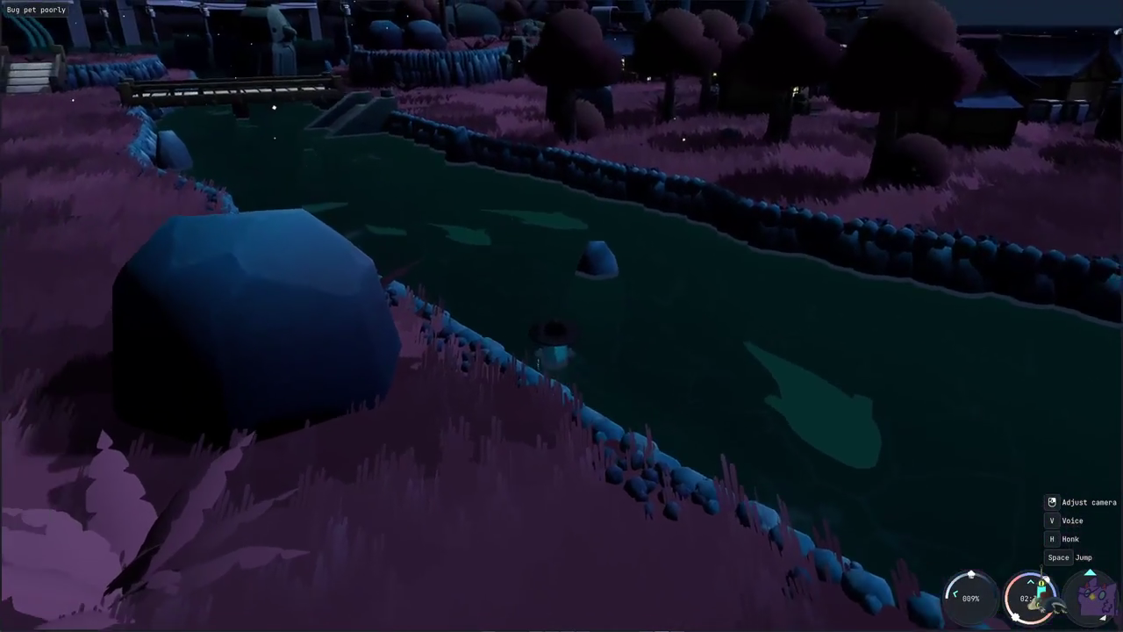
key(w)
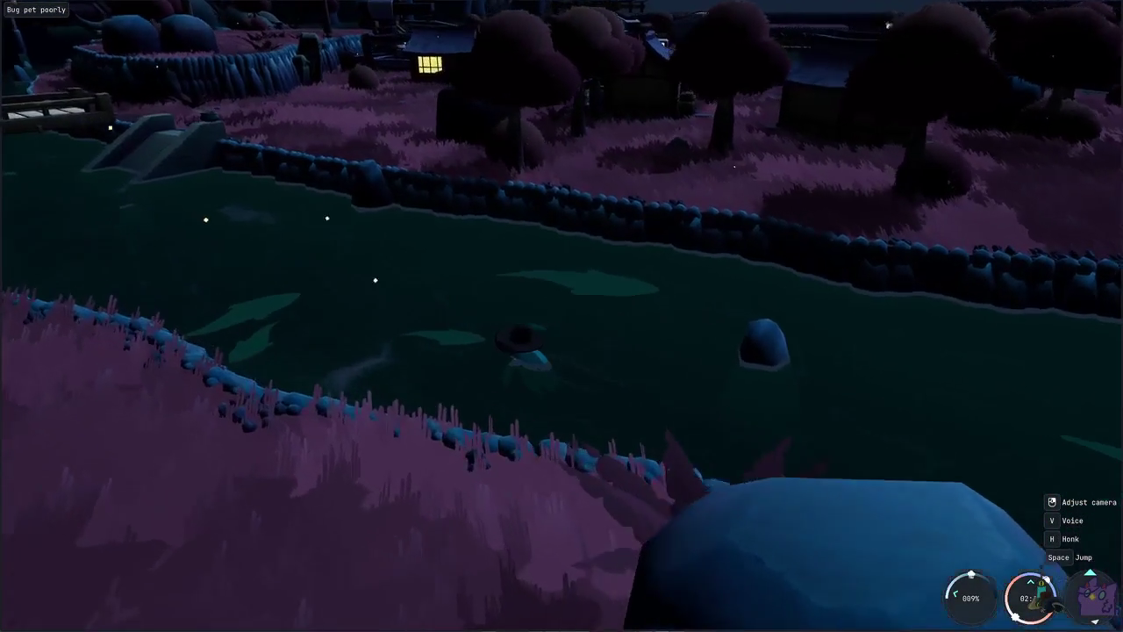
key(w)
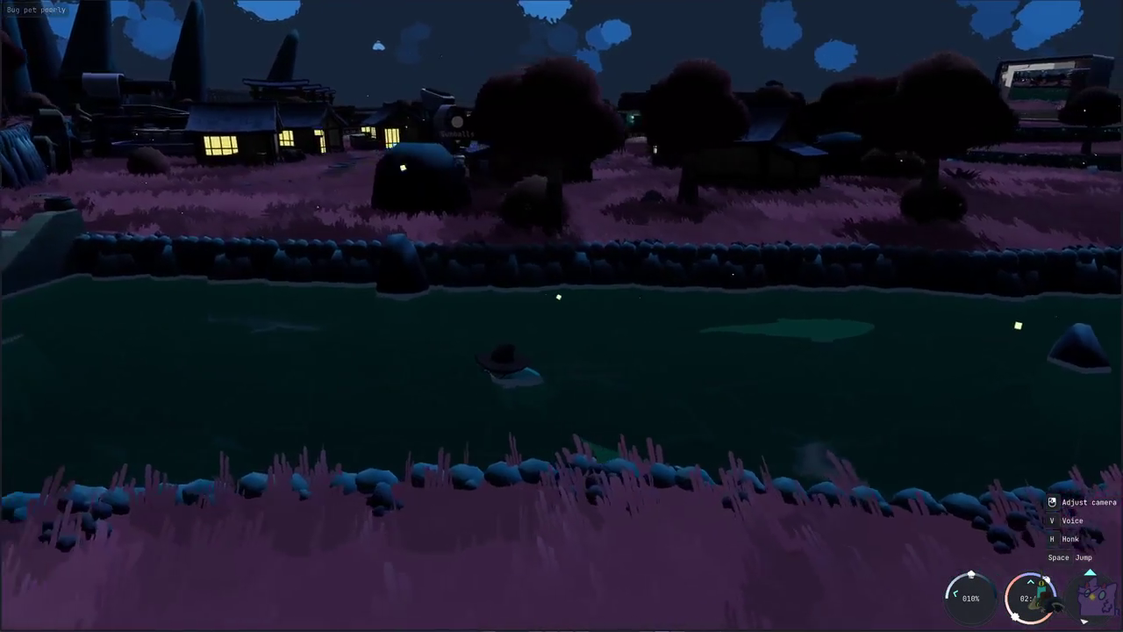
key(w)
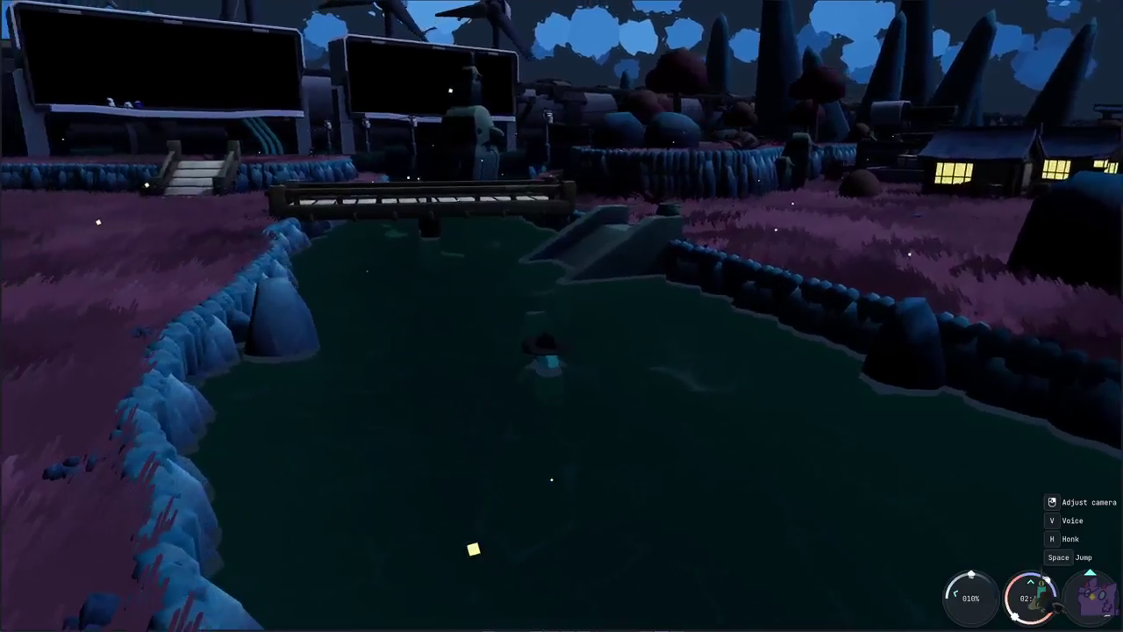
key(w)
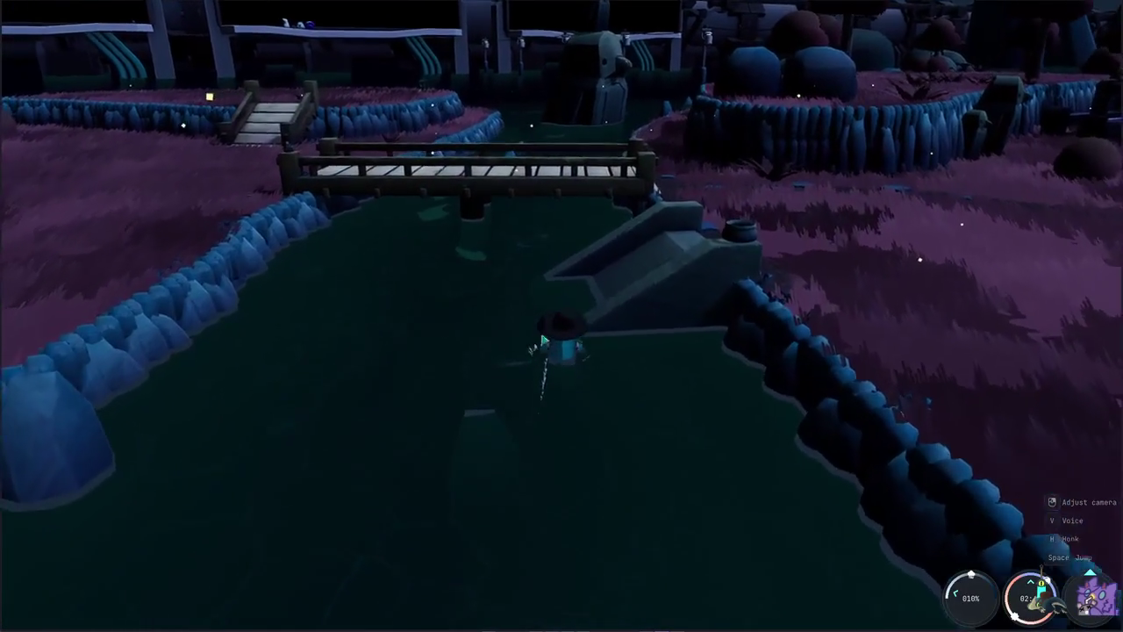
key(w)
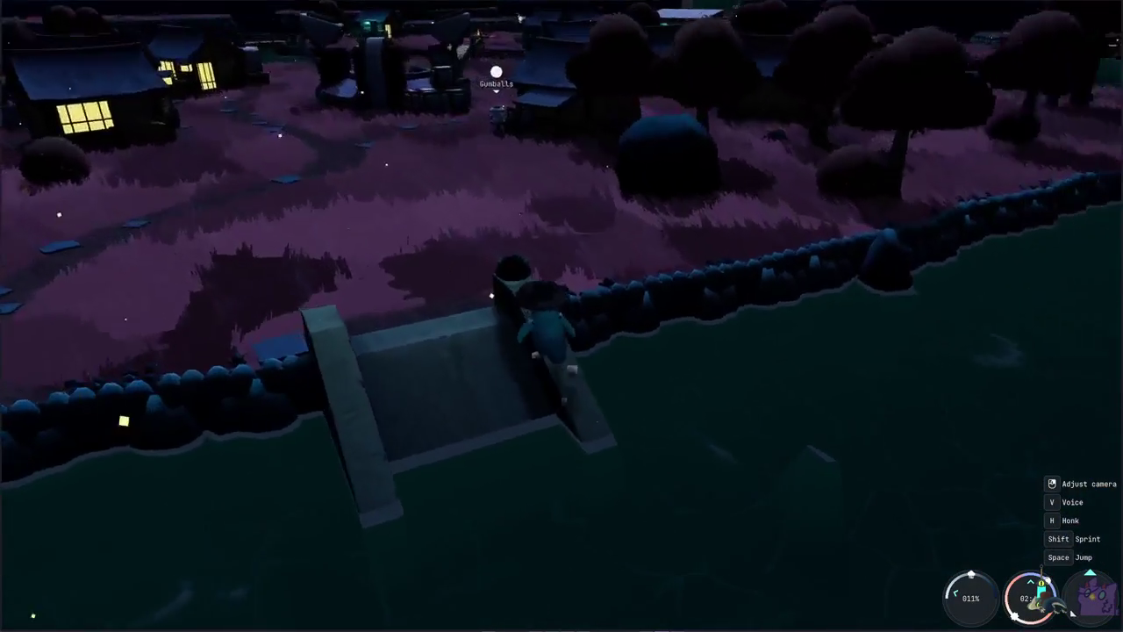
- Run through the grass past the Gumballs stand and the big blue rock to the river bank
key(w)
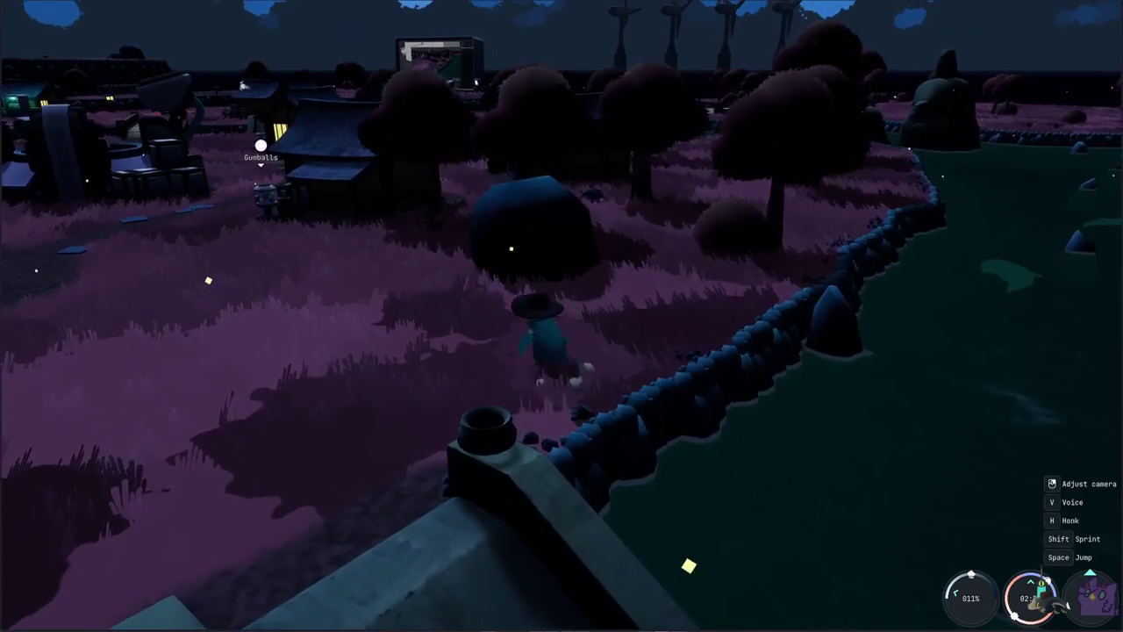
key(w)
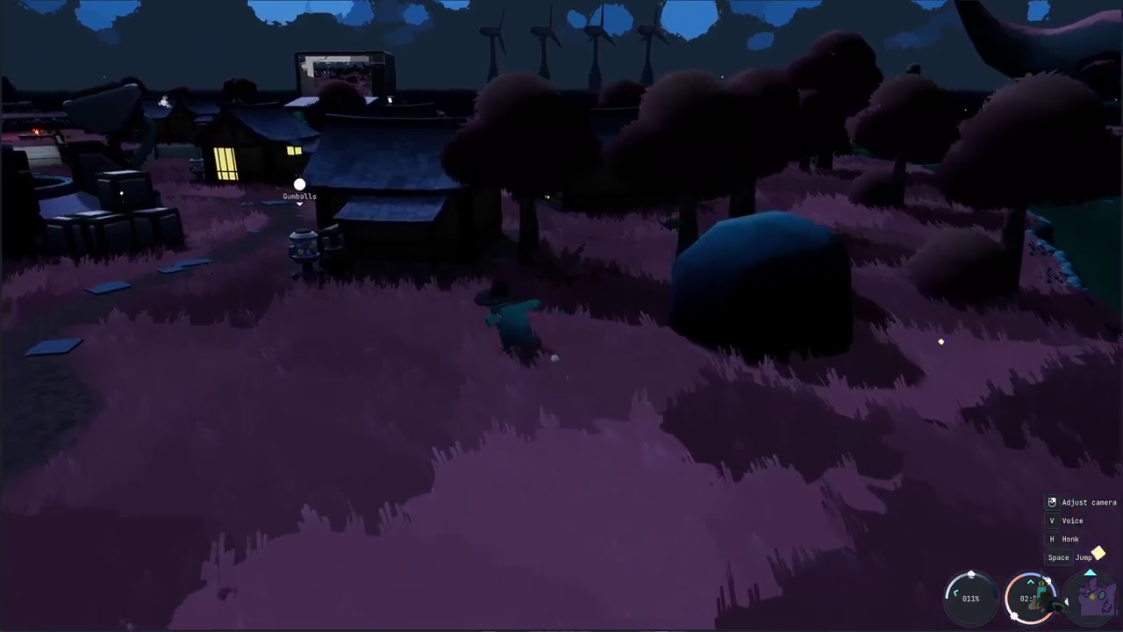
key(d)
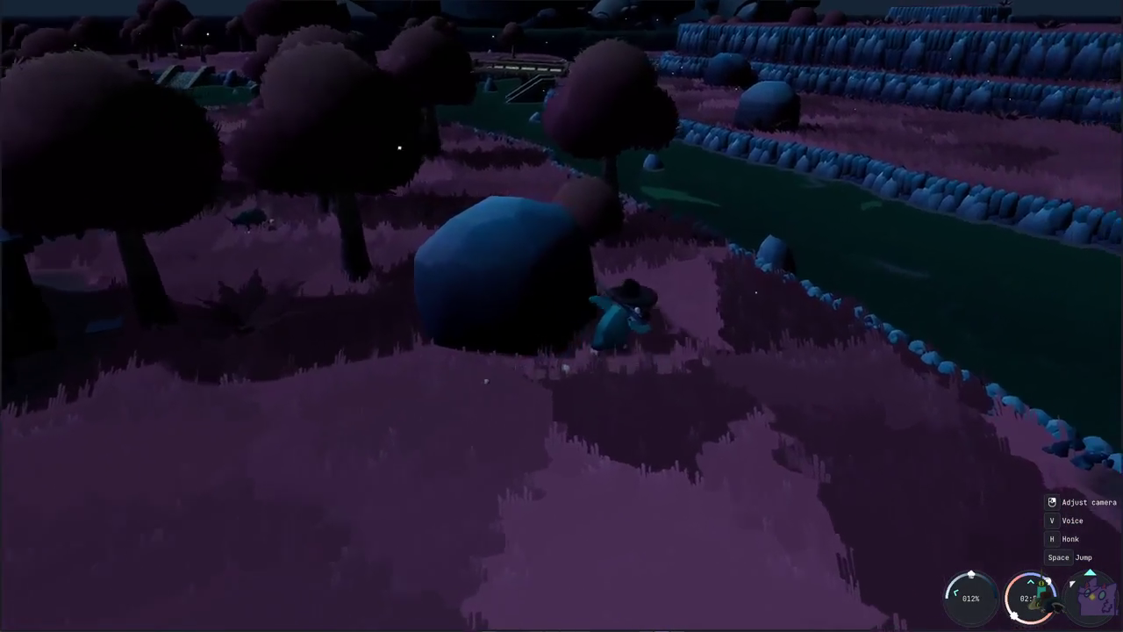
key(w)
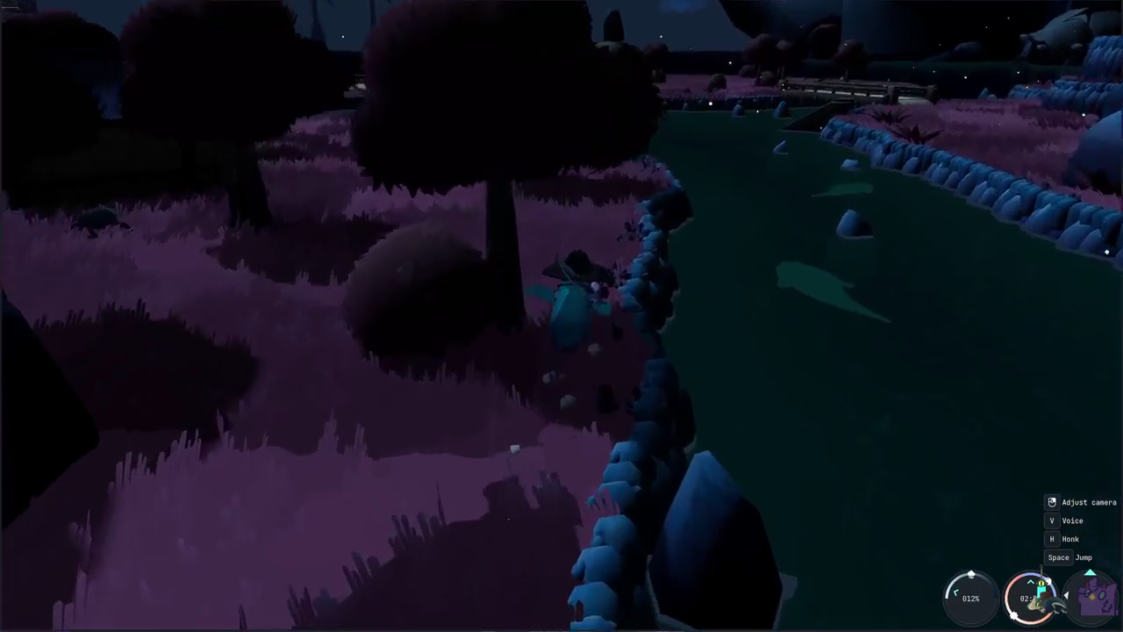
- Cast into the river and reel in a Common Bowmouth Guitarfish by completing the arrow sequences
key(1)
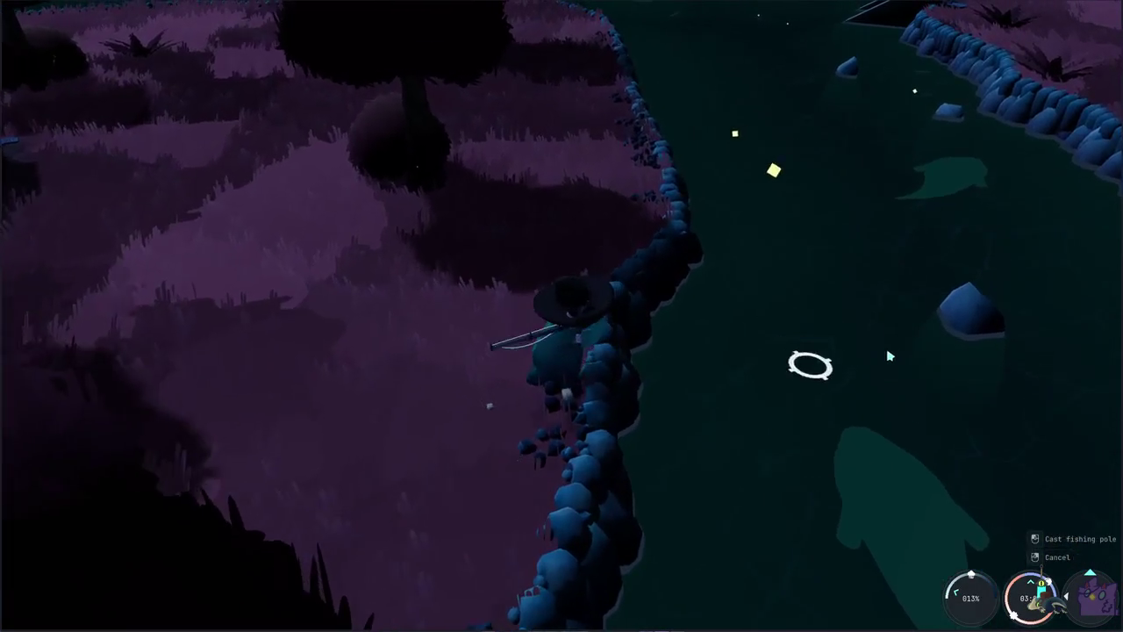
click(766, 166)
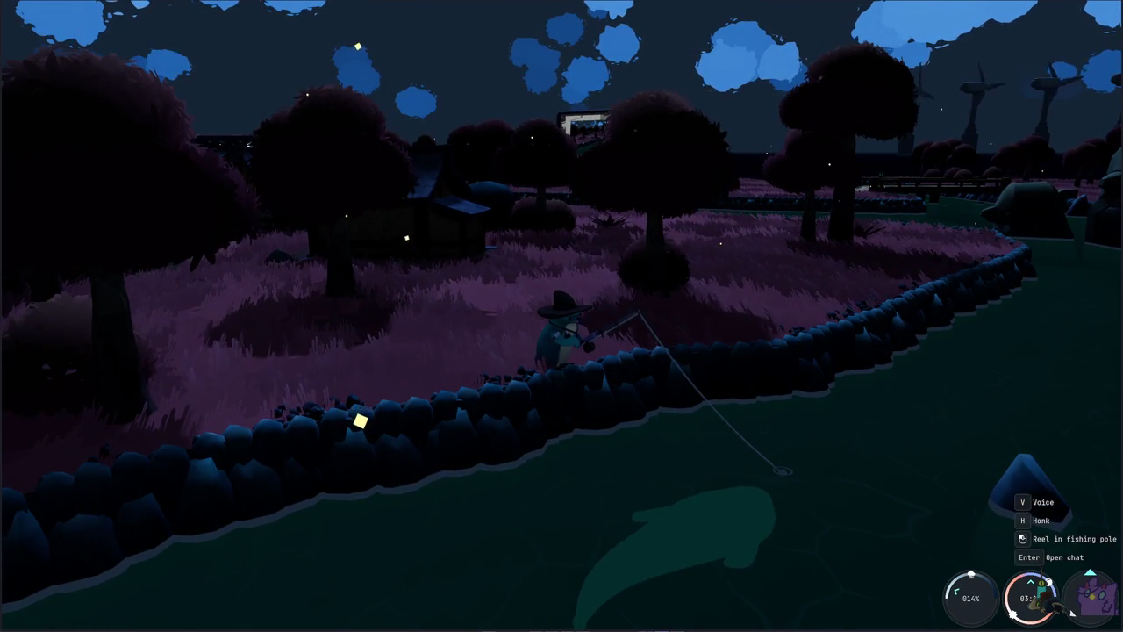
click(859, 432)
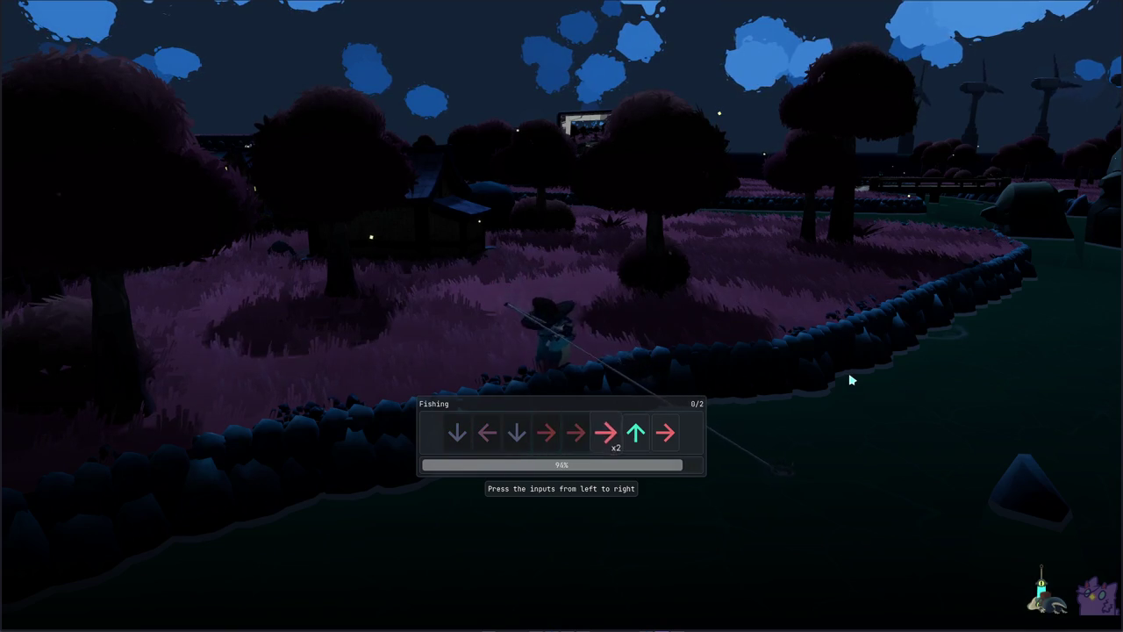
key(Right)
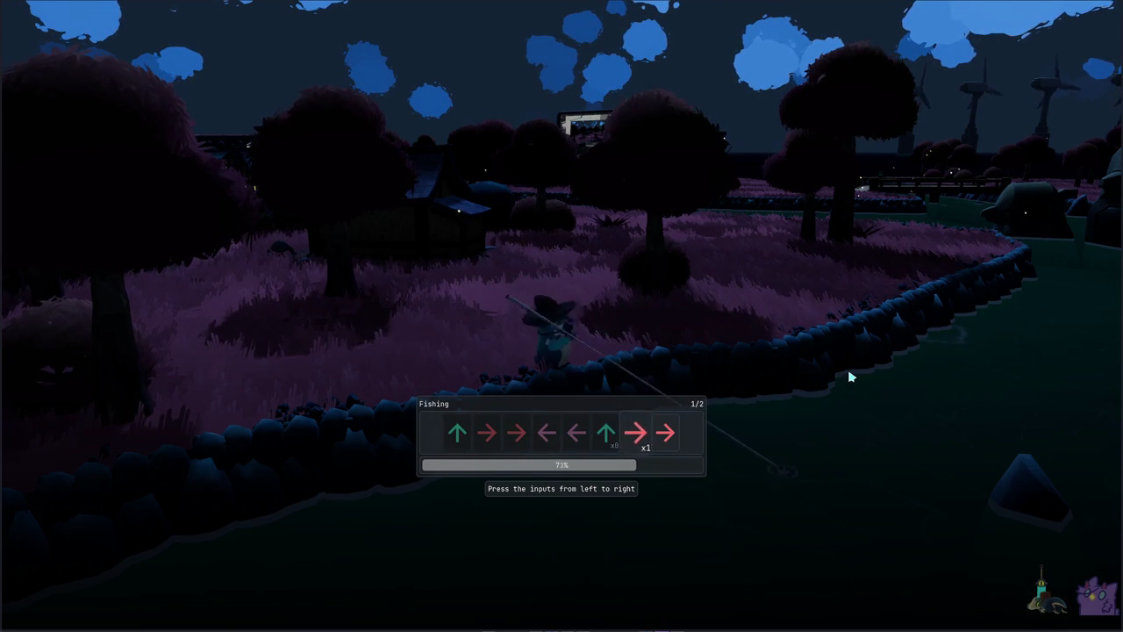
key(Right)
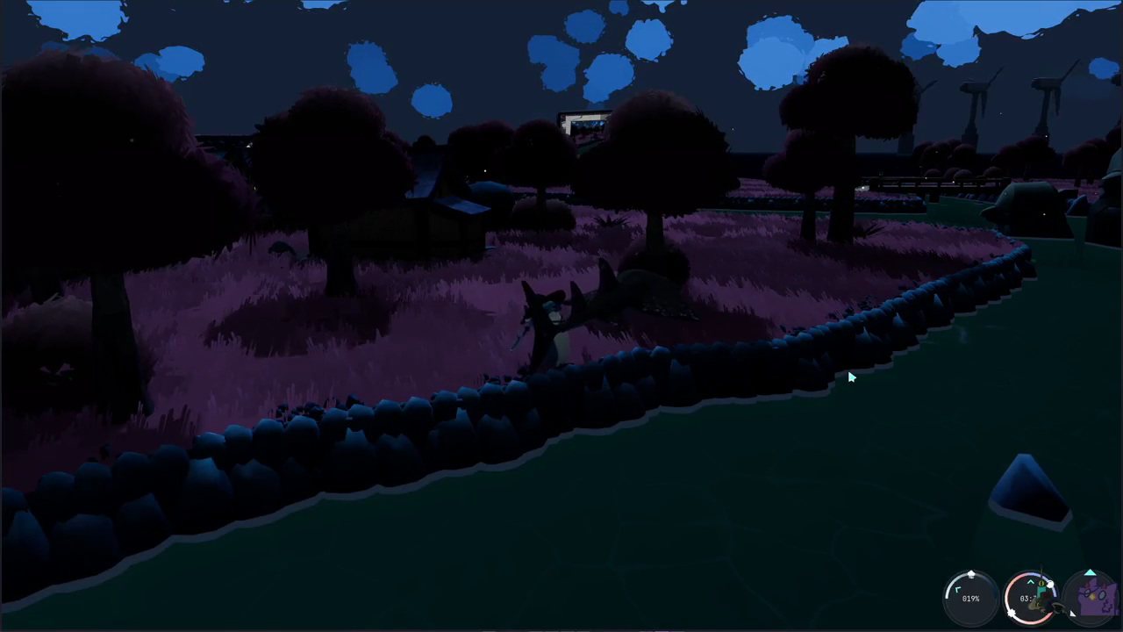
- Dismiss the 80 exp catch result and bring up the Journal showing level 26, 710/1060
key(space)
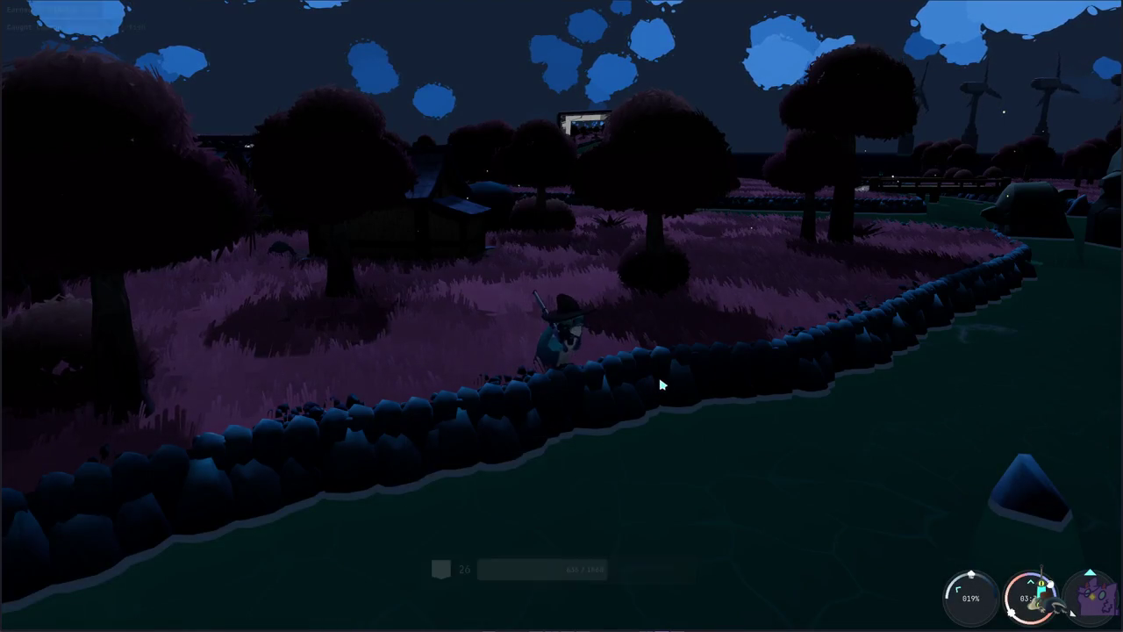
key(Tab)
click(458, 17)
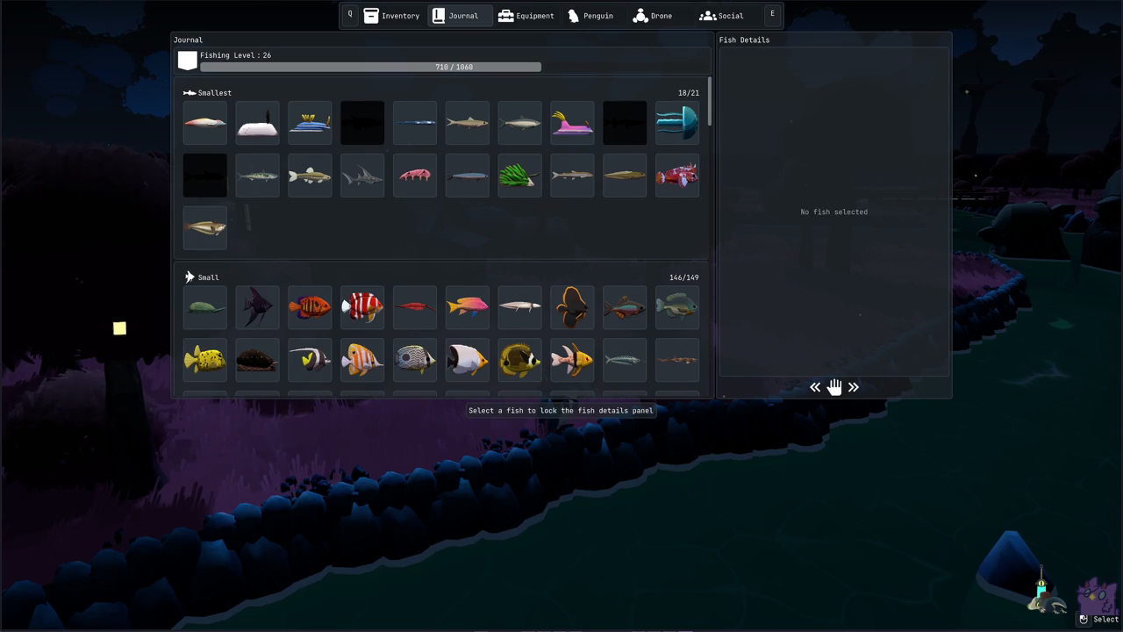
- Scroll the journal through the Large, Larger and Largest fish sections, then close it
scroll(606, 279, down, 8)
scroll(627, 277, down, 5)
scroll(640, 263, down, 3)
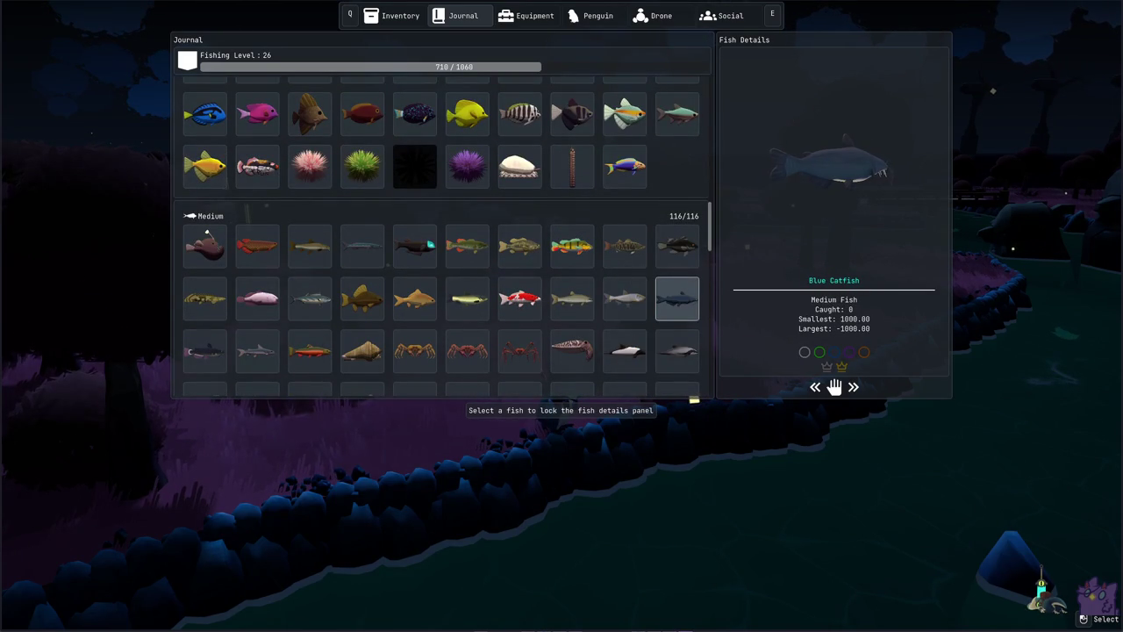
scroll(619, 255, down, 5)
scroll(657, 263, down, 5)
scroll(662, 267, down, 2)
scroll(667, 275, down, 1)
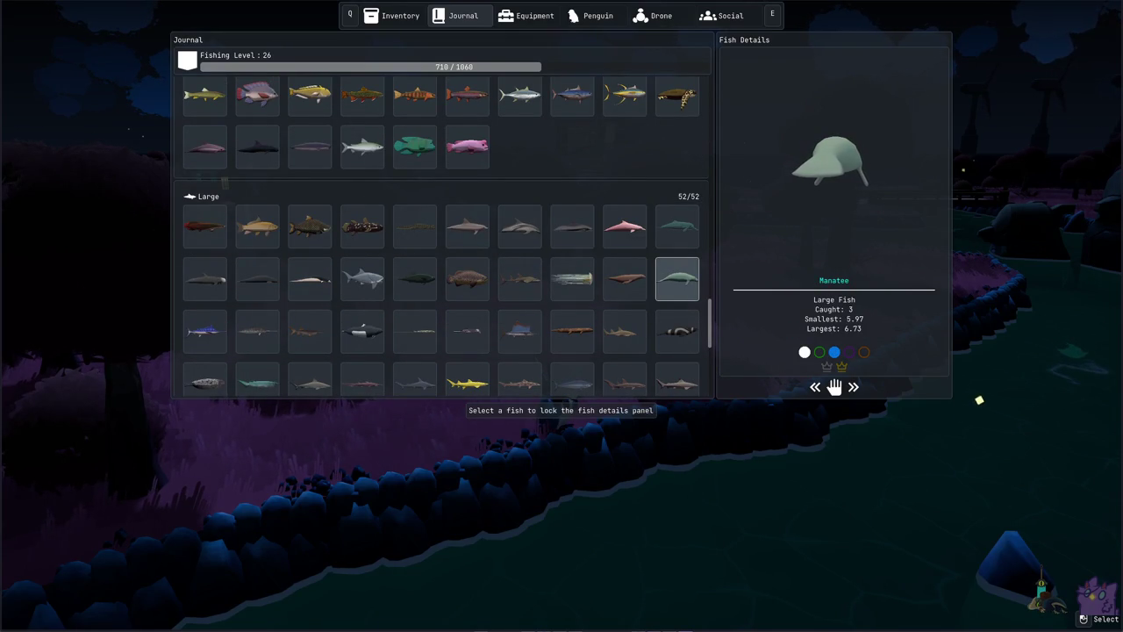
scroll(667, 279, down, 2)
scroll(669, 263, down, 4)
scroll(670, 215, down, 2)
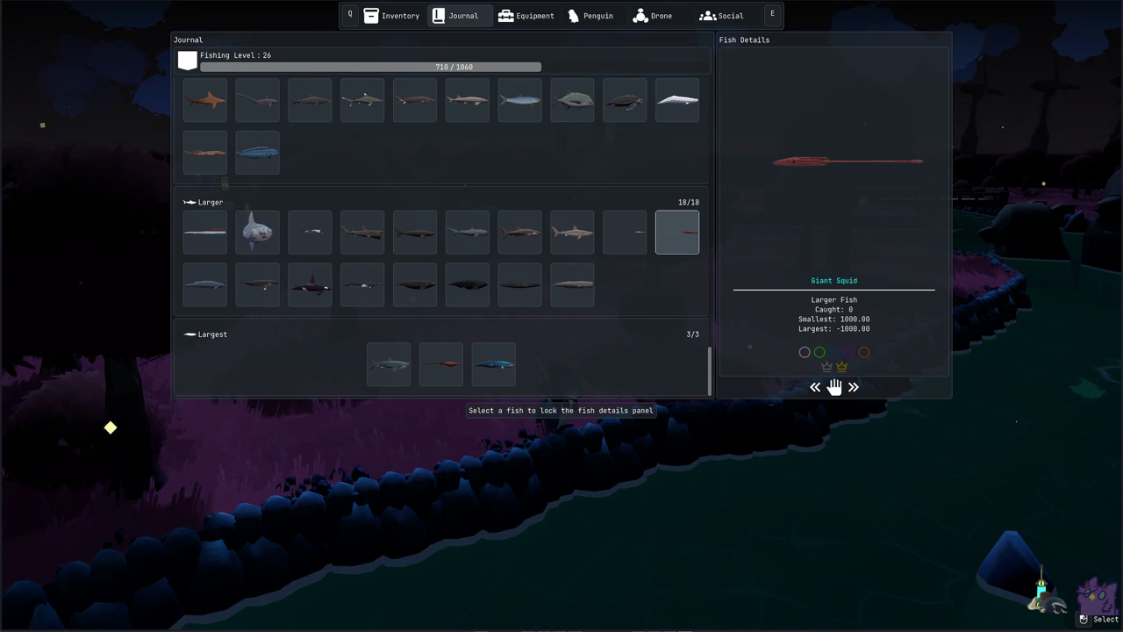
key(Escape)
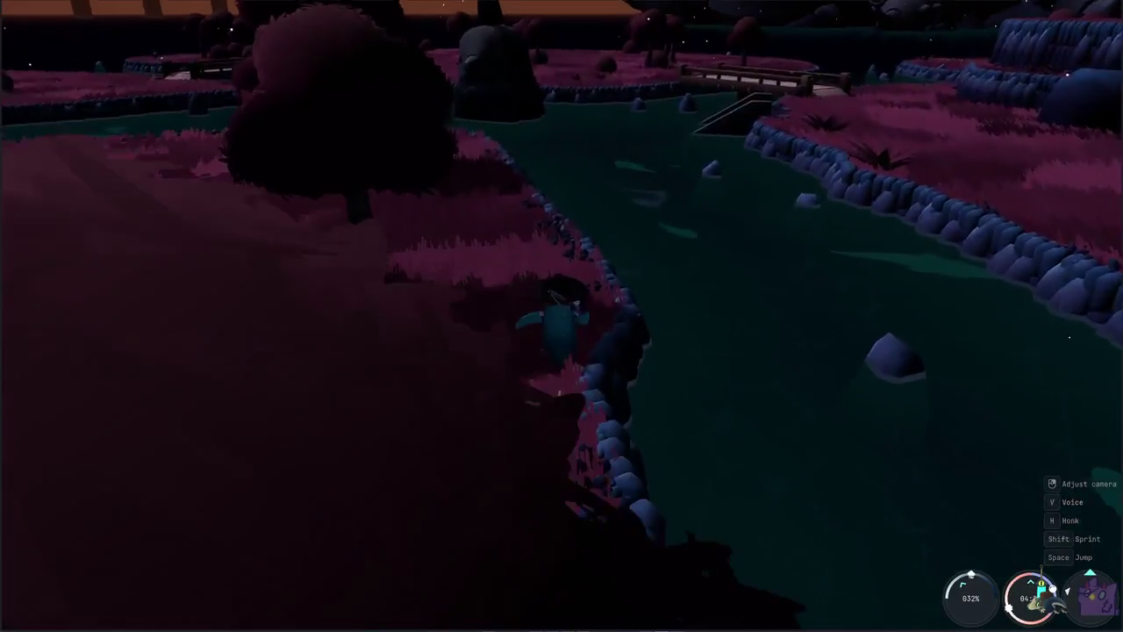
- Cast the fishing line into the river, reel it back, and bring up the penguin cosmetics collection
key(h)
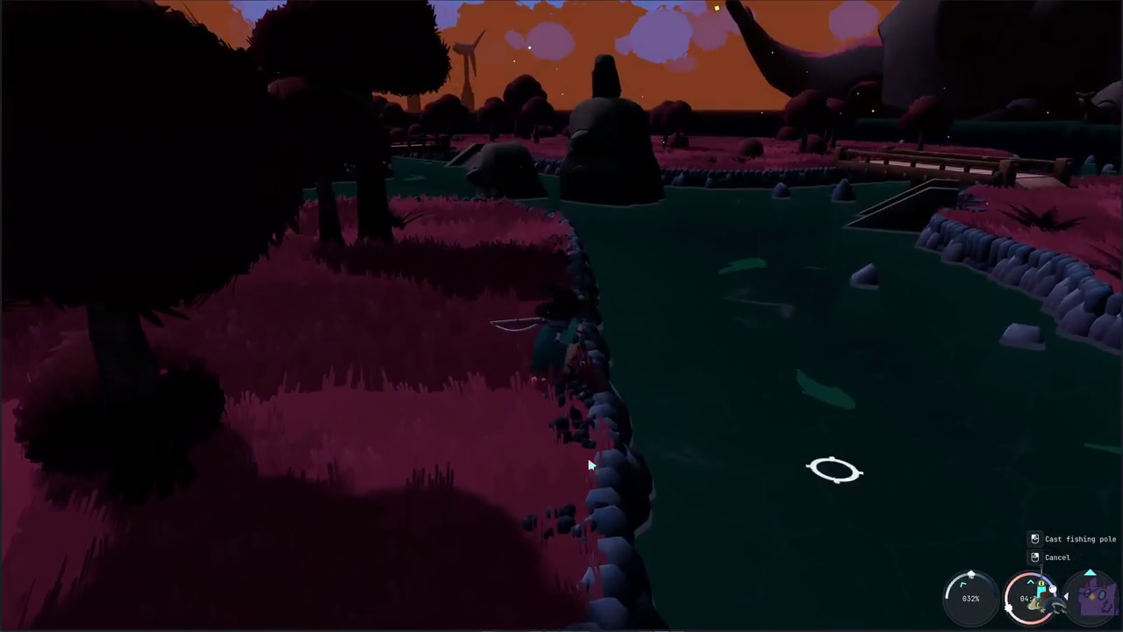
click(873, 461)
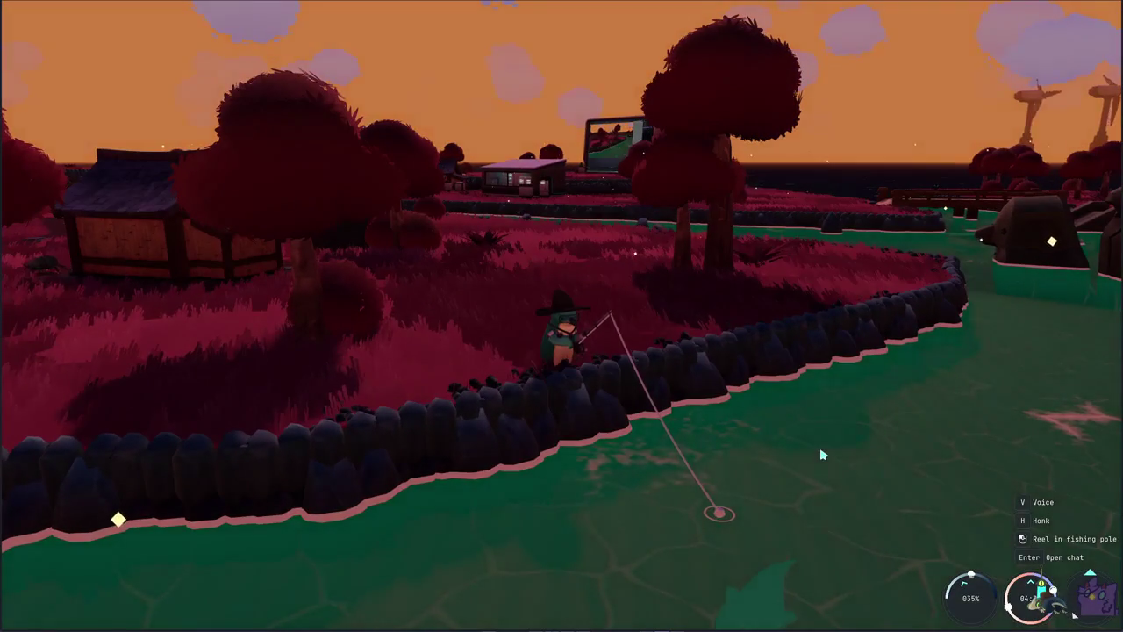
click(822, 455)
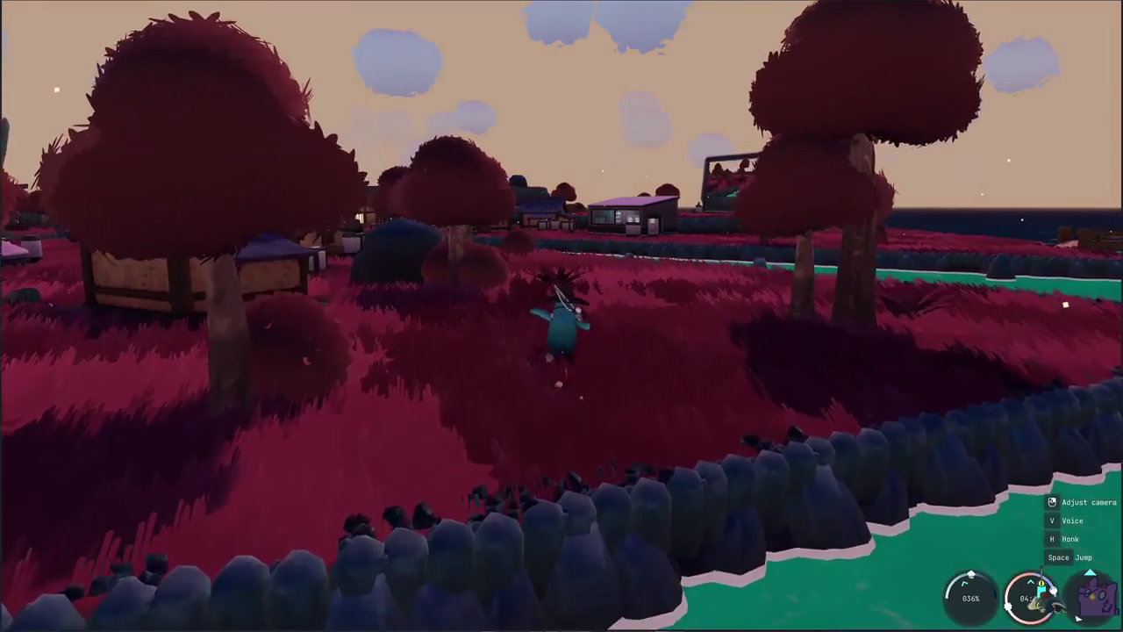
key(Tab)
key(e)
key(e)
key(e)
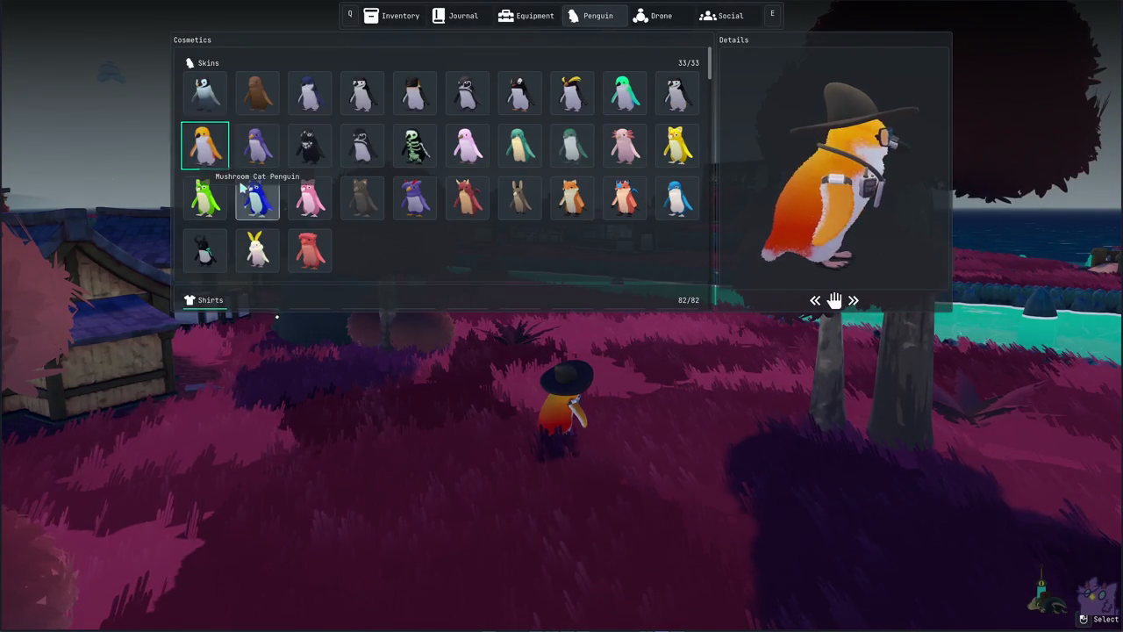
- Scroll down to Accessories, equip the Sprout accessory, and close the cosmetics collection
scroll(239, 183, down, 3)
scroll(245, 189, down, 3)
scroll(251, 195, down, 3)
scroll(258, 206, down, 3)
scroll(255, 197, down, 5)
scroll(261, 193, down, 5)
scroll(265, 197, down, 5)
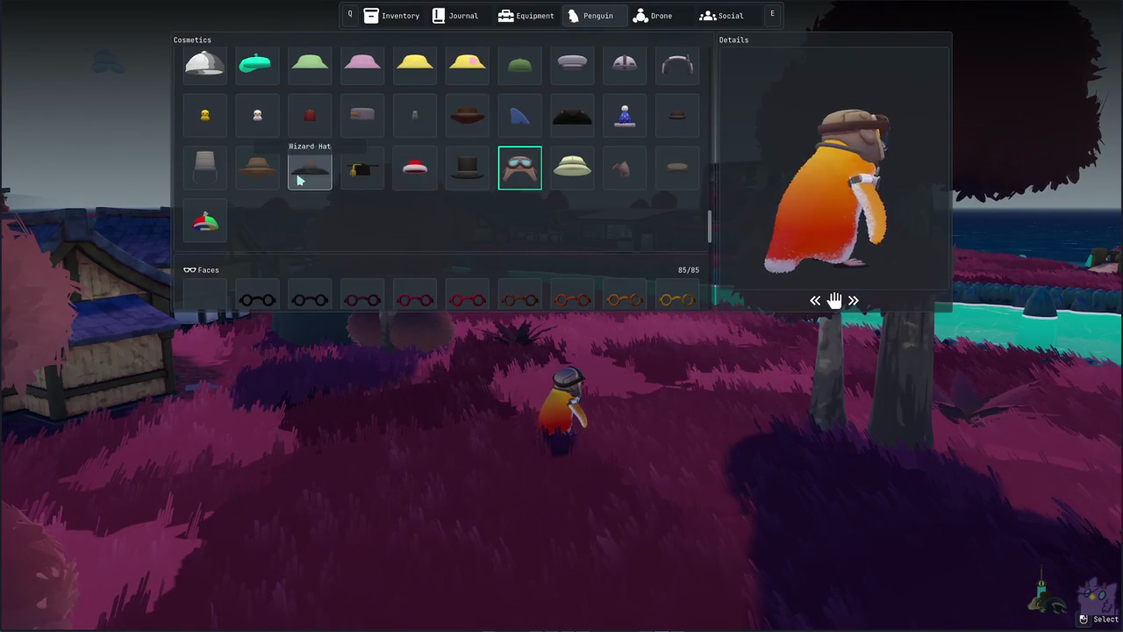
scroll(399, 230, down, 2)
scroll(406, 221, down, 5)
scroll(403, 224, down, 3)
scroll(409, 221, down, 3)
click(408, 221)
key(Escape)
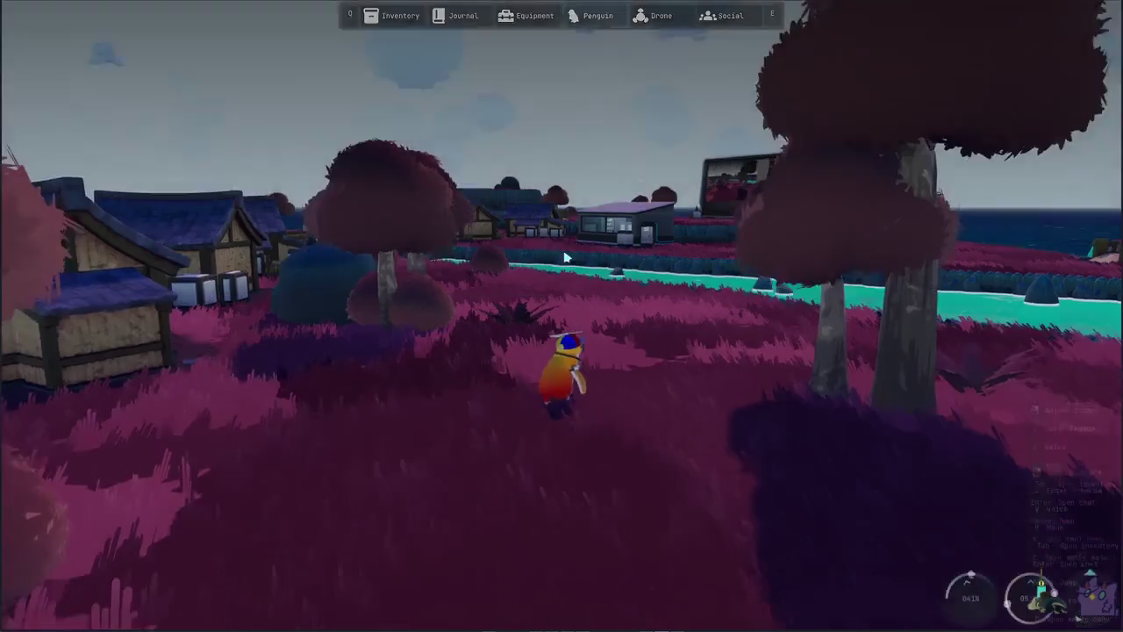
- Run the penguin along the stream, swim across toward the dam, and climb onto the grass by the gumball machine
key(w)
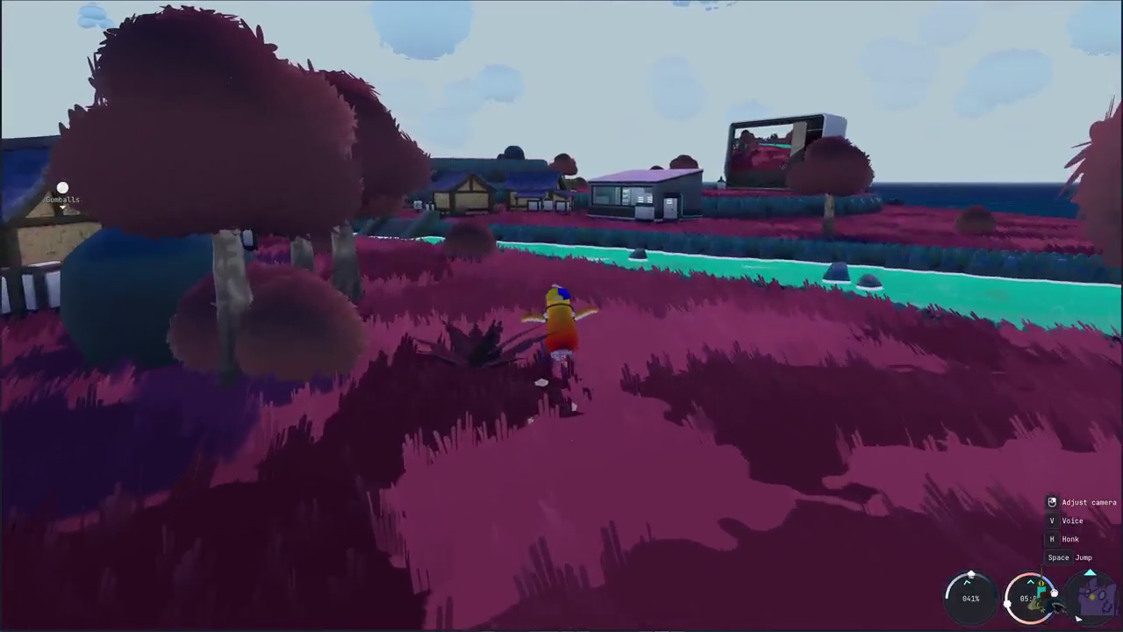
key(w)
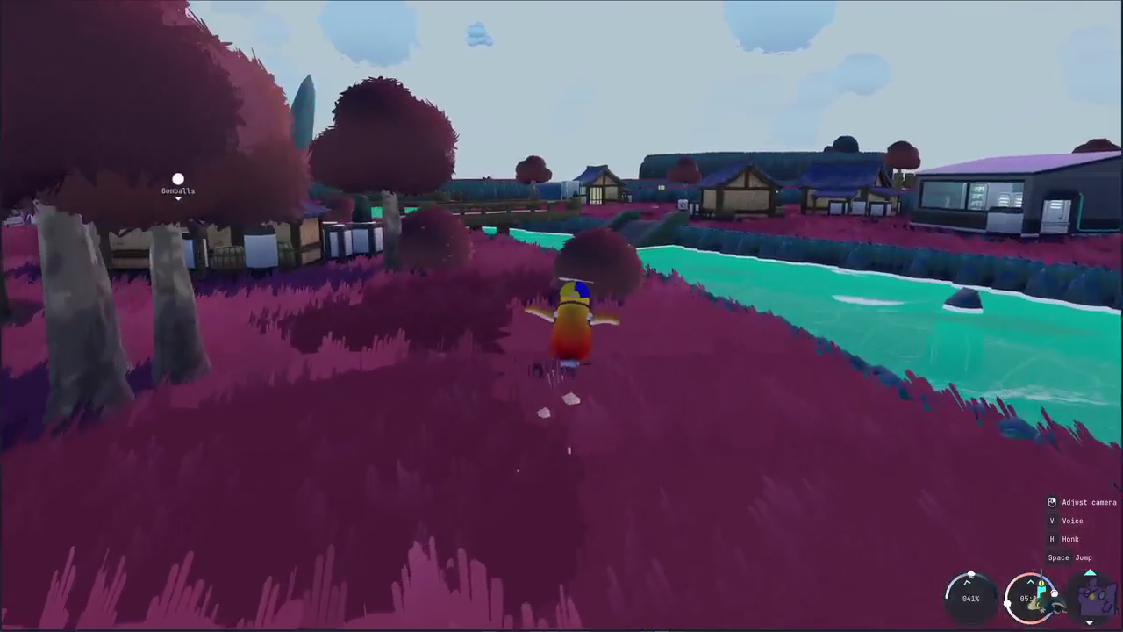
key(w)
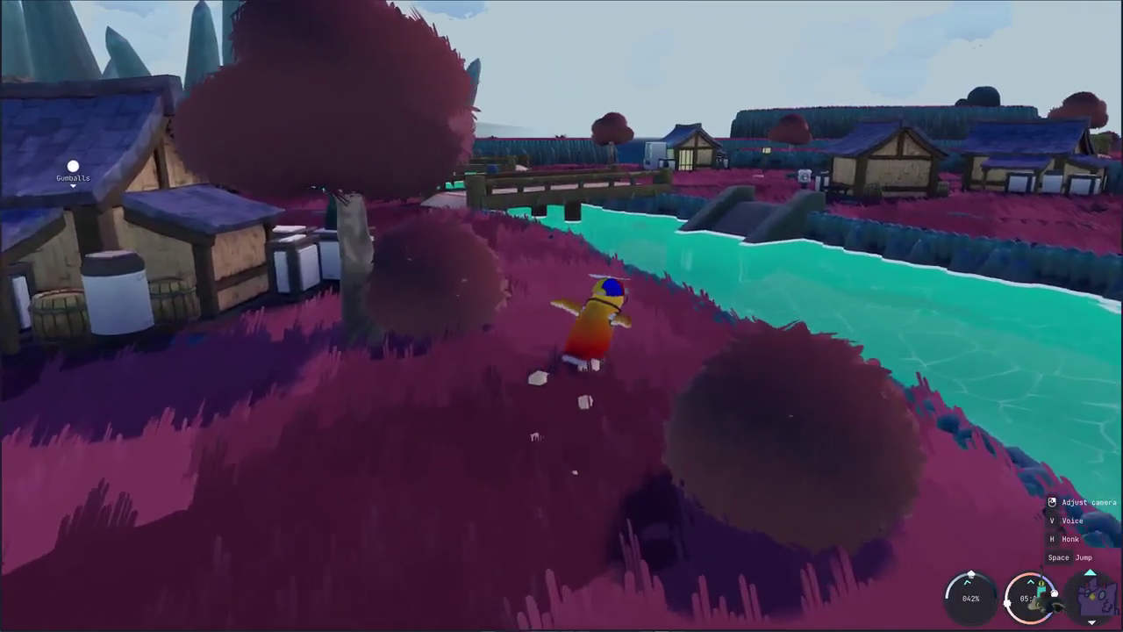
key(w)
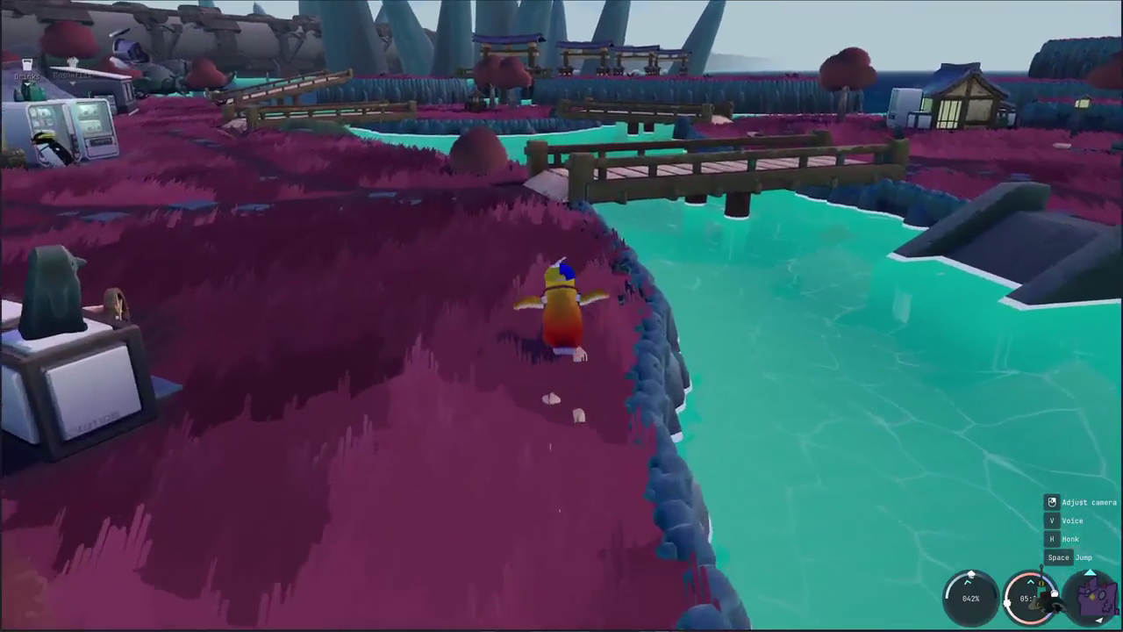
key(d)
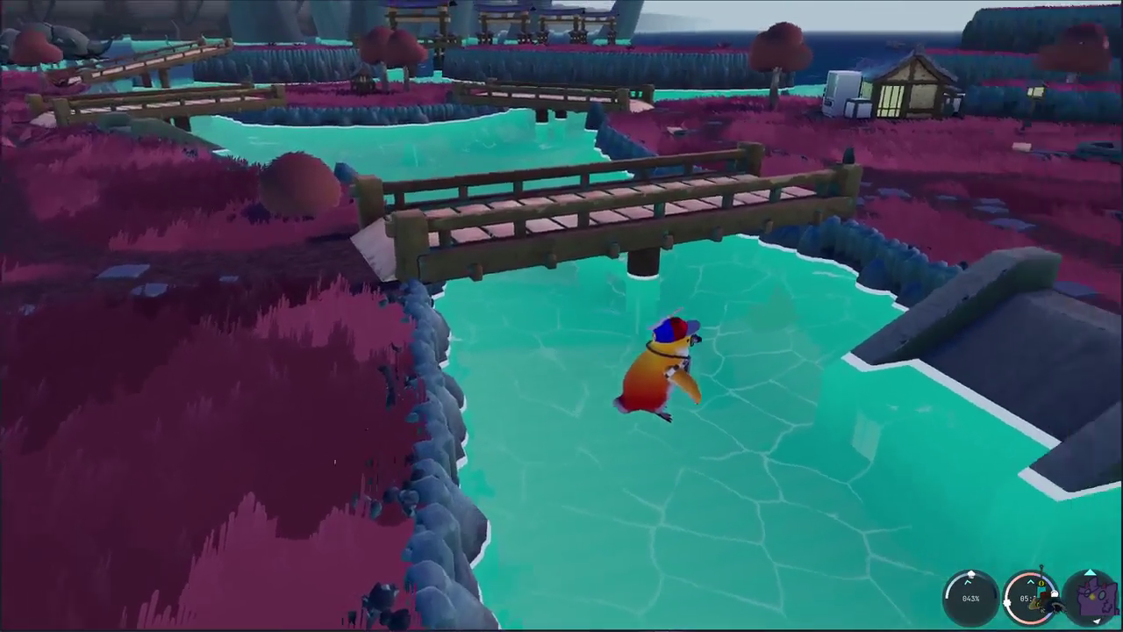
key(w)
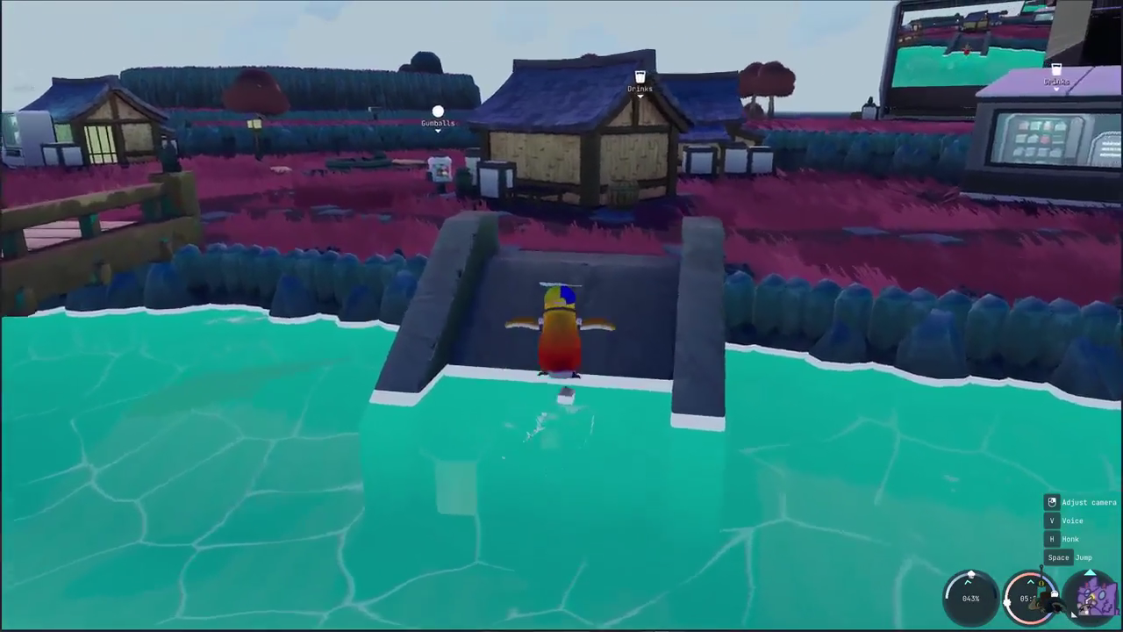
key(w)
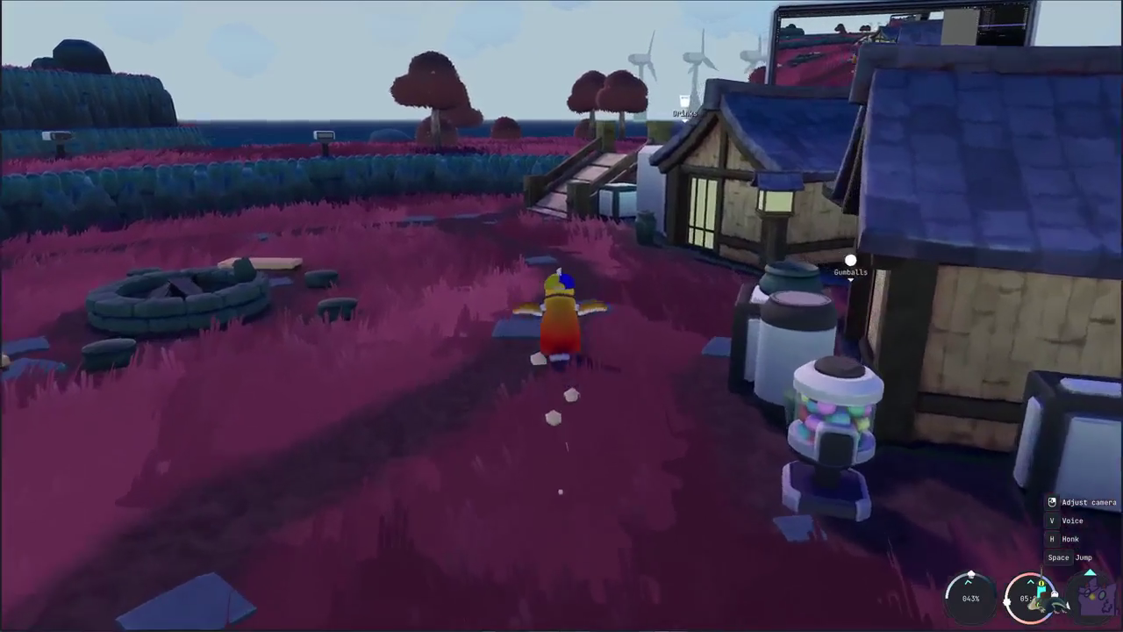
- Climb the wooden stairs over the bridge and walk the penguin up to the big screen
key(a)
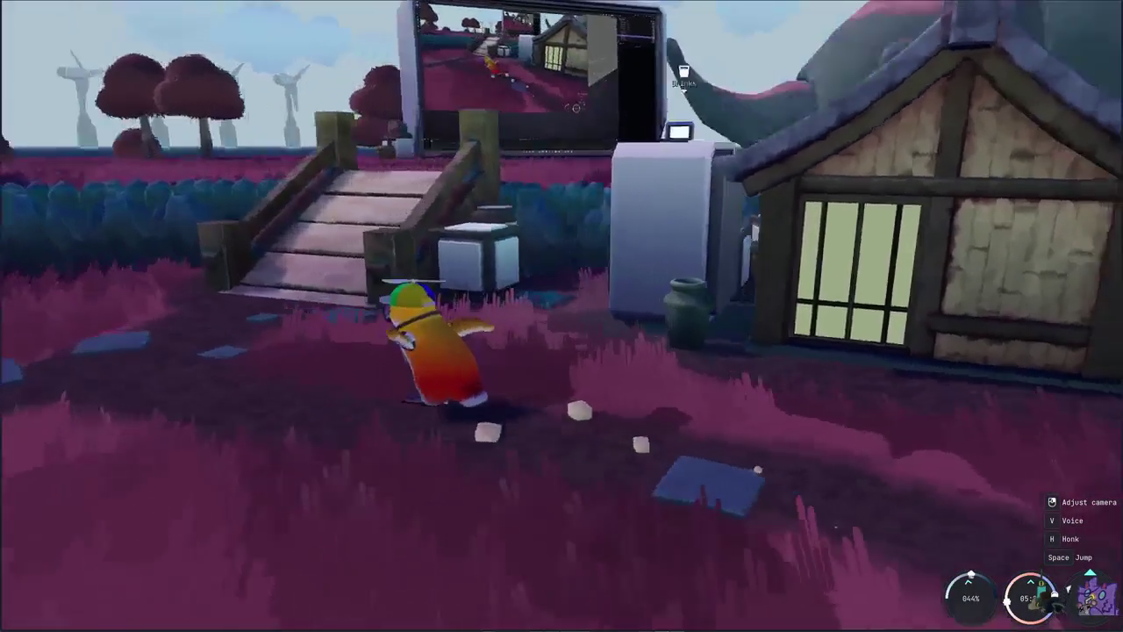
key(w)
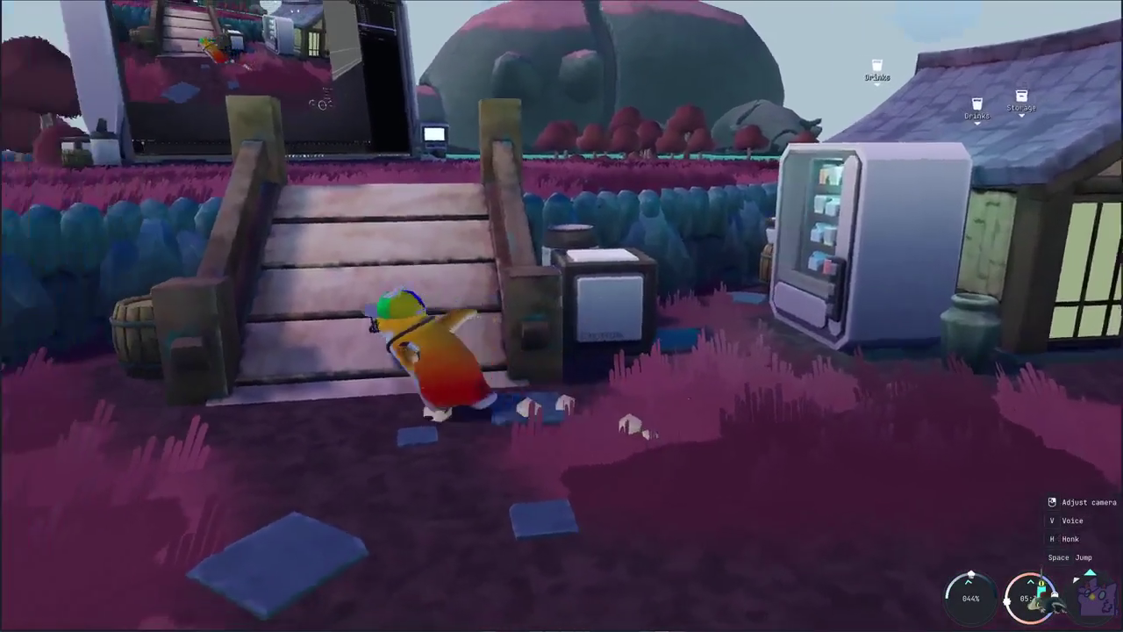
key(w)
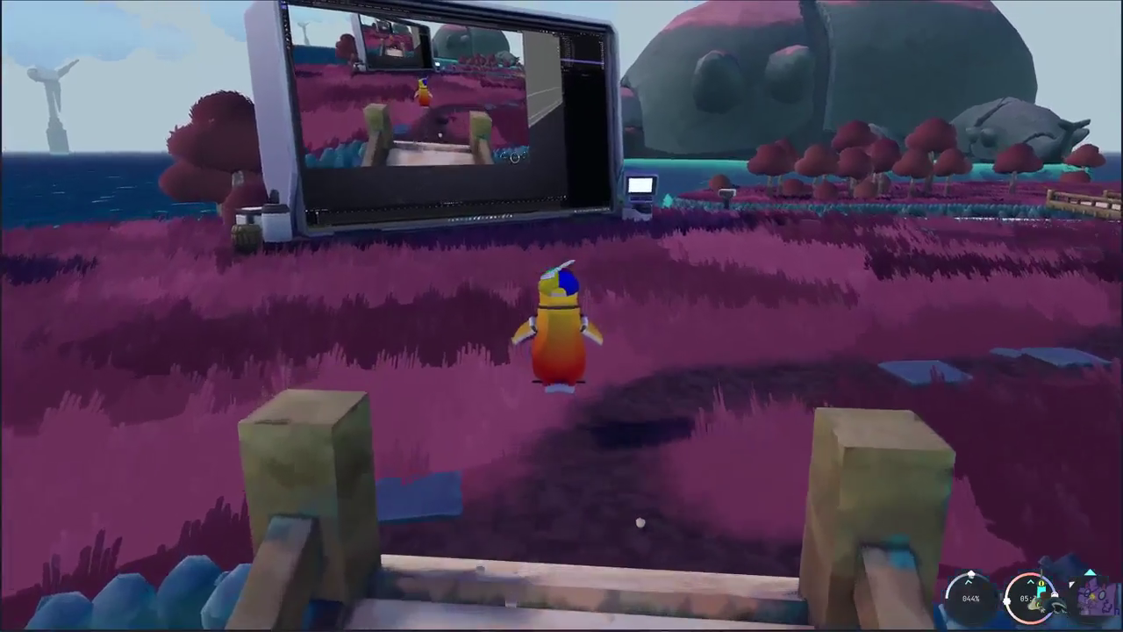
key(w)
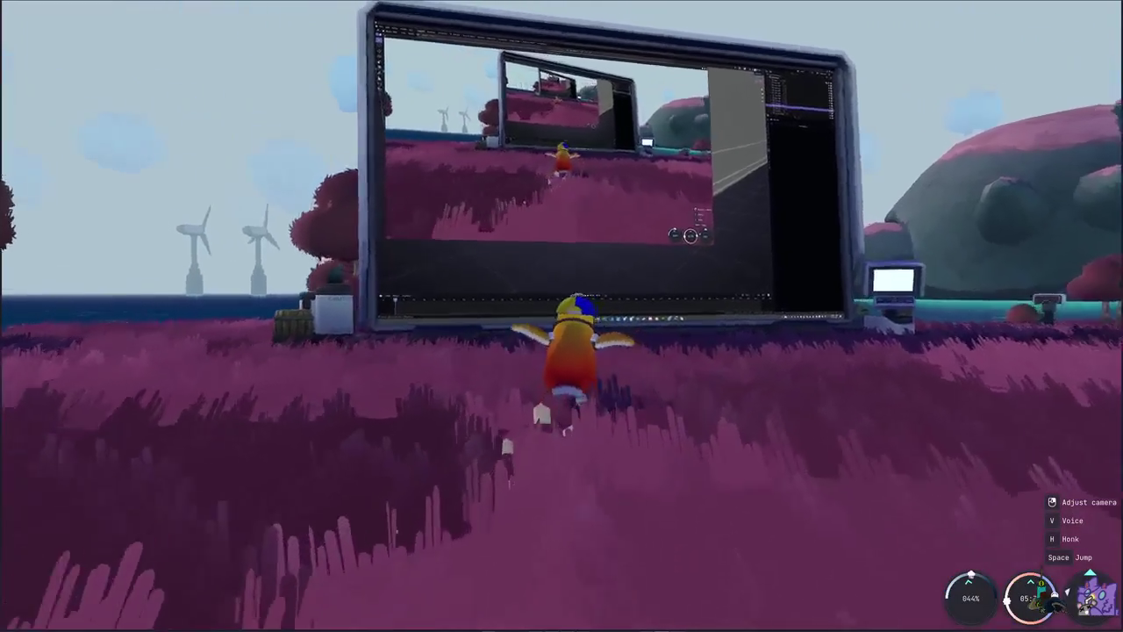
key(w)
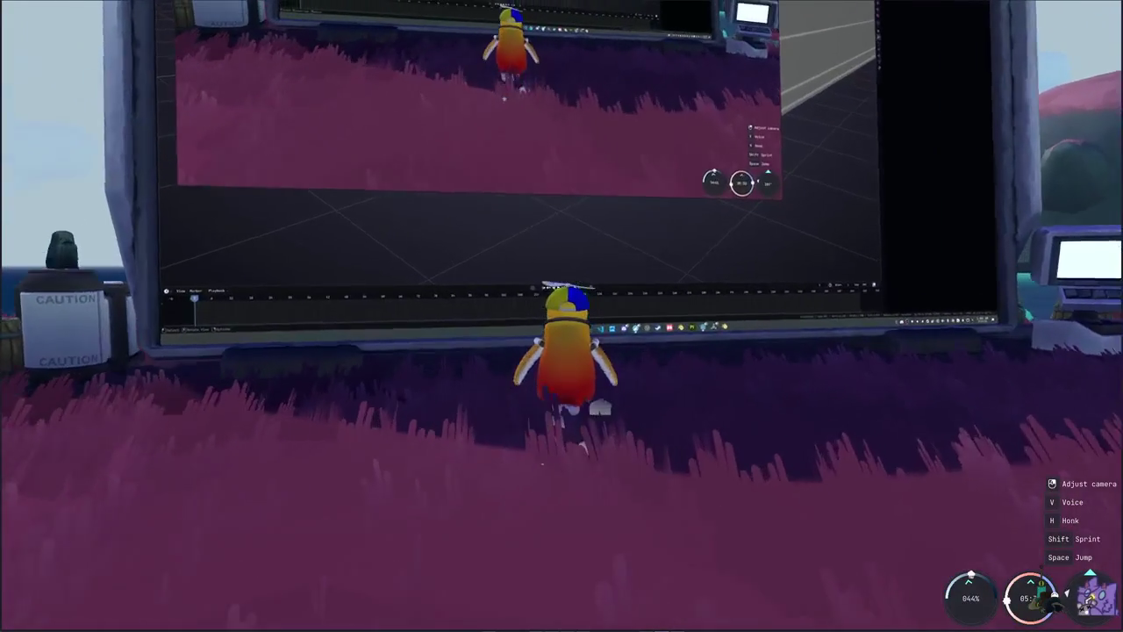
key(s)
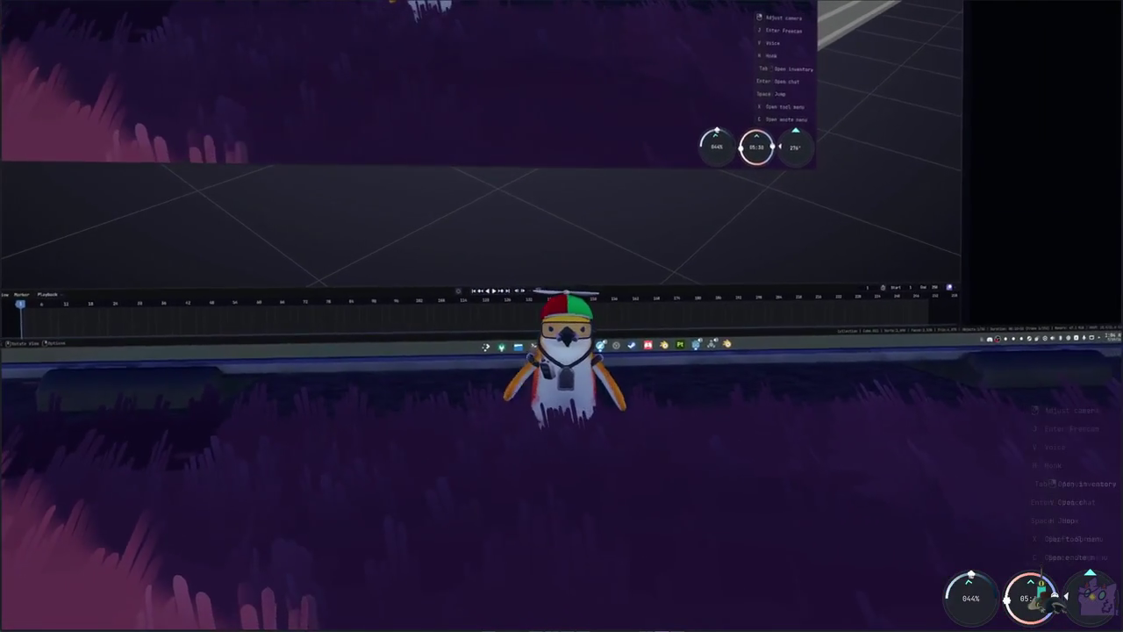
- Switch to Freecam (J) and glide the camera forward until the big screen fills the view
key(j)
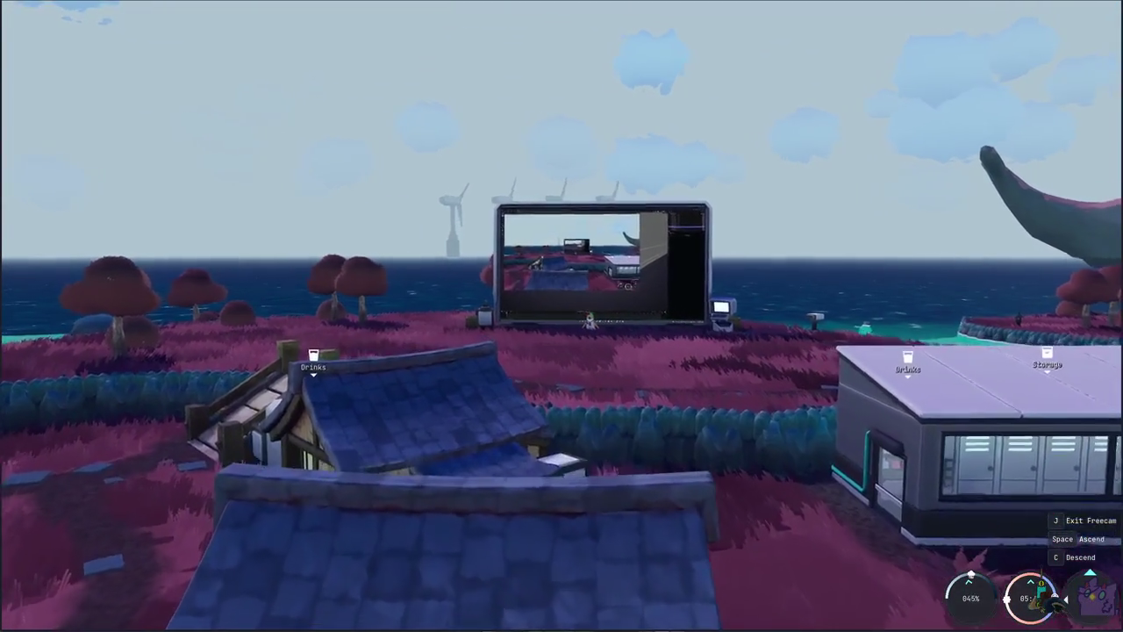
key(w)
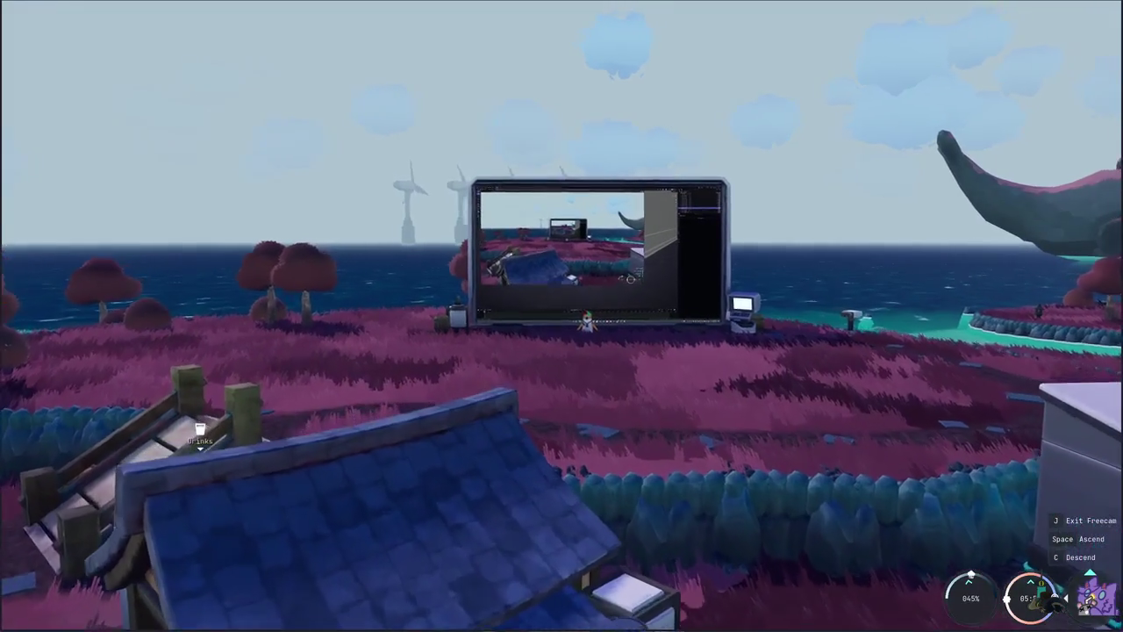
key(w)
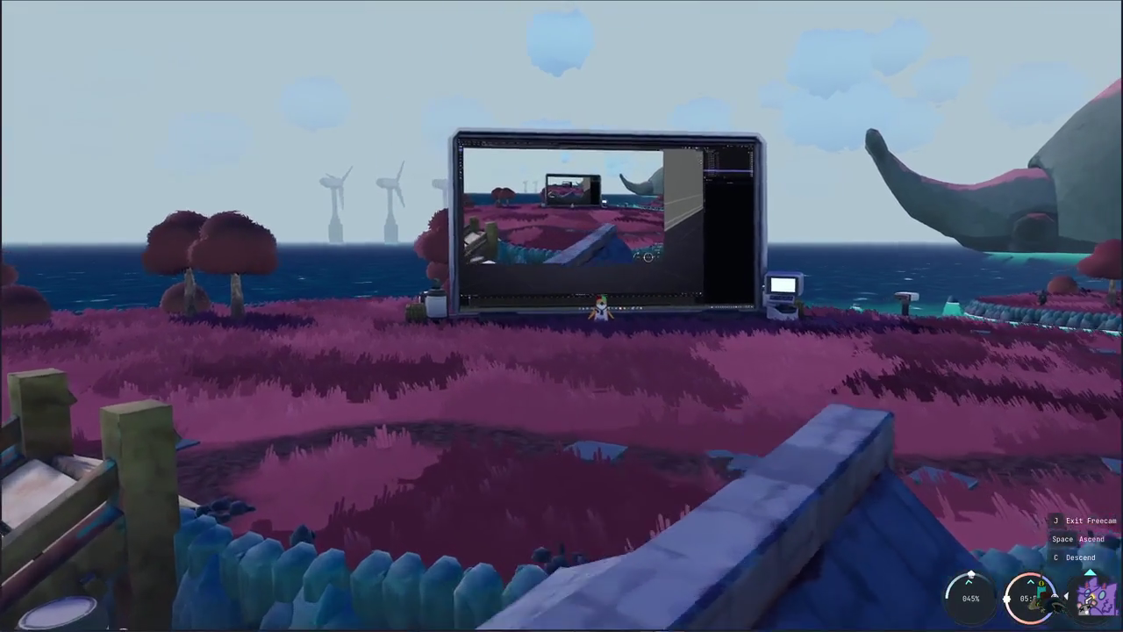
key(w)
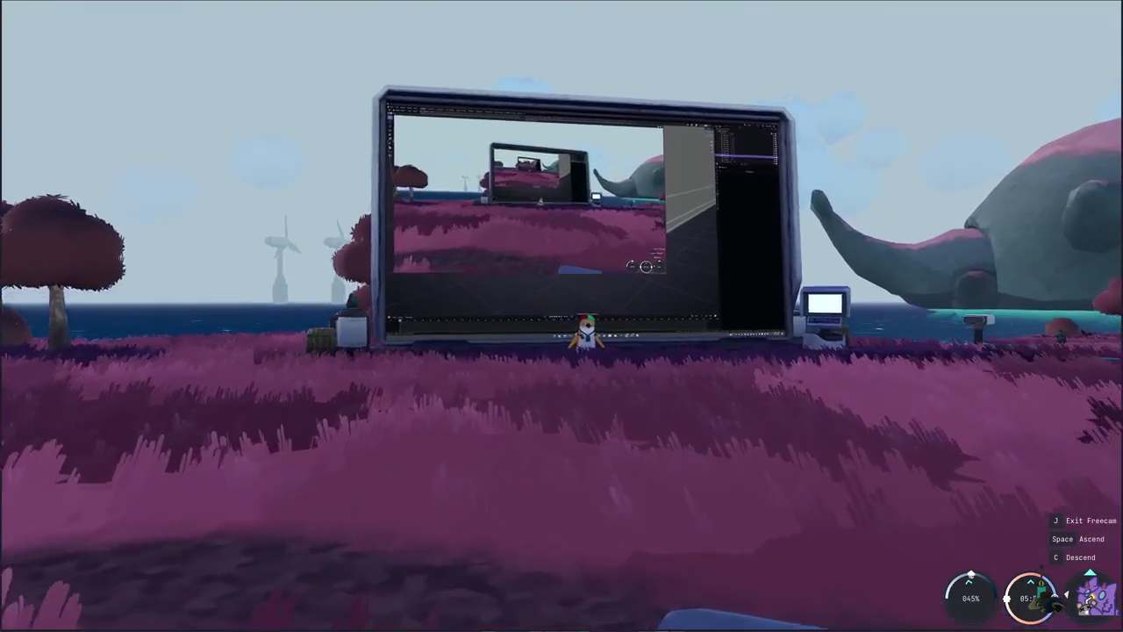
key(w)
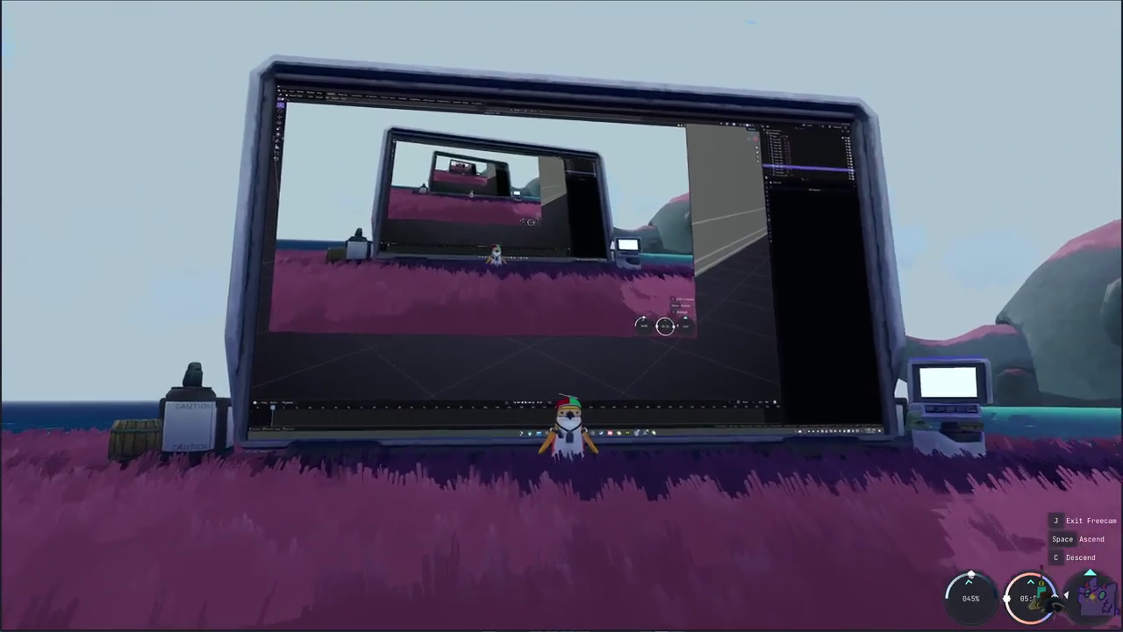
key(w)
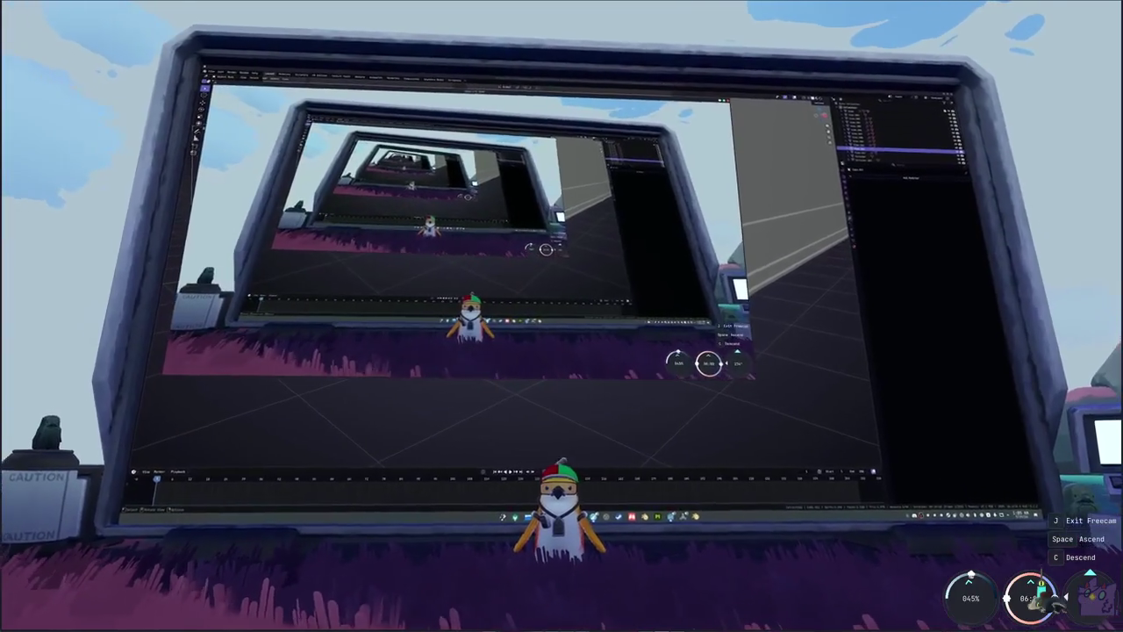
key(a)
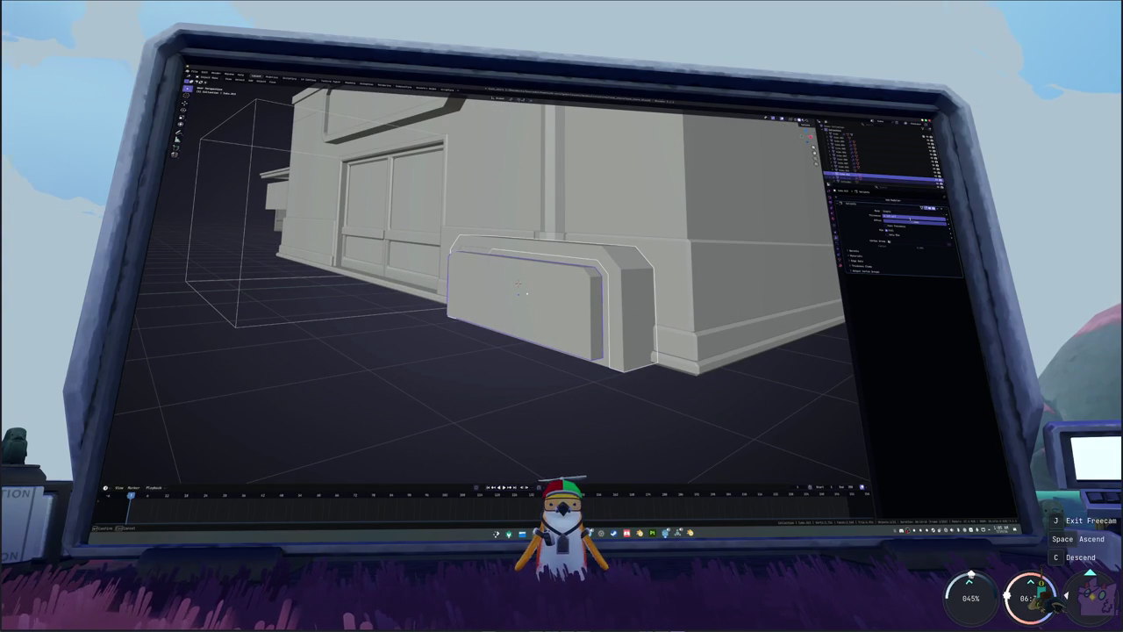
- Commit the panel's modifier value and apply Shade Smooth to the utility box
key(Return)
click(641, 323)
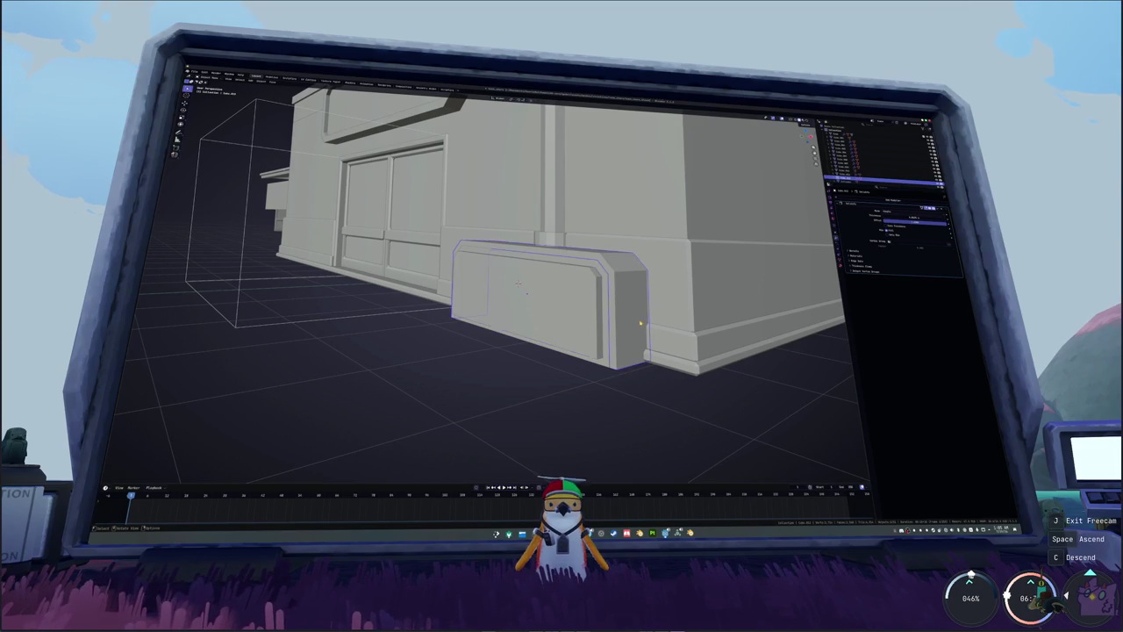
right_click(546, 288)
click(566, 296)
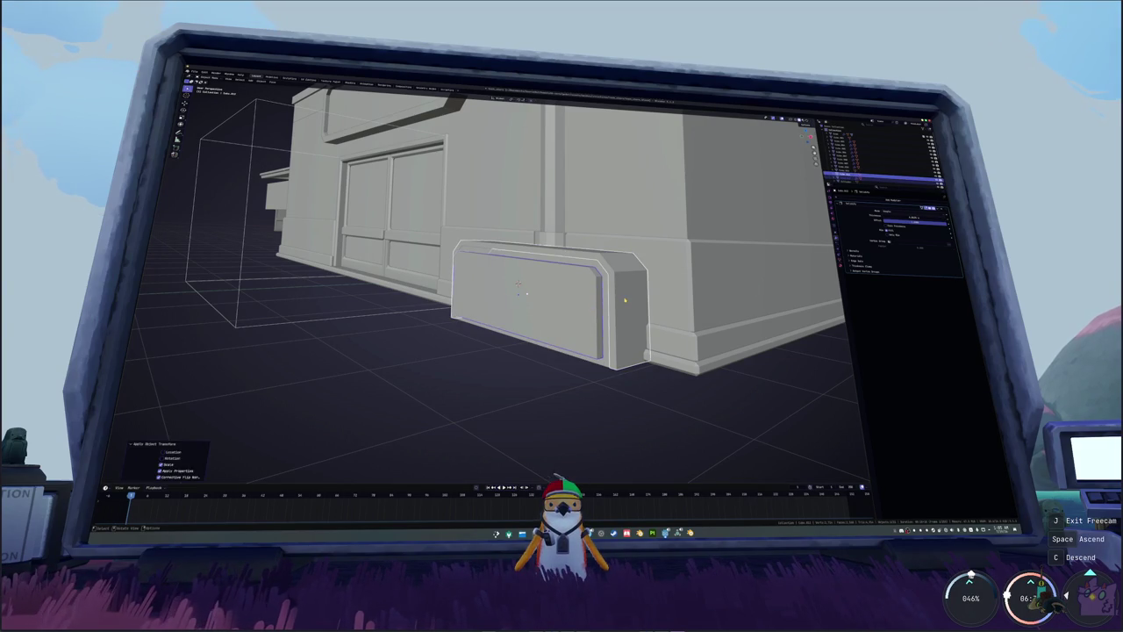
middle_drag(605, 303, 624, 300)
middle_drag(519, 284, 519, 287)
- Toggle X-ray with Alt+Z to select the utility box's side panel object
key(alt+z)
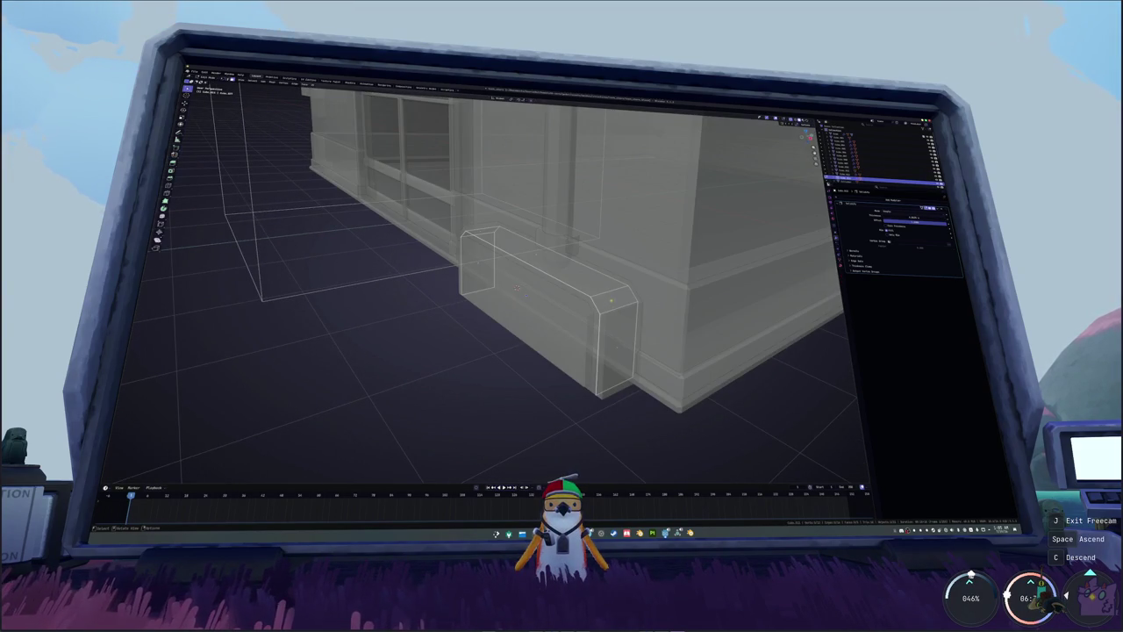
click(596, 306)
middle_drag(595, 304, 509, 285)
click(593, 302)
key(alt+z)
click(561, 299)
- Select vertical edge loops on the side panel, then select its face
alt+click(510, 285)
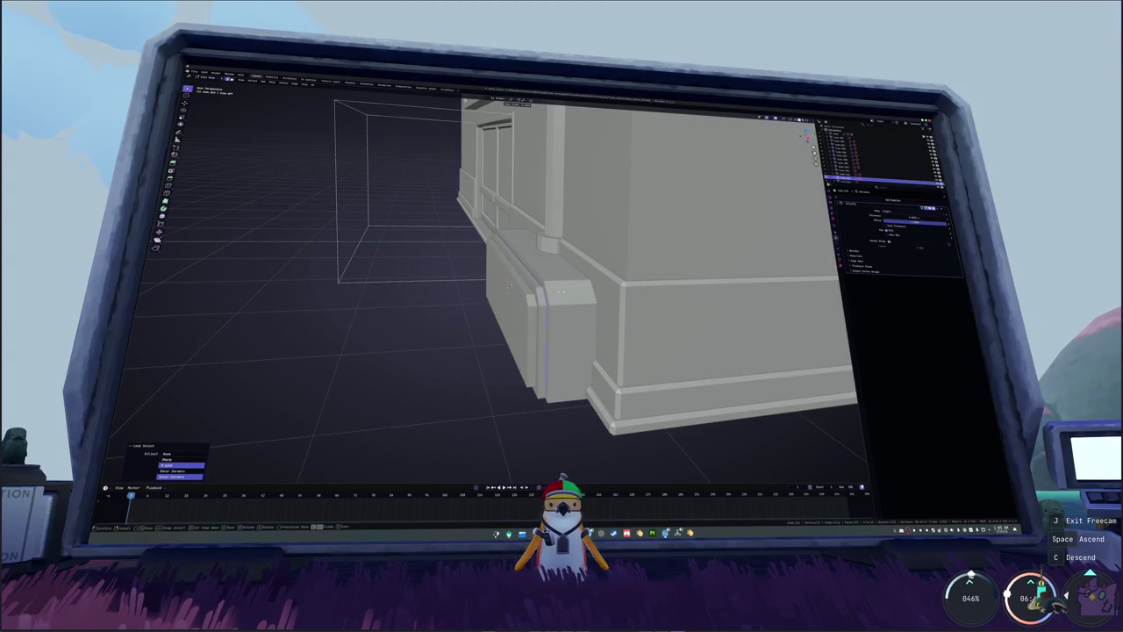
alt+click(509, 285)
alt+click(510, 285)
alt+click(510, 286)
alt+click(510, 285)
alt+click(510, 286)
mouse_move(510, 285)
middle_down()
mouse_move(559, 306)
mouse_move(534, 319)
mouse_move(520, 298)
mouse_move(514, 332)
mouse_move(527, 309)
middle_up()
click(512, 287)
scroll(559, 306, down, 3)
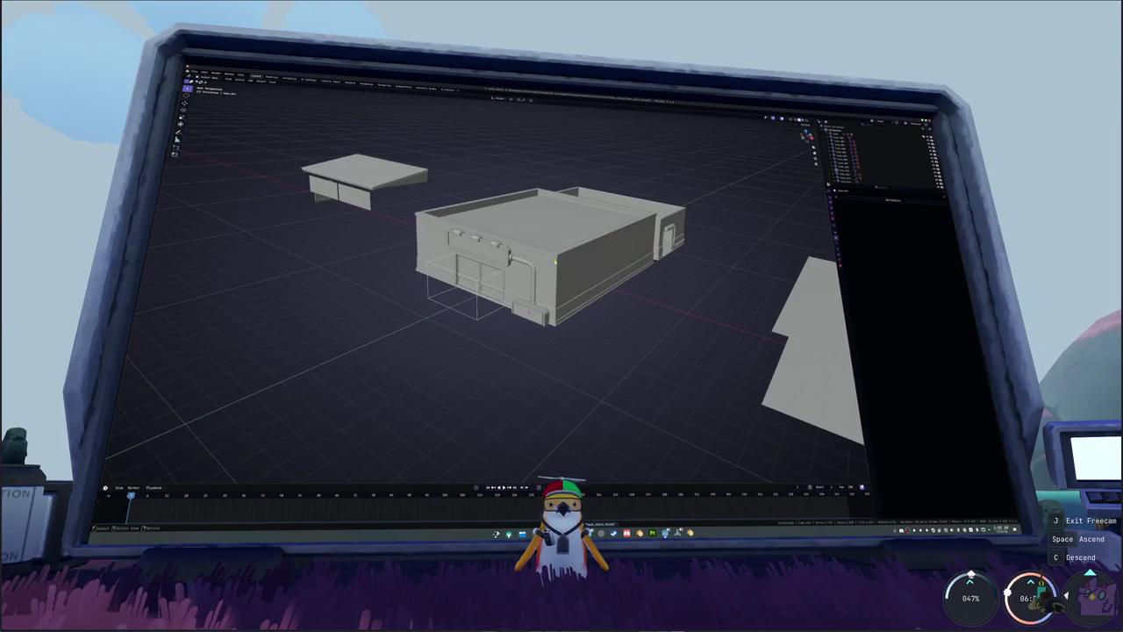
click(536, 215)
key(g)
key(z)
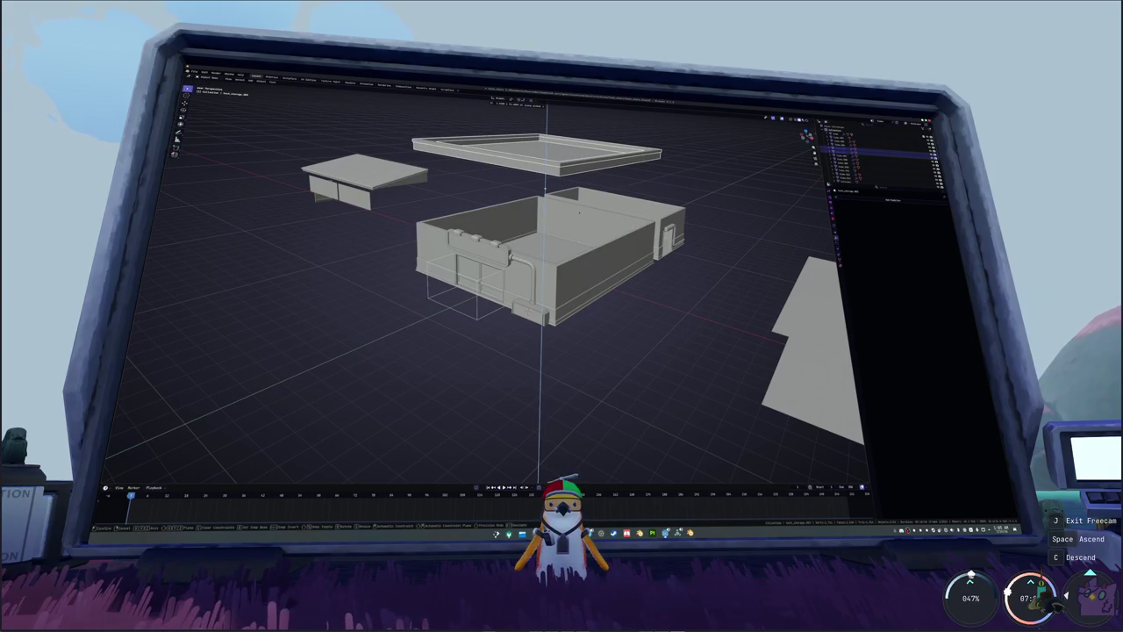
key(Escape)
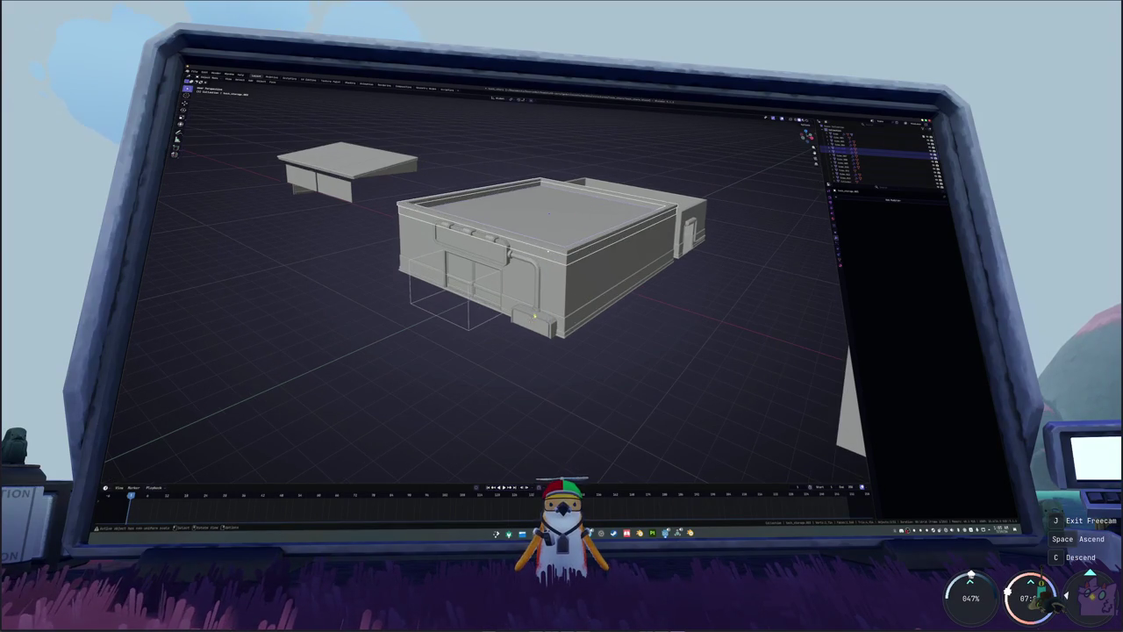
mouse_move(491, 333)
middle_down()
mouse_move(503, 339)
mouse_move(603, 282)
mouse_move(602, 306)
middle_up()
scroll(503, 338, up, 3)
scroll(588, 293, down, 3)
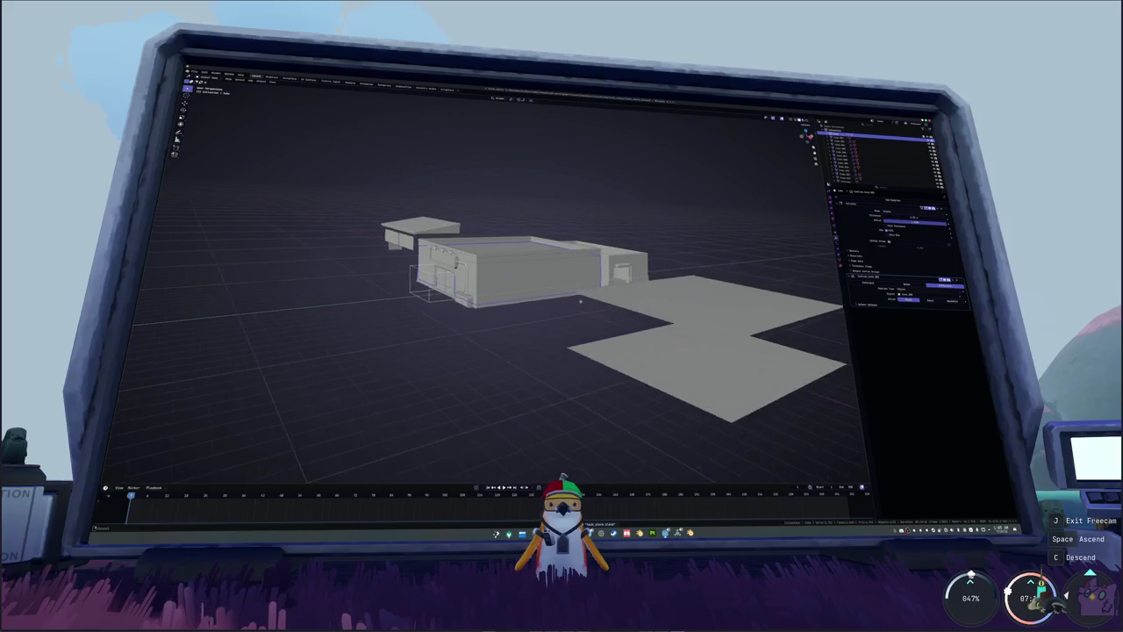
scroll(602, 305, up, 3)
scroll(602, 306, down, 3)
scroll(527, 290, up, 5)
mouse_move(527, 289)
middle_down()
mouse_move(449, 278)
mouse_move(597, 278)
mouse_move(491, 303)
middle_up()
scroll(449, 278, down, 4)
click(441, 318)
click(549, 273)
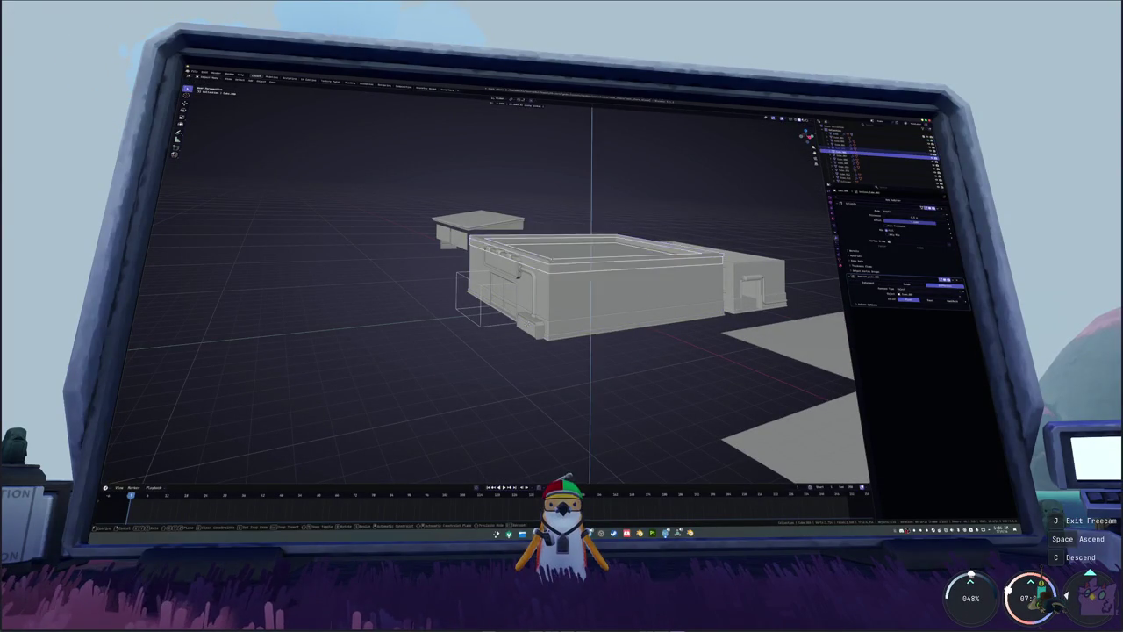
key(g)
key(z)
click(576, 219)
mouse_move(575, 219)
middle_down()
mouse_move(582, 278)
mouse_move(561, 289)
mouse_move(477, 205)
mouse_move(504, 301)
middle_up()
scroll(562, 290, up, 3)
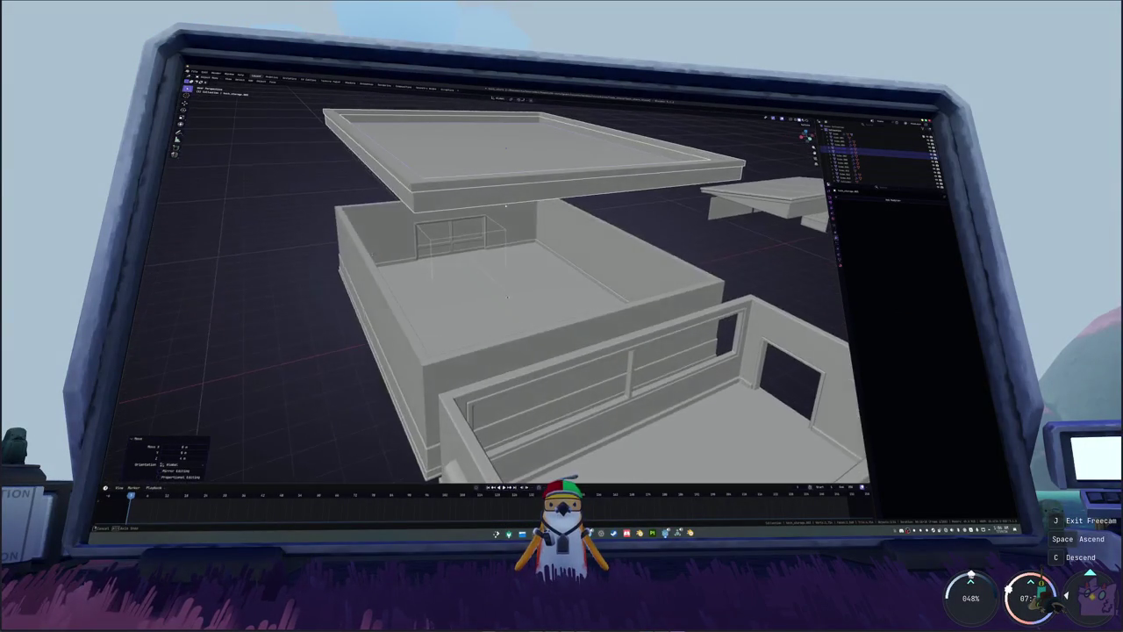
scroll(504, 301, up, 5)
middle_drag(471, 264, 553, 311)
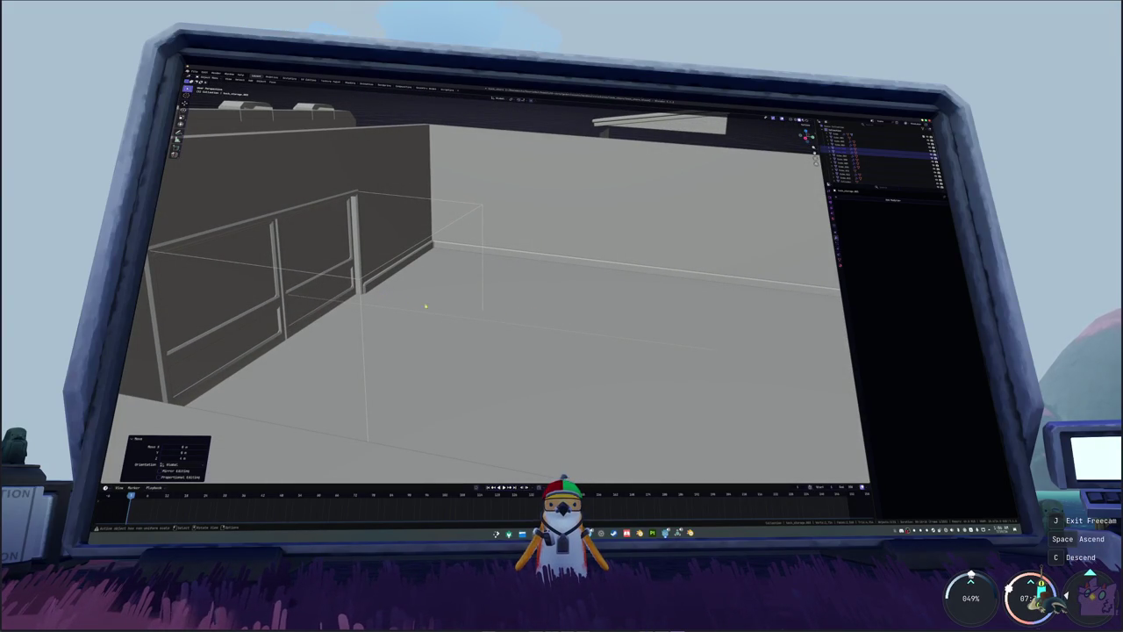
scroll(572, 324, down, 10)
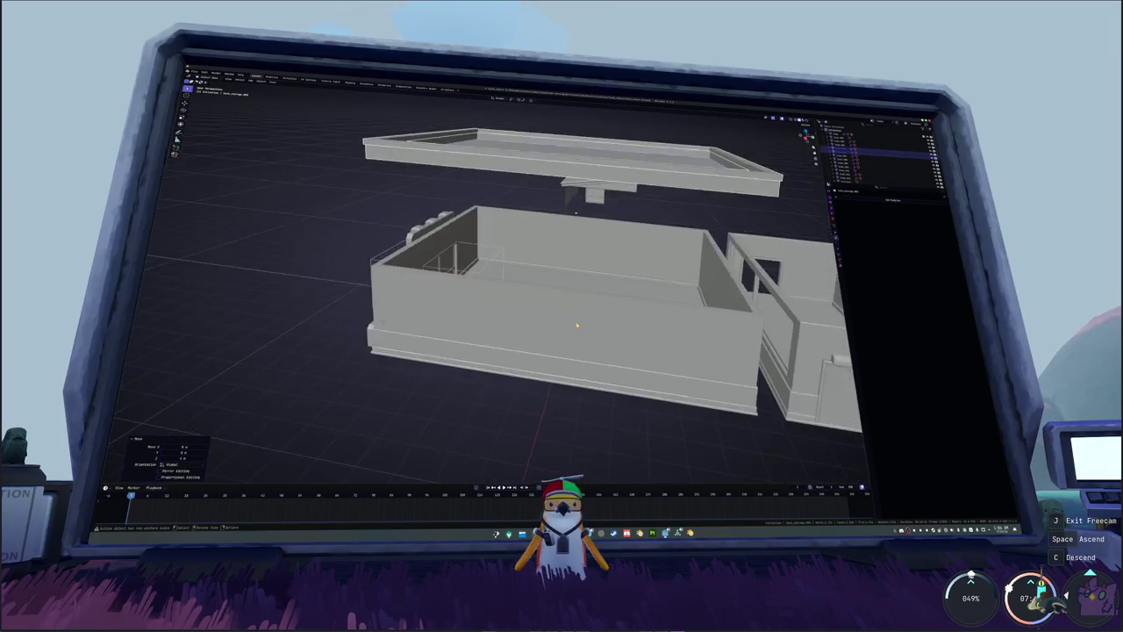
scroll(574, 323, down, 3)
mouse_move(575, 323)
middle_down()
mouse_move(661, 273)
mouse_move(581, 269)
middle_up()
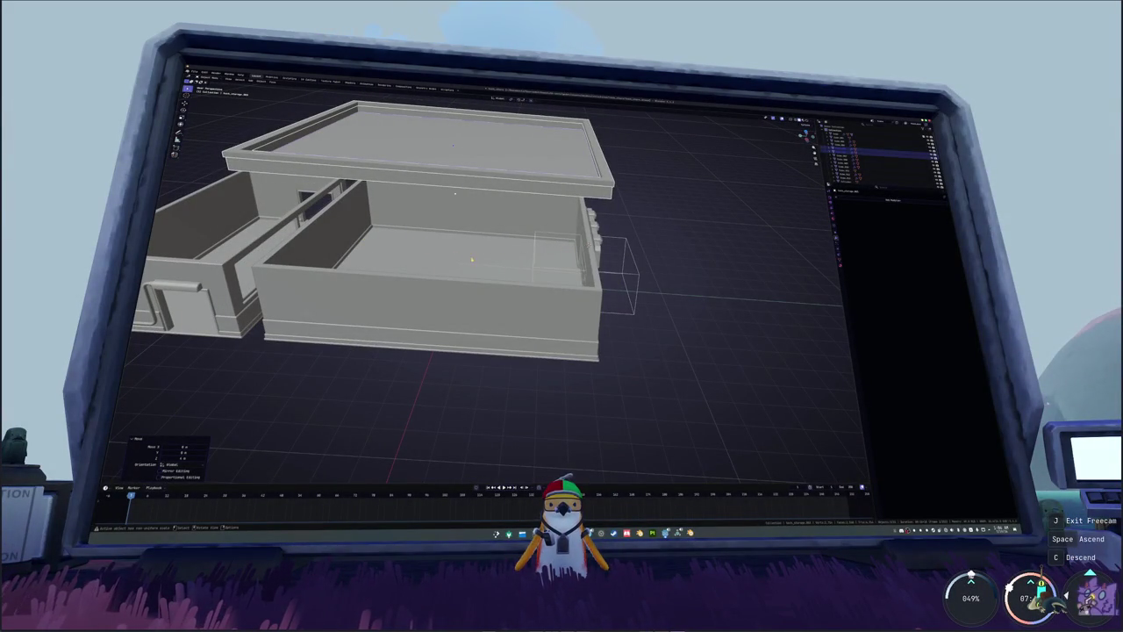
middle_drag(568, 256, 500, 259)
click(542, 186)
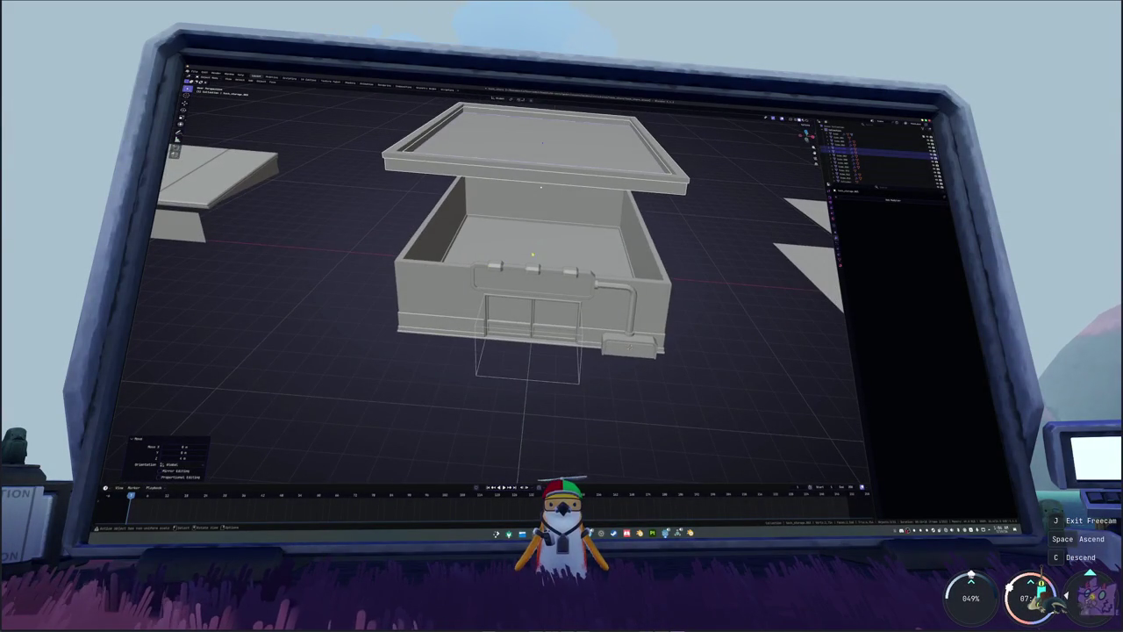
mouse_move(541, 187)
middle_down()
mouse_move(531, 188)
mouse_move(548, 188)
middle_up()
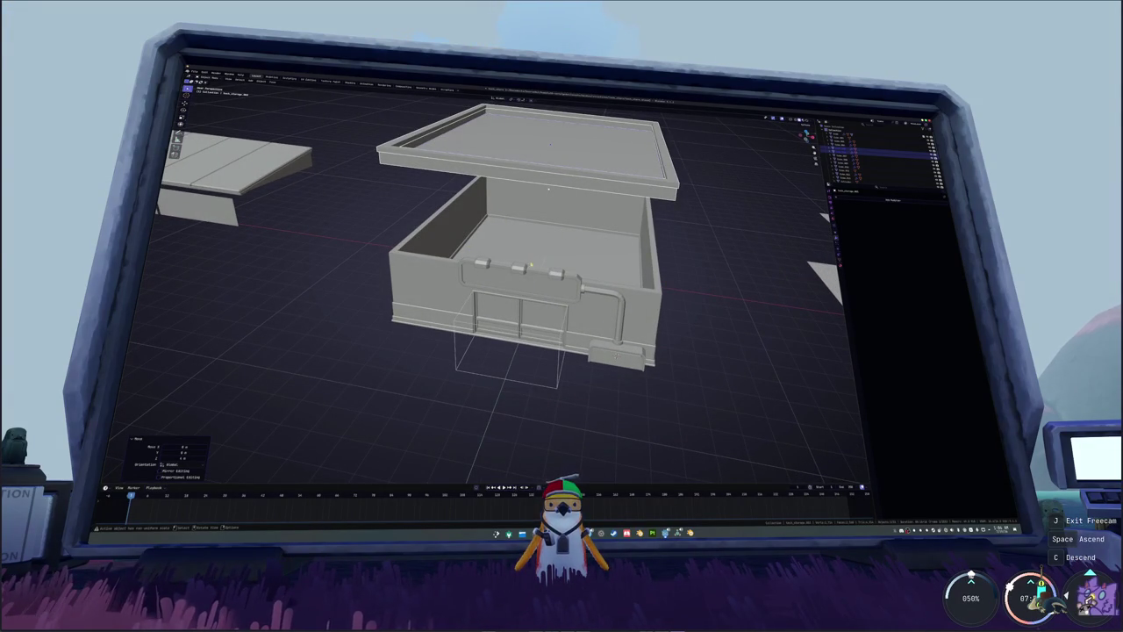
mouse_move(533, 257)
middle_down()
mouse_move(593, 277)
mouse_move(609, 302)
mouse_move(526, 289)
mouse_move(427, 312)
middle_up()
key(ctrl+z)
key(g)
- Confirm the raised roof and capture a region screenshot of the building to annotate in Spectacle
click(492, 298)
key(Print)
drag(421, 171, 658, 353)
key(Return)
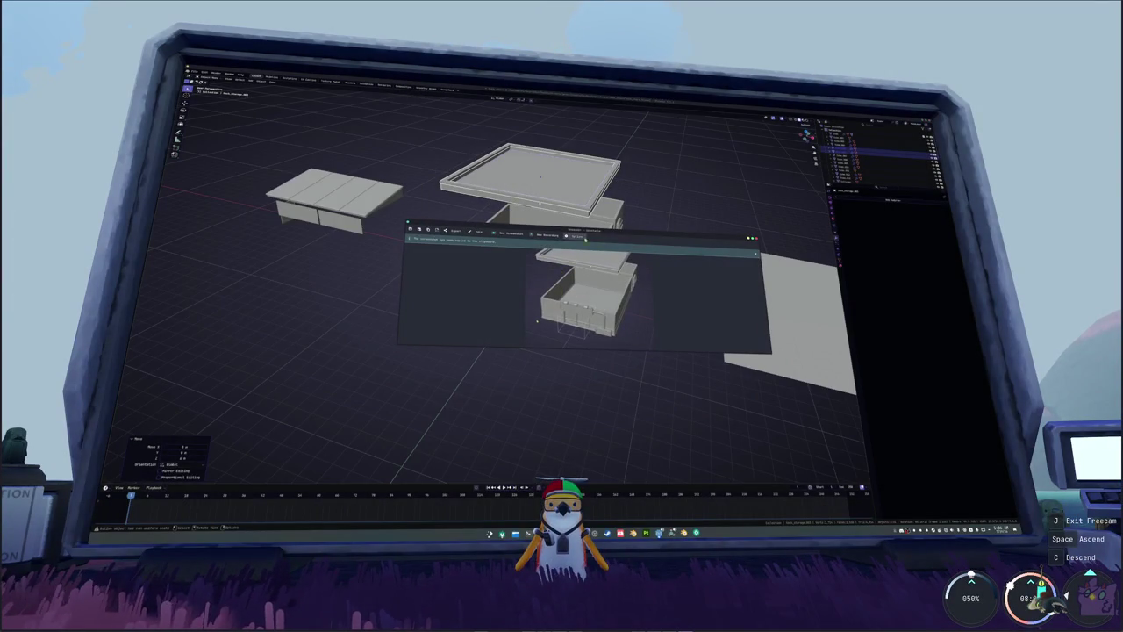
click(478, 232)
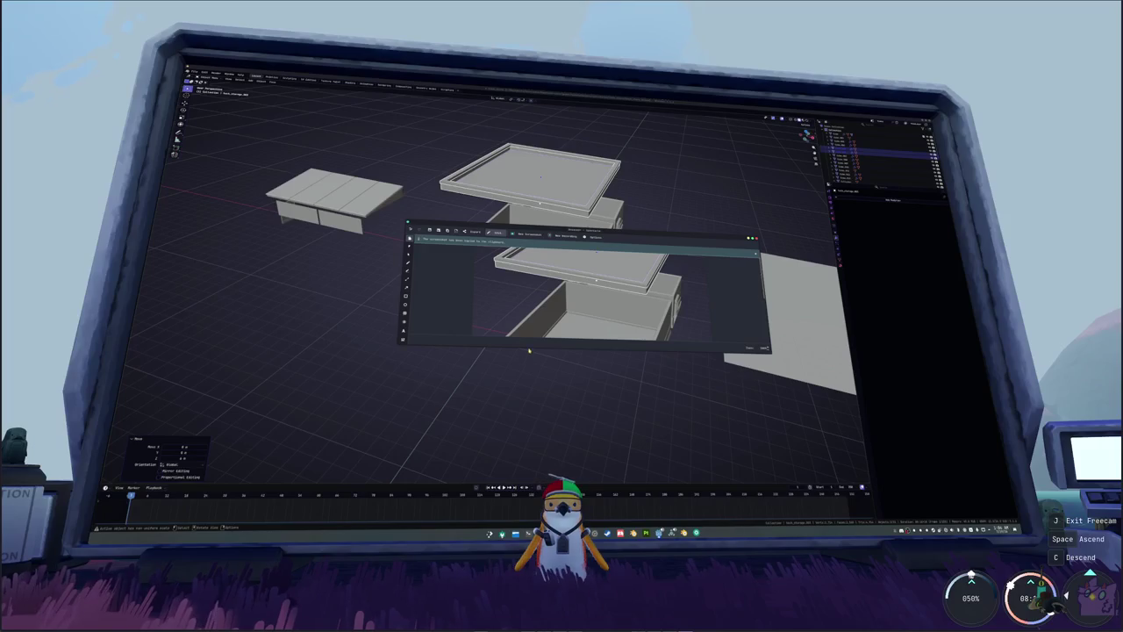
drag(528, 347, 528, 452)
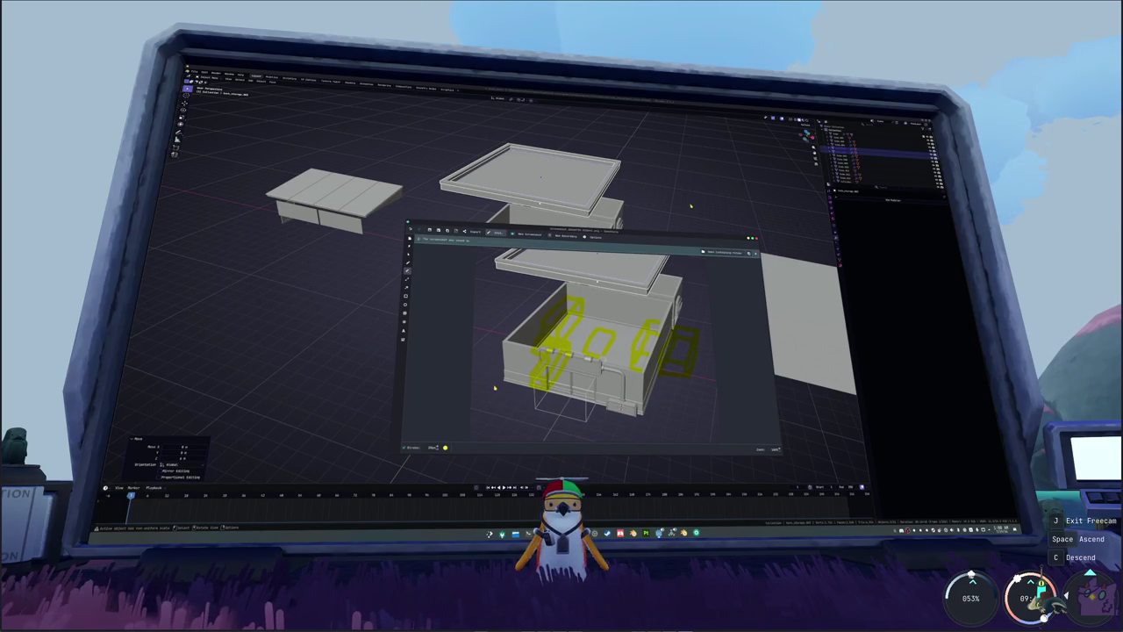
- Close Spectacle and lower the roof back onto the building shell
key(Escape)
key(h)
mouse_move(646, 258)
middle_down()
mouse_move(654, 295)
mouse_move(572, 295)
mouse_move(555, 273)
middle_up()
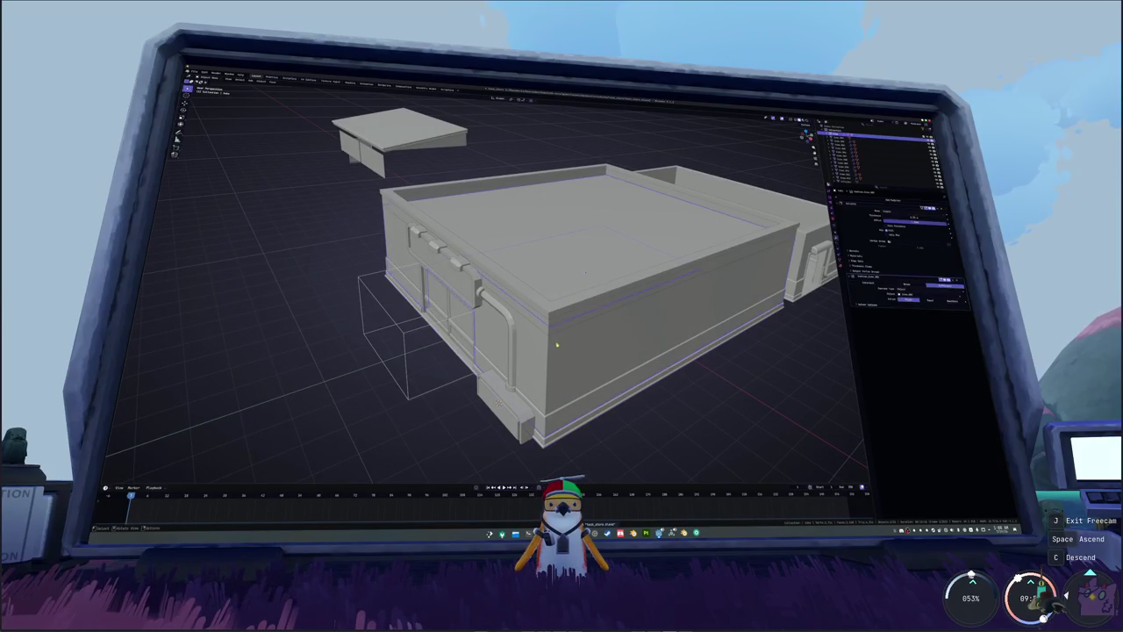
- Add a Bevel modifier to the main building's edges
middle_drag(566, 337, 682, 345)
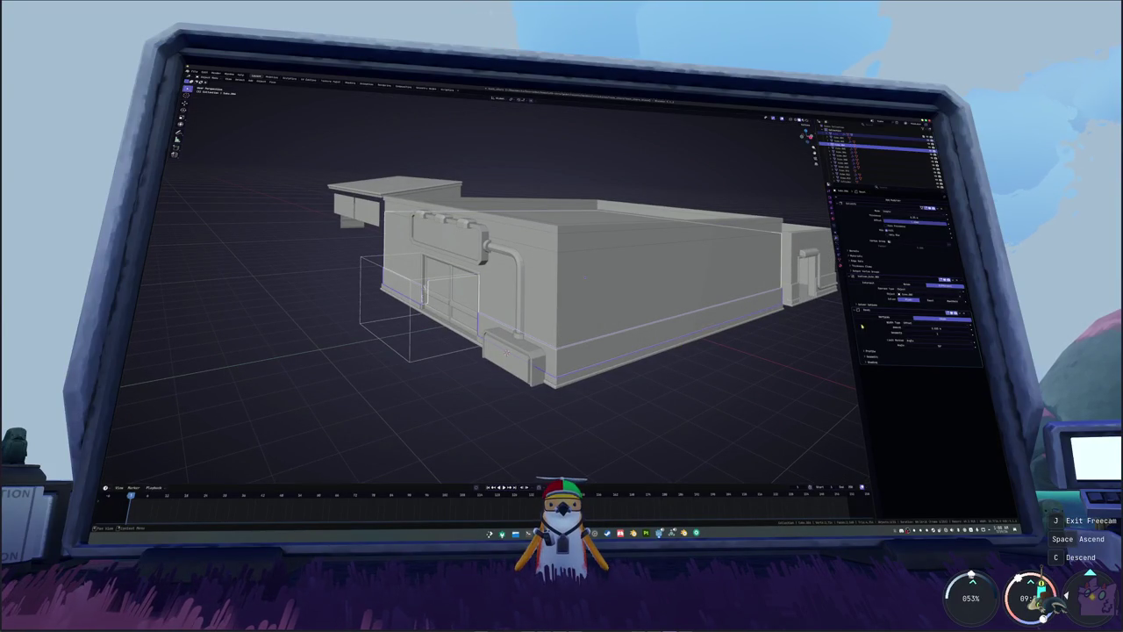
click(713, 365)
click(667, 281)
middle_drag(663, 219, 653, 263)
click(961, 322)
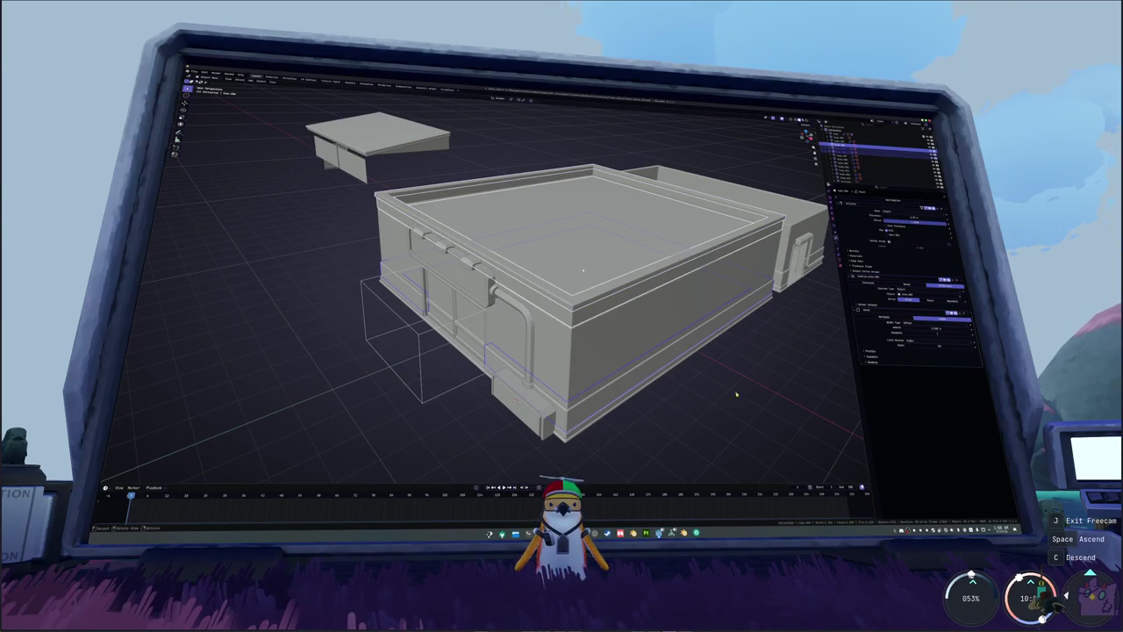
- Give the front utility box a Bevel modifier and apply its scale
key(alt+a)
middle_drag(582, 271, 582, 382)
click(602, 370)
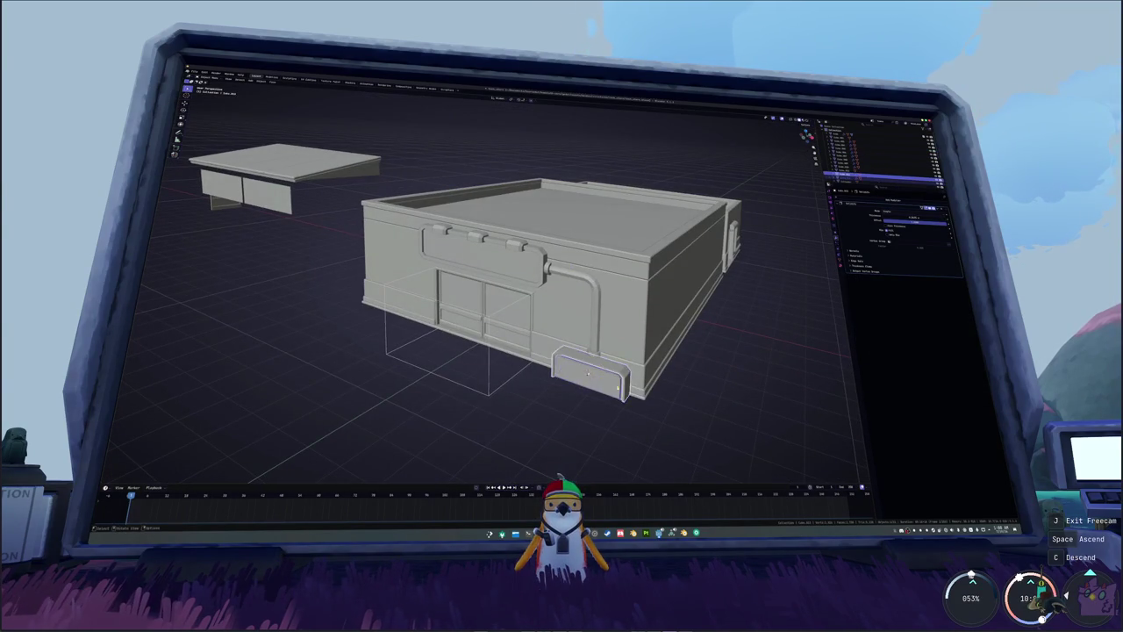
key(KP_Decimal)
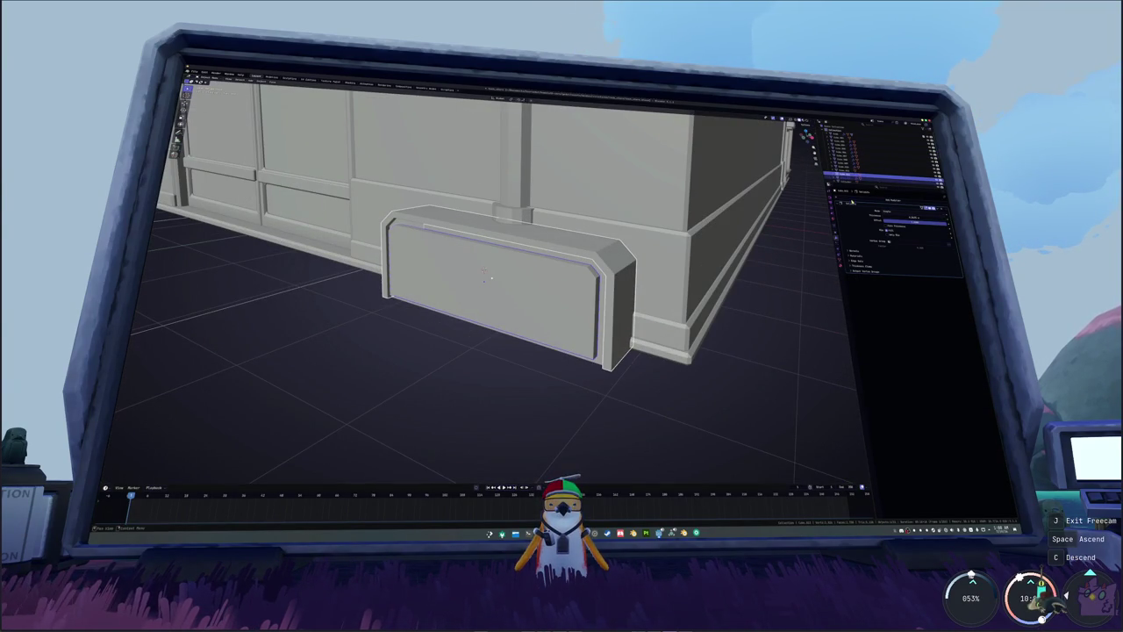
click(892, 200)
click(852, 222)
key(ctrl+a)
click(742, 265)
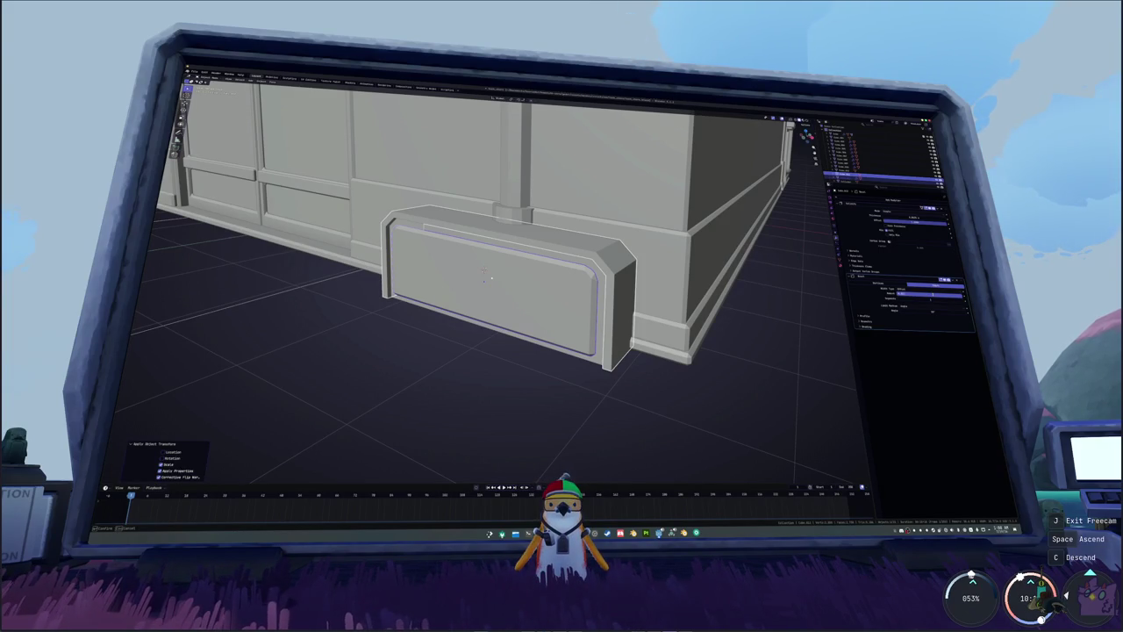
- Widen the utility box's bevel and re-apply its scale
drag(929, 293, 937, 293)
key(Tab)
key(ctrl+a)
click(747, 287)
key(Tab)
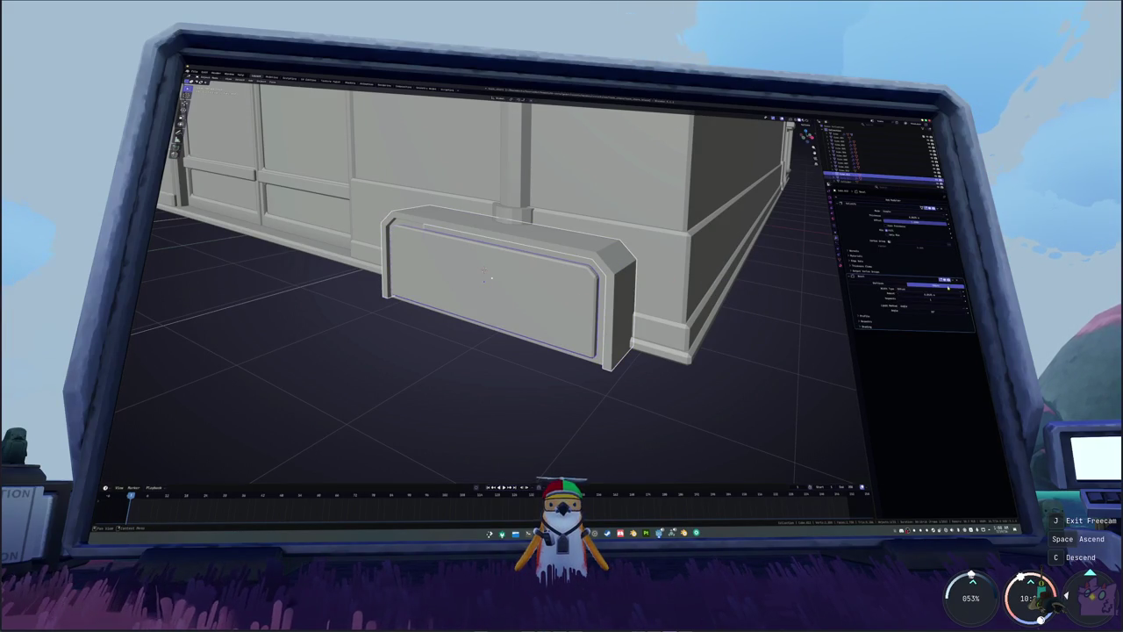
key(Tab)
scroll(490, 277, down, 5)
mouse_move(490, 277)
middle_down()
mouse_move(781, 405)
mouse_move(648, 352)
middle_up()
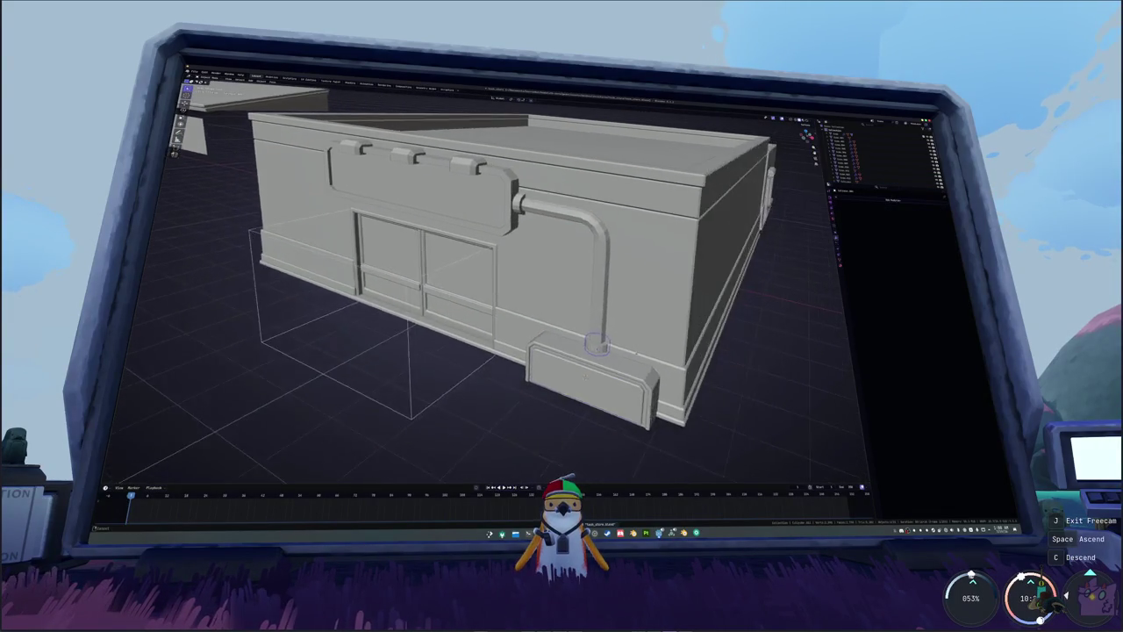
- Apply the scale of the pipe-base cylinder
scroll(648, 353, up, 5)
key(Tab)
key(alt+z)
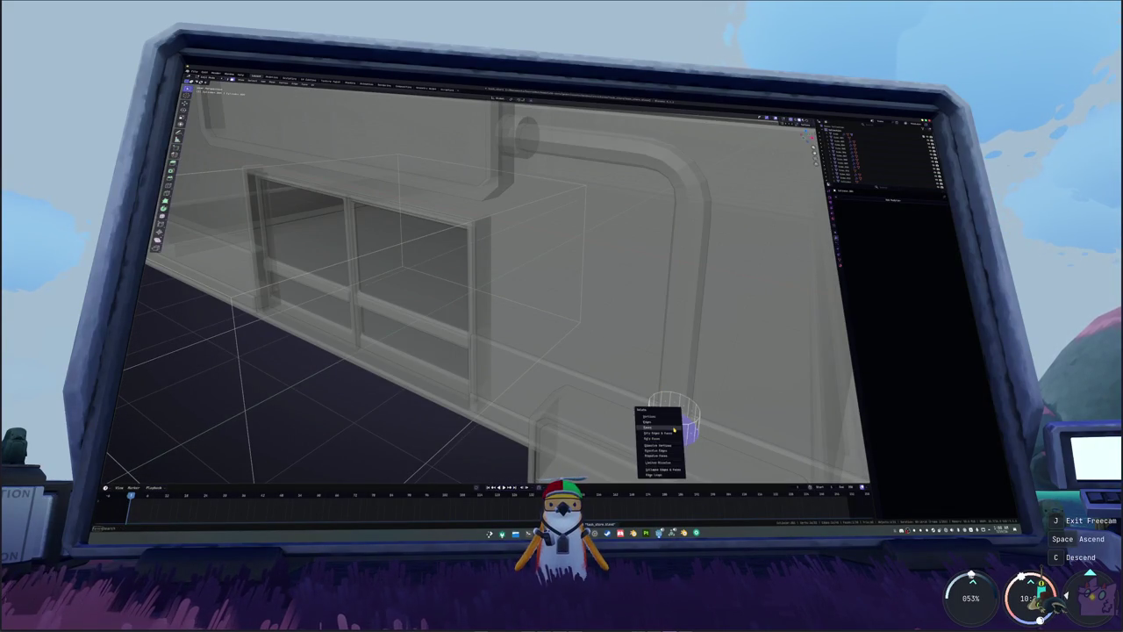
click(674, 409)
key(Tab)
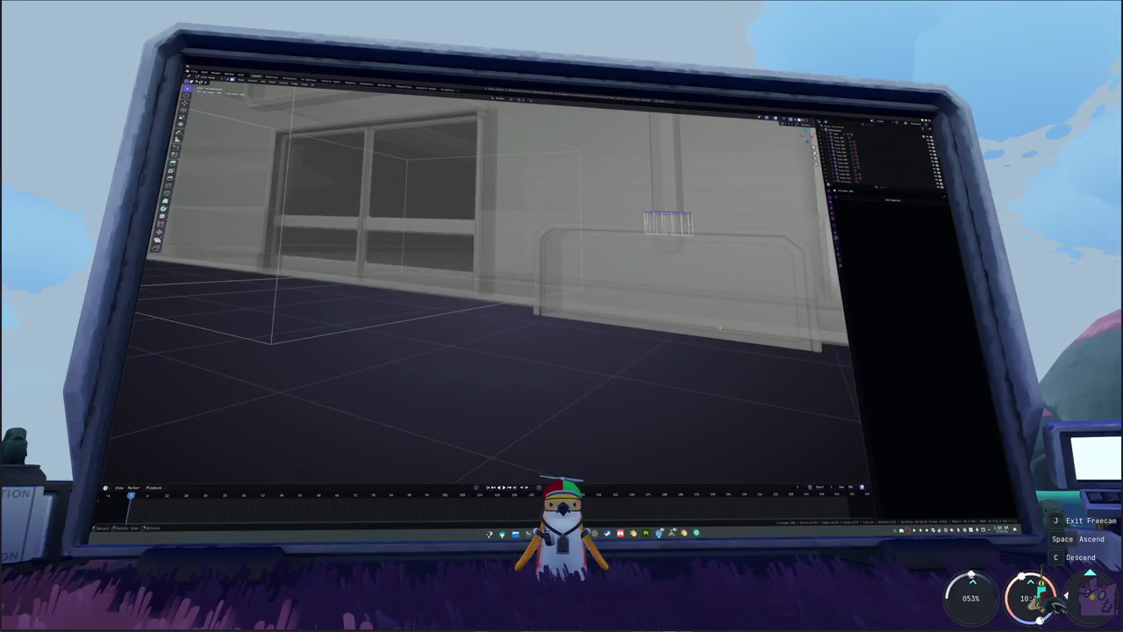
key(ctrl+a)
click(693, 320)
- Rescale the pipe-base cylinder's geometry in Edit Mode
middle_drag(720, 313, 726, 307)
key(g)
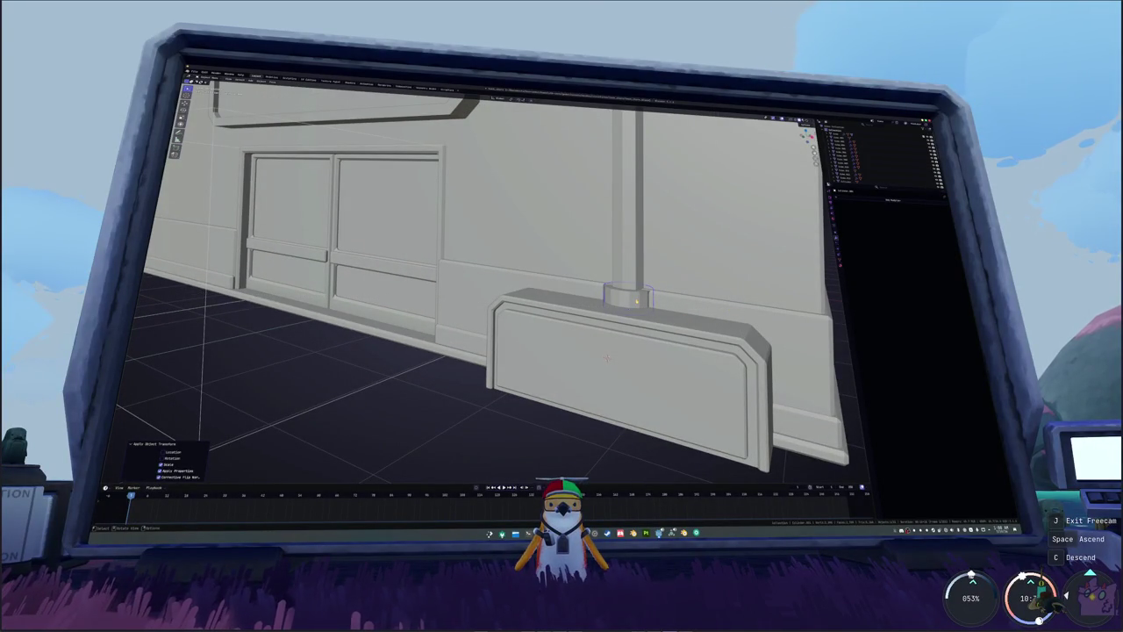
key(Tab)
key(s)
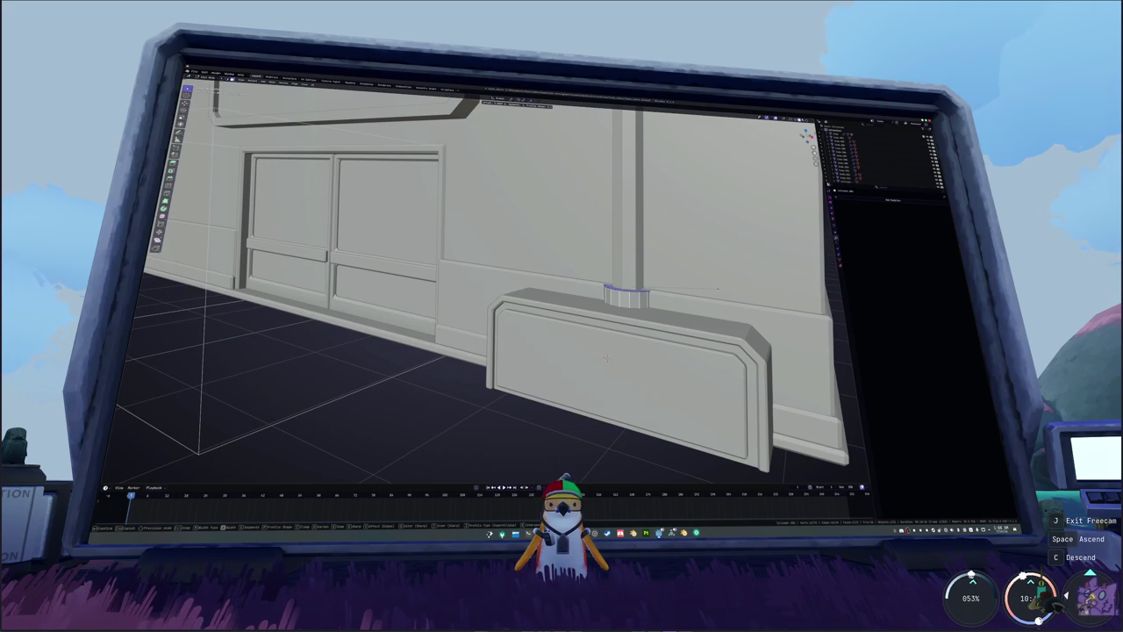
click(718, 289)
- Bevel the end edge loops of the signboard's pipe collar with Ctrl+B
middle_drag(718, 288, 575, 280)
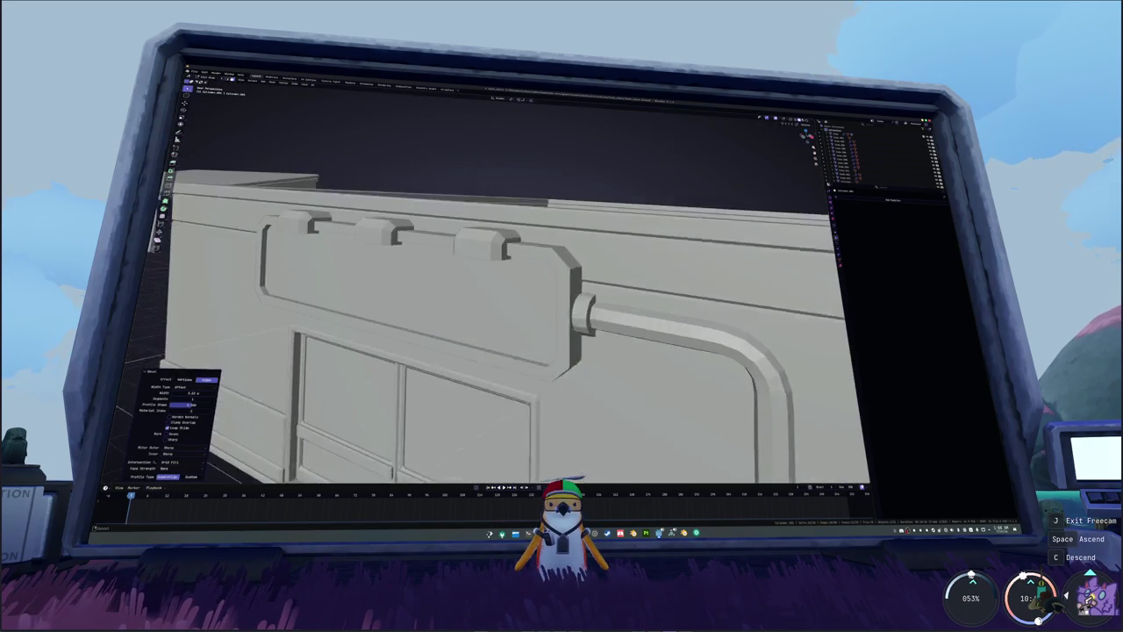
key(Tab)
key(Tab)
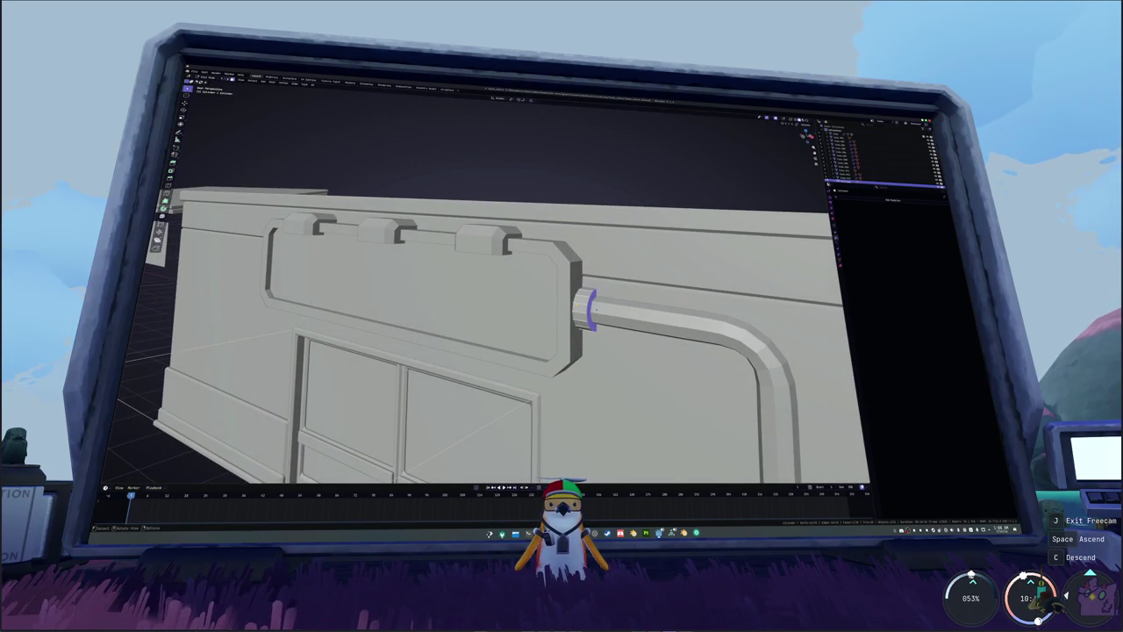
key(alt+z)
right_click(561, 294)
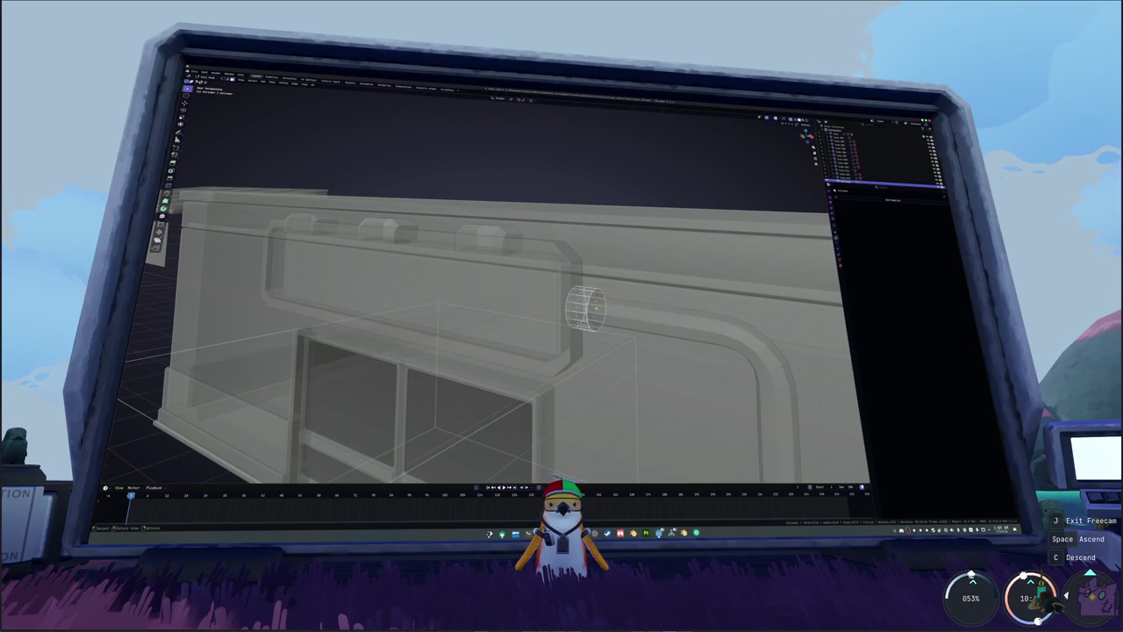
key(Tab)
key(alt+z)
middle_drag(627, 319, 644, 319)
key(ctrl+b)
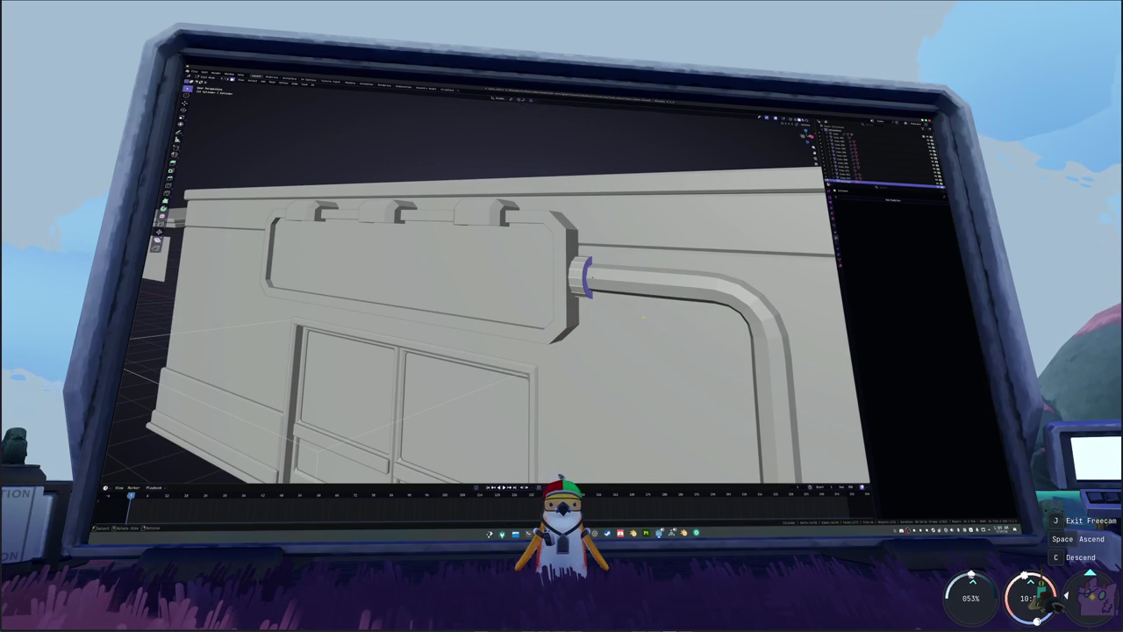
middle_drag(644, 316, 592, 257)
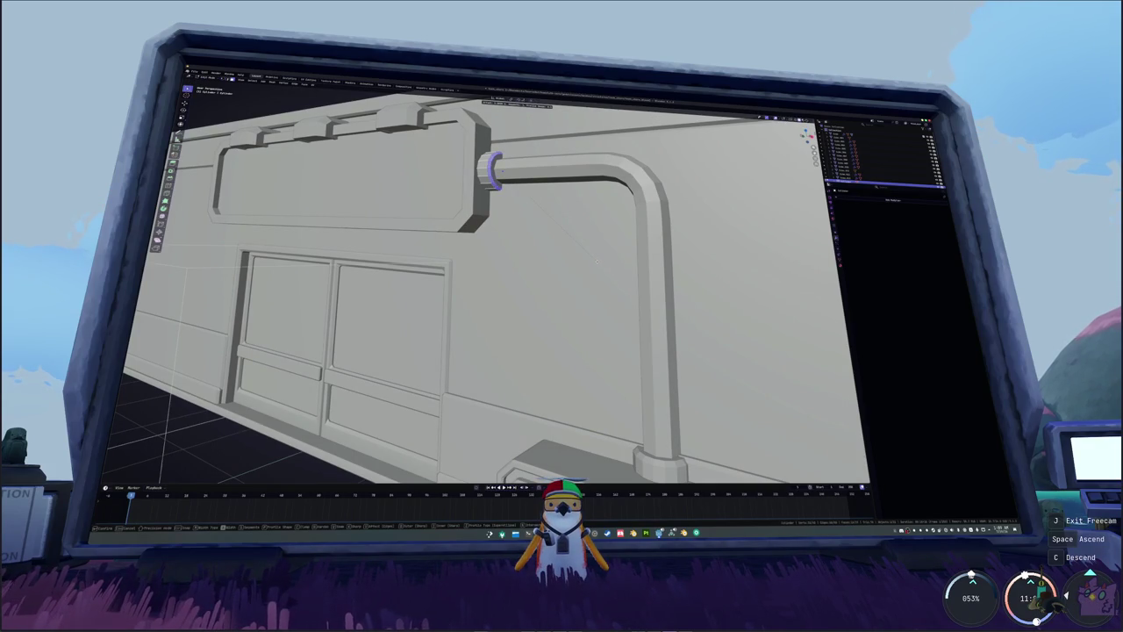
key(Tab)
key(Home)
- Check the lower box's Bevel modifier and apply its transforms
middle_drag(590, 261, 693, 321)
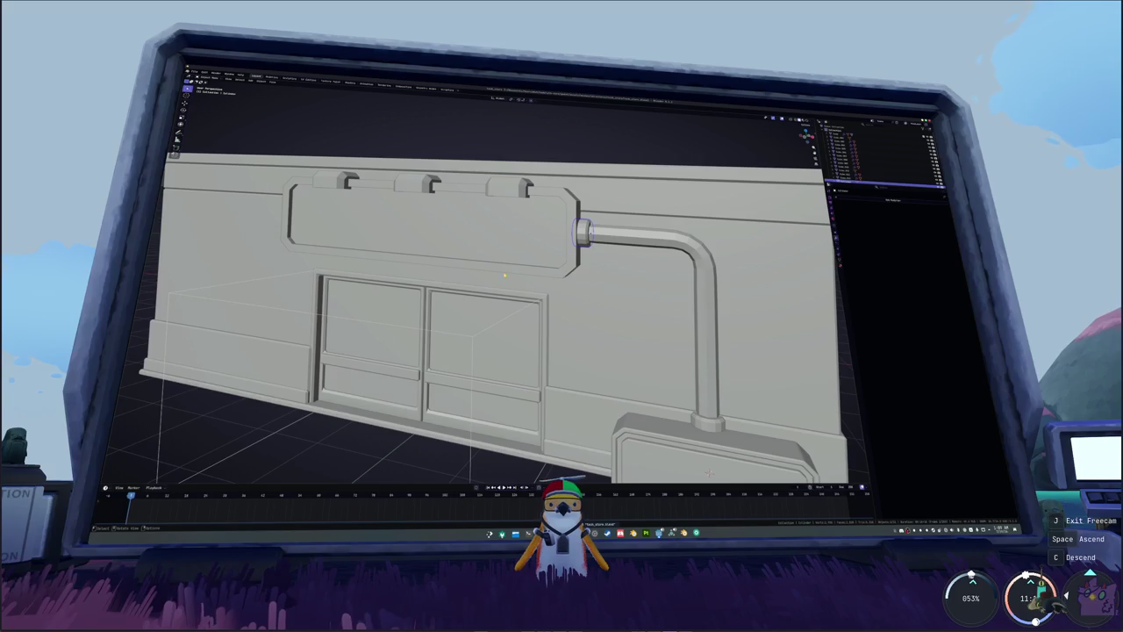
click(508, 264)
mouse_move(507, 263)
middle_down()
mouse_move(470, 272)
mouse_move(564, 289)
mouse_move(668, 425)
middle_up()
click(669, 425)
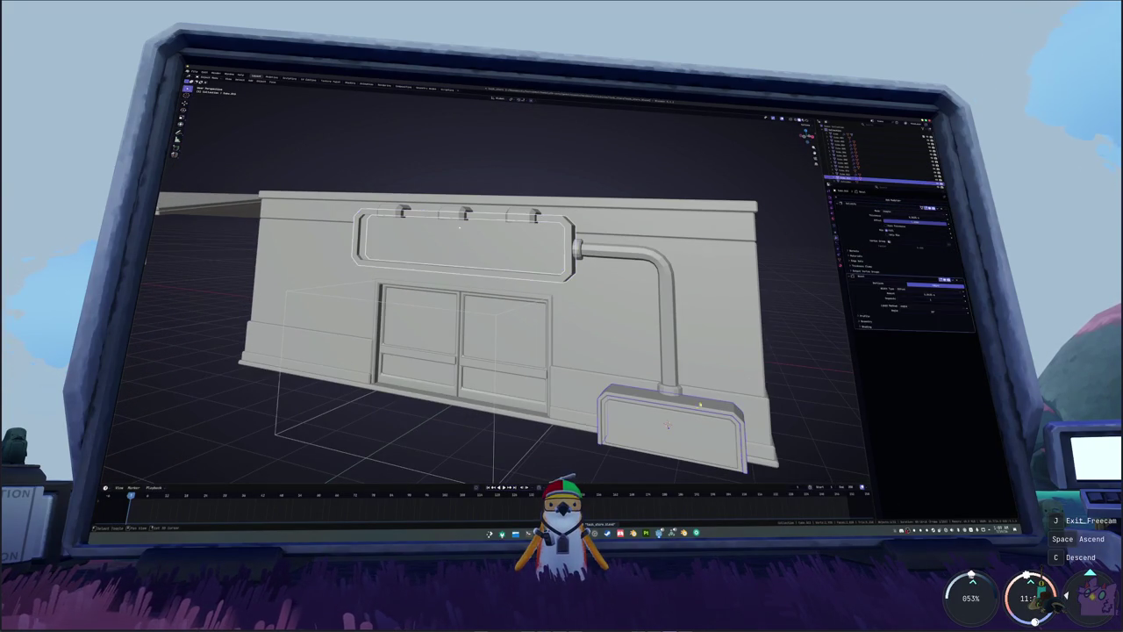
click(953, 280)
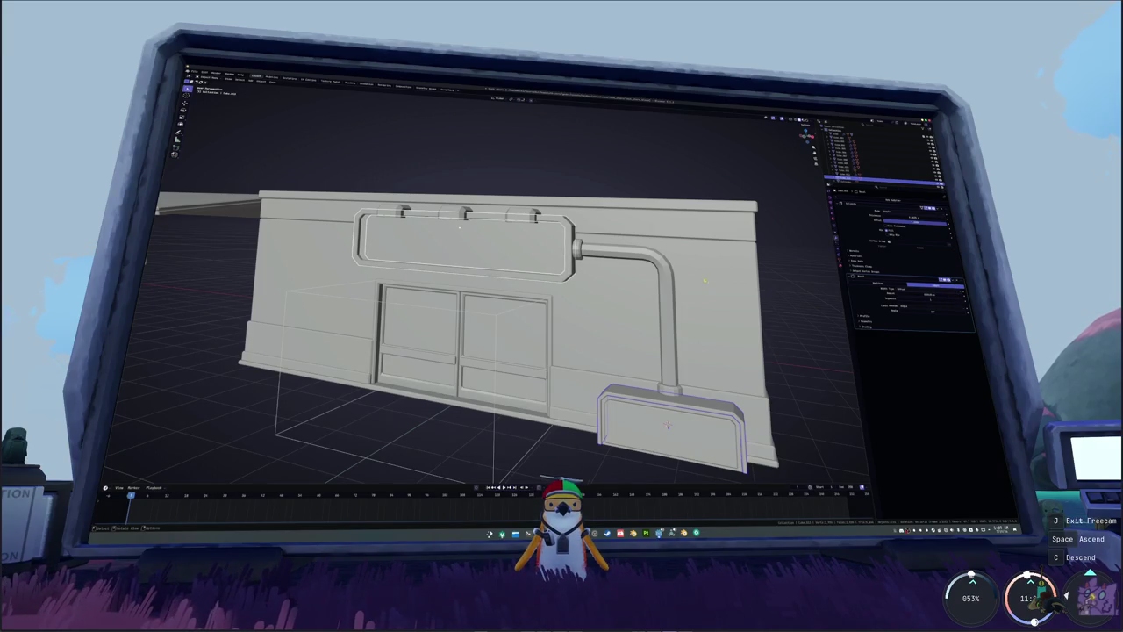
key(ctrl+a)
click(557, 284)
mouse_move(557, 283)
middle_down()
mouse_move(581, 384)
mouse_move(598, 348)
middle_up()
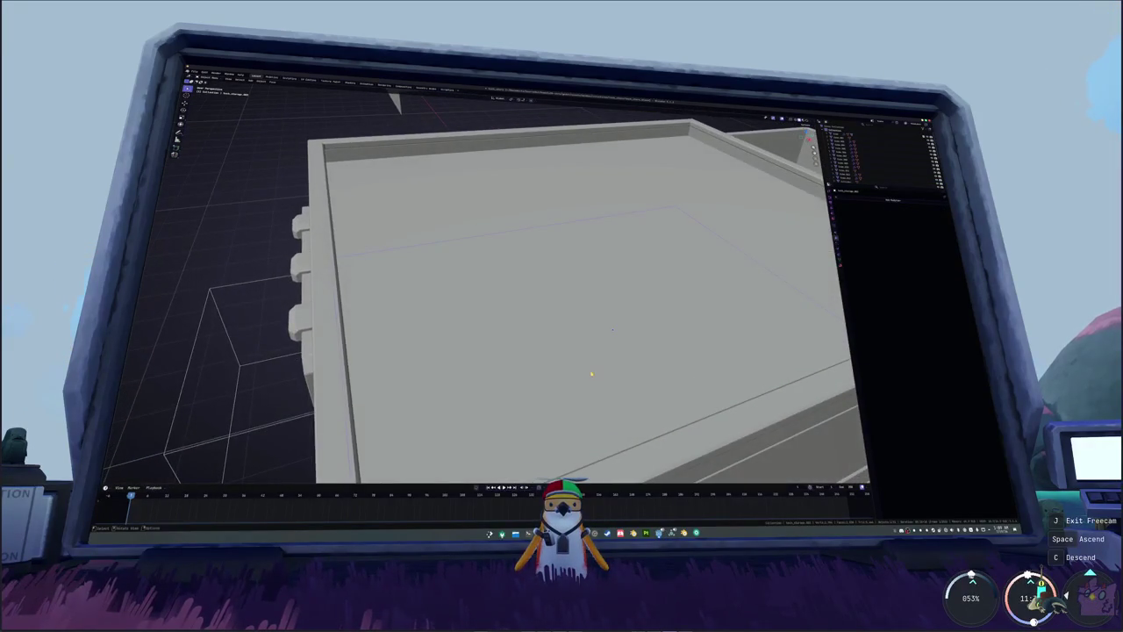
- Select the building's roof rim loop in Edit Mode with X-ray on
scroll(598, 349, down, 5)
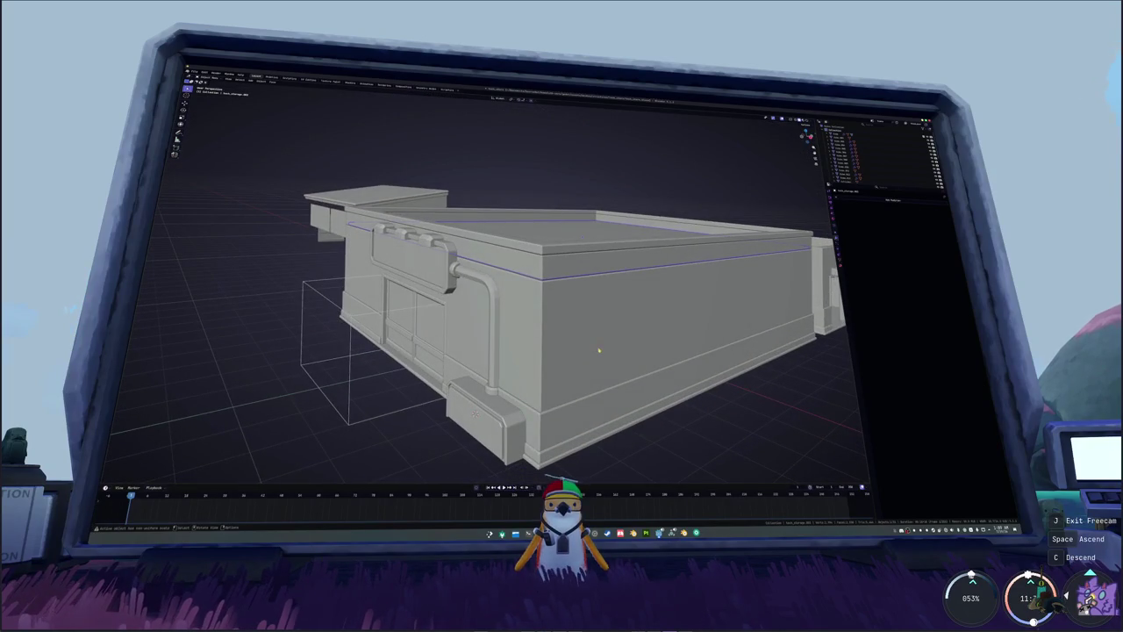
scroll(598, 350, up, 5)
click(579, 316)
middle_drag(579, 316, 572, 280)
key(Tab)
key(alt+z)
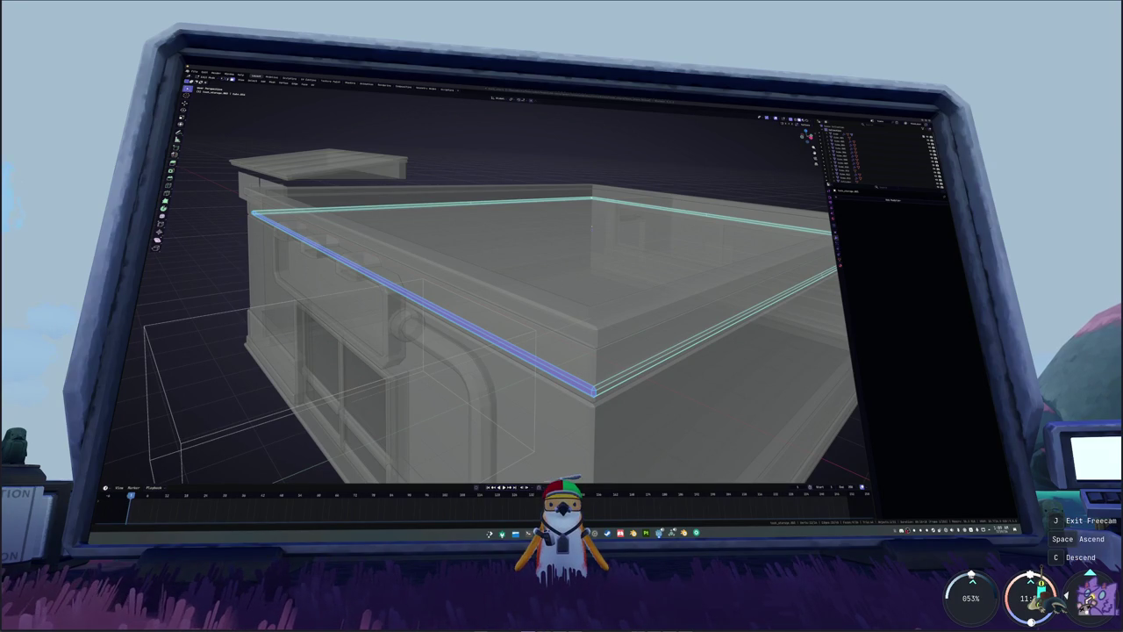
click(793, 359)
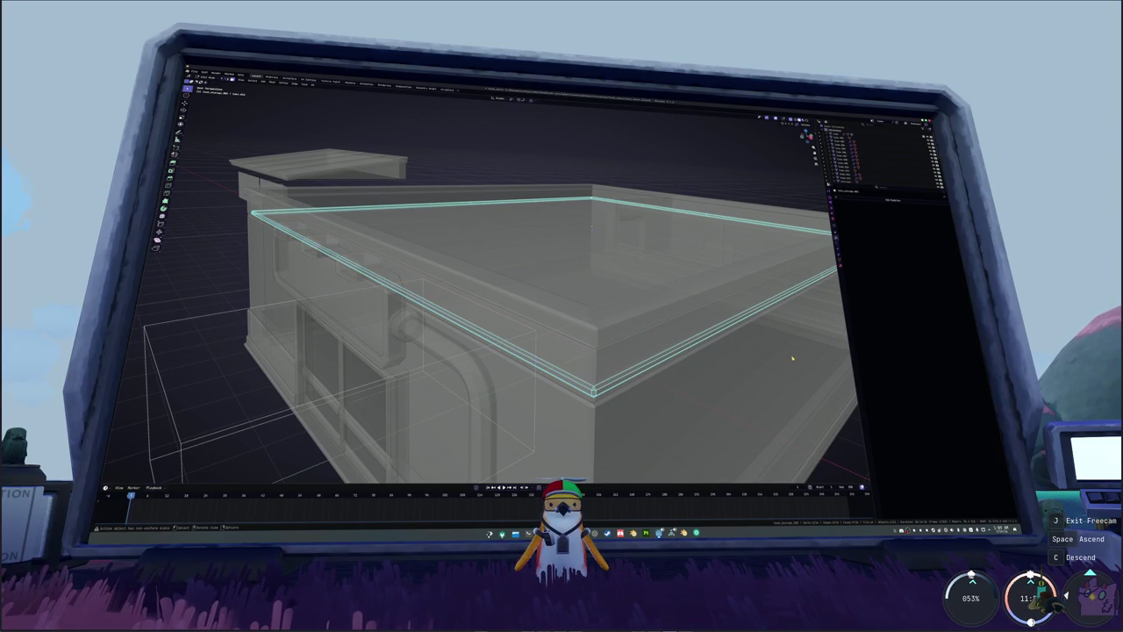
middle_drag(594, 392, 725, 309)
click(787, 265)
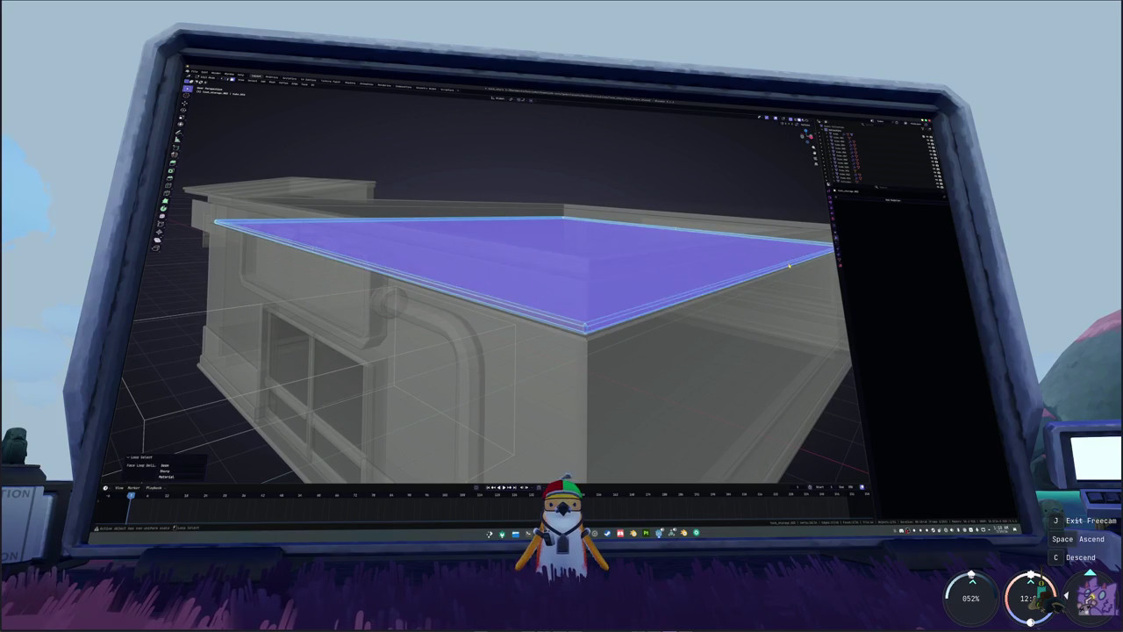
click(630, 318)
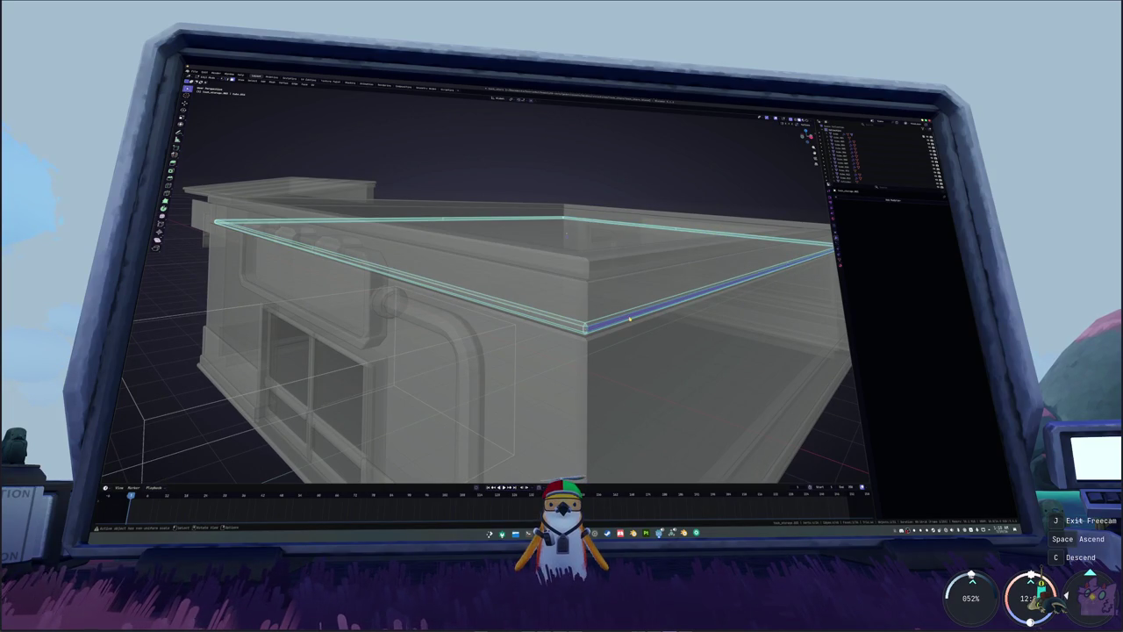
click(557, 228)
- Separate the roof rim into its own object and turn X-ray off
key(x)
click(570, 229)
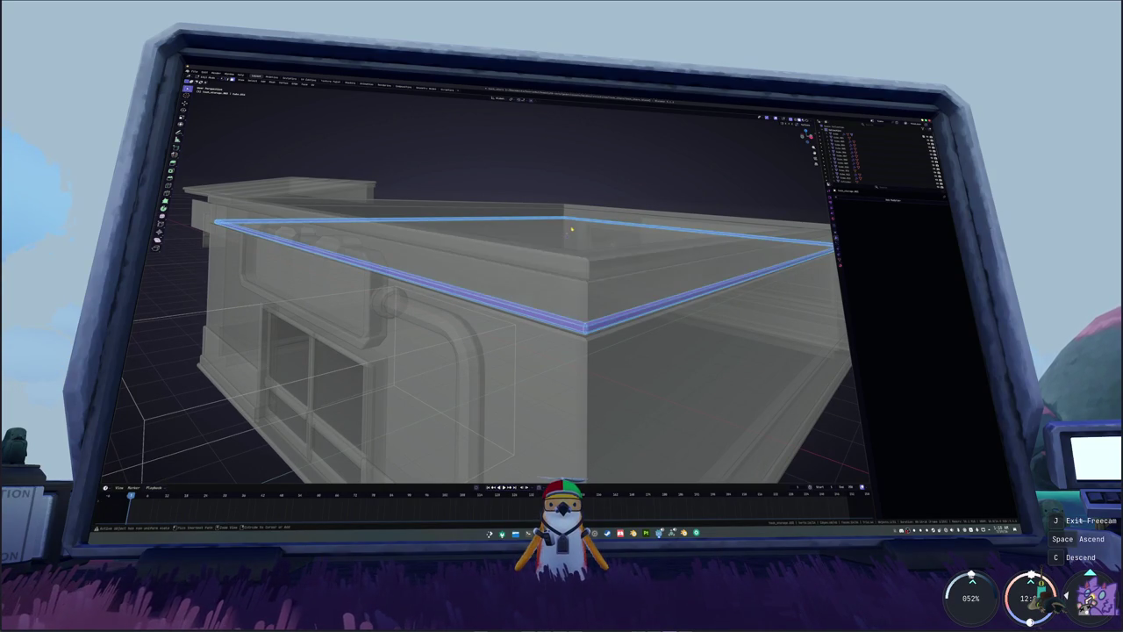
key(x)
click(571, 229)
key(alt+z)
mouse_move(571, 229)
middle_down()
mouse_move(559, 286)
mouse_move(593, 314)
middle_up()
key(Tab)
key(alt+z)
key(Tab)
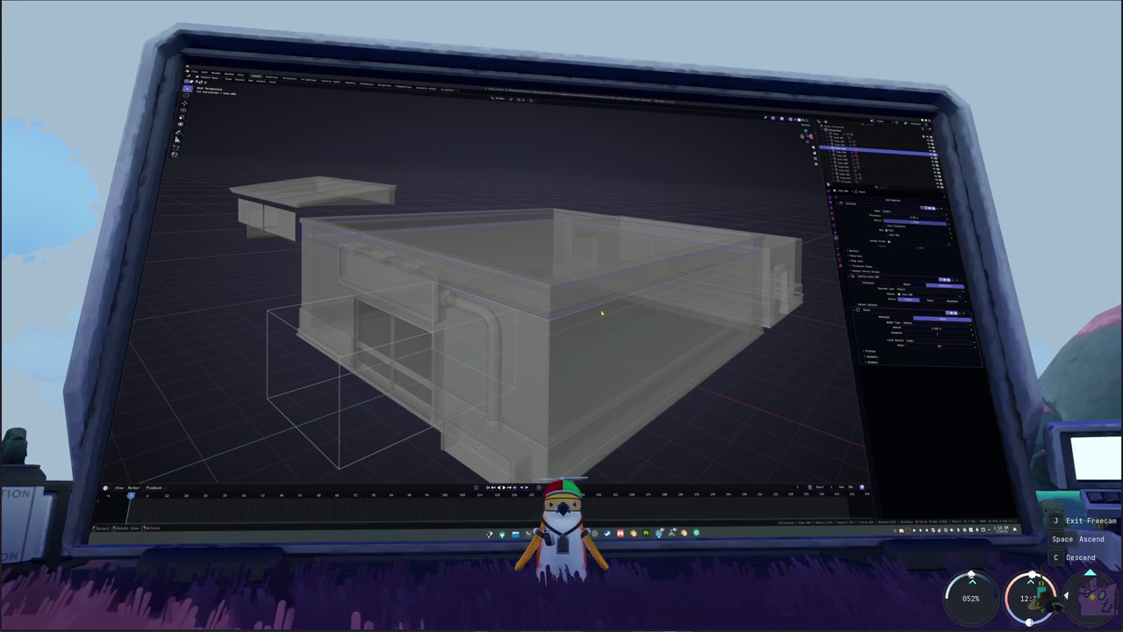
key(alt+z)
mouse_move(579, 283)
middle_down()
mouse_move(566, 284)
mouse_move(725, 306)
mouse_move(587, 307)
mouse_move(562, 334)
middle_up()
click(571, 285)
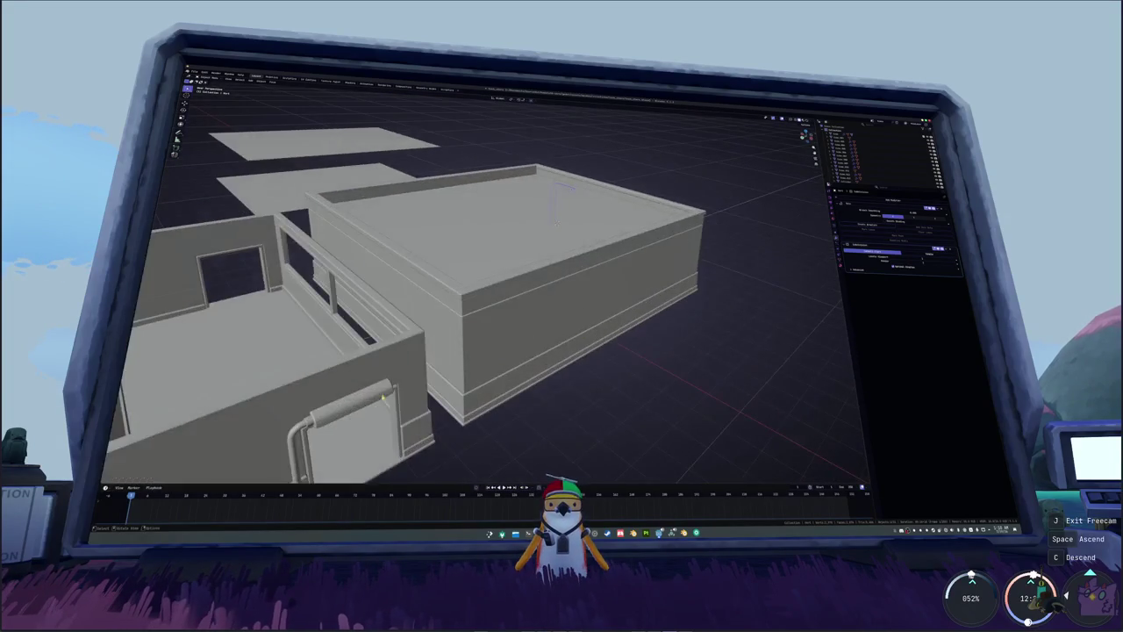
- Slide the open-walled unit along Y until it sits against the large box
scroll(425, 395, down, 8)
scroll(426, 396, up, 2)
key(g)
key(y)
click(509, 389)
mouse_move(509, 388)
middle_down()
mouse_move(442, 381)
mouse_move(441, 371)
mouse_move(514, 389)
middle_up()
- Delete the connected bar above the open unit's doorway
click(527, 281)
key(KP_Decimal)
mouse_move(526, 281)
middle_down()
mouse_move(612, 283)
mouse_move(615, 229)
mouse_move(744, 454)
middle_up()
scroll(614, 229, up, 5)
key(Tab)
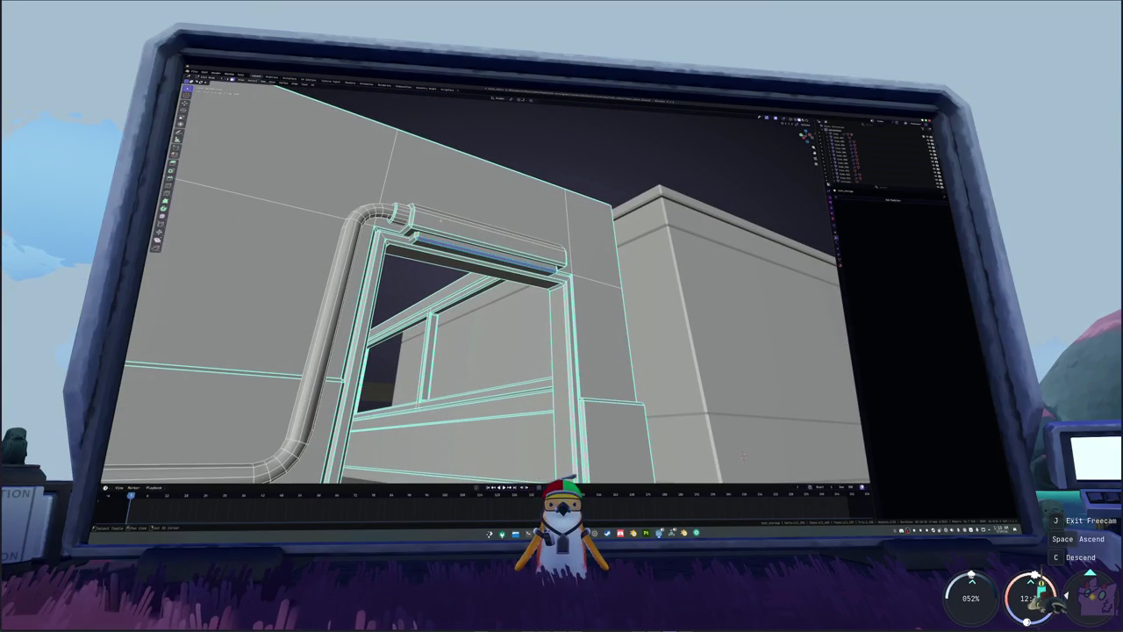
key(ctrl+l)
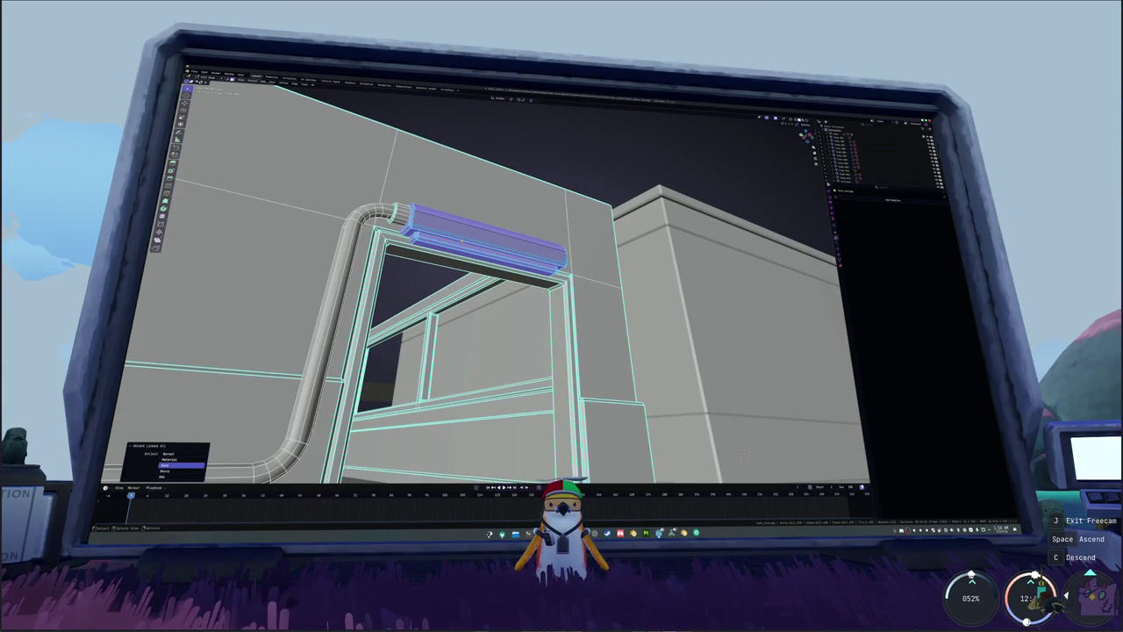
scroll(743, 453, down, 6)
key(x)
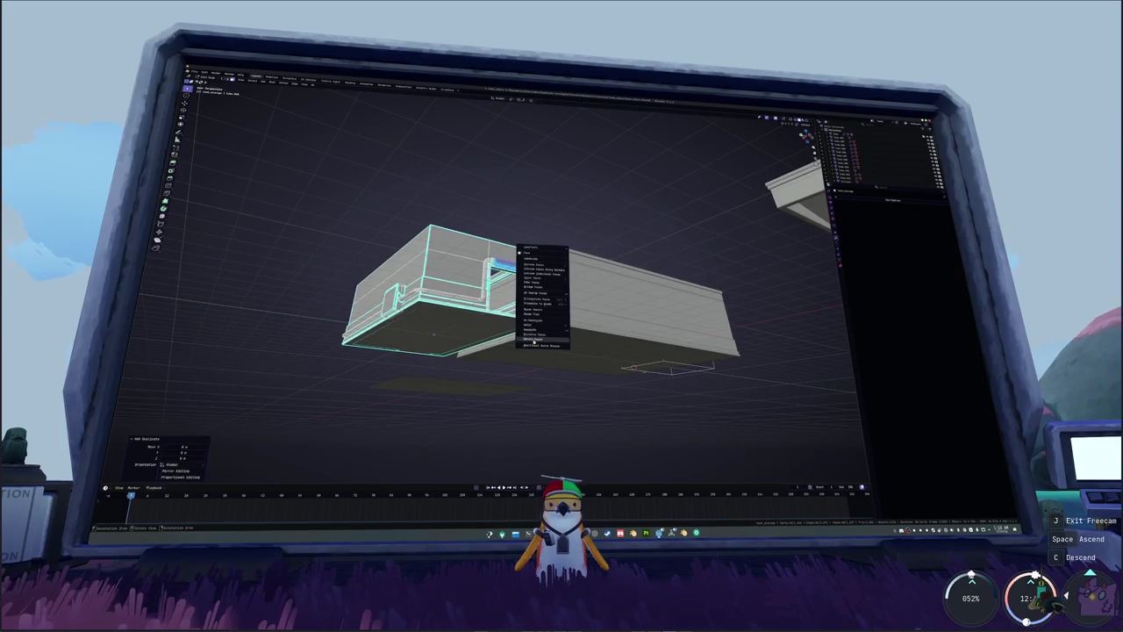
click(544, 332)
key(Tab)
- Rotate the open-walled unit in the top-down view
middle_drag(433, 334, 443, 368)
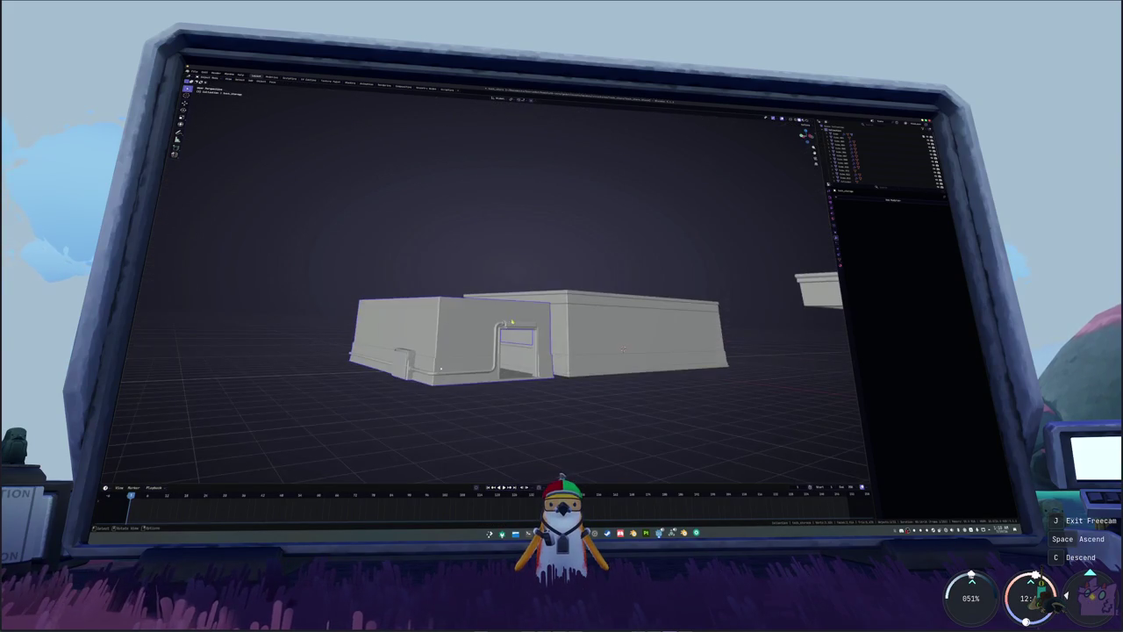
key(KP_7)
key(r)
key(Return)
shift+middle_drag(566, 472, 566, 402)
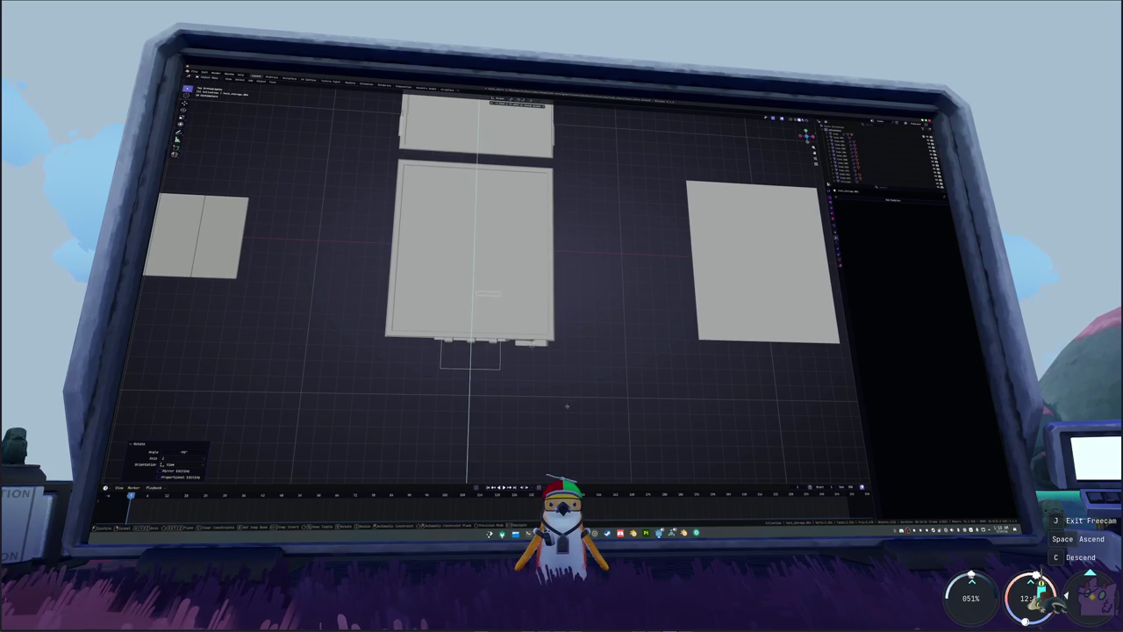
middle_drag(575, 457, 483, 343)
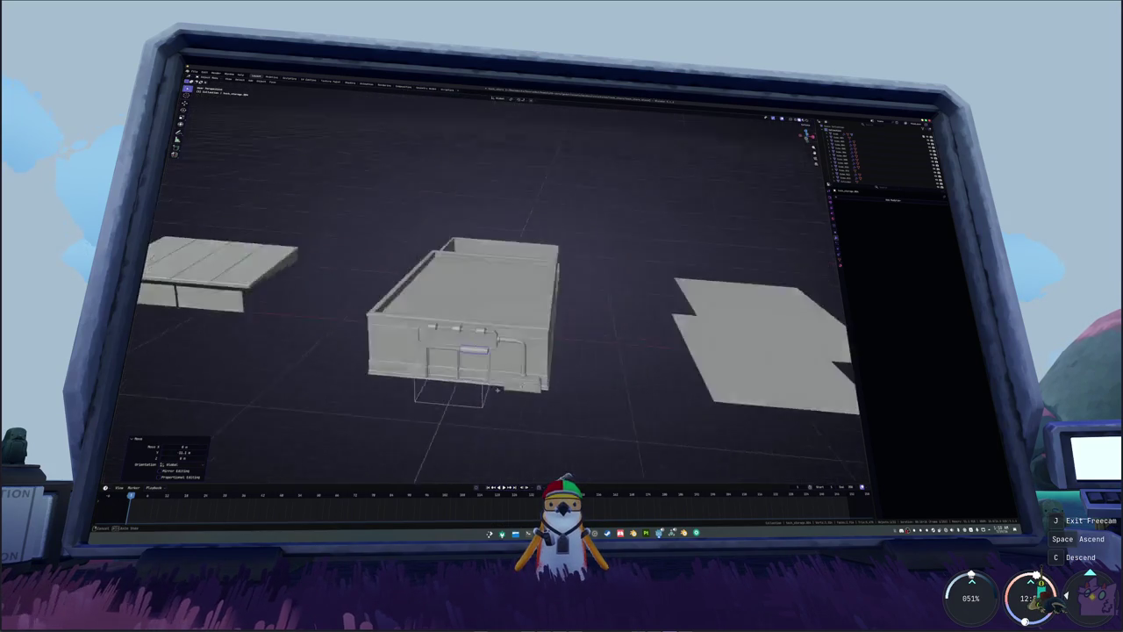
- Stretch both ends of the bar above the doors along X in front view
key(KP_1)
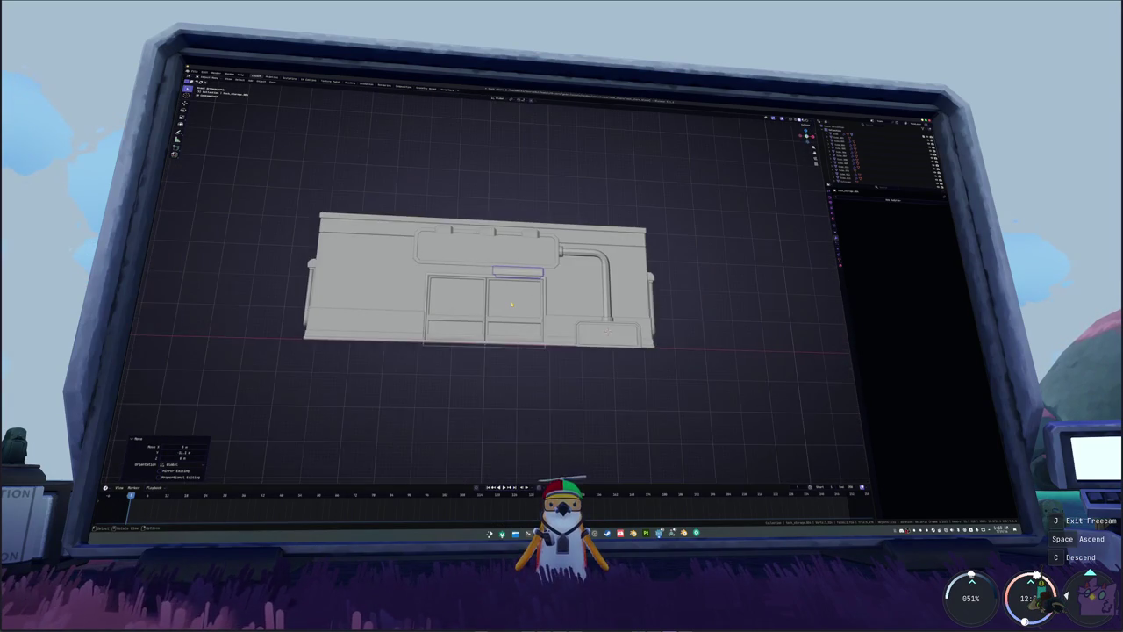
scroll(496, 279, up, 5)
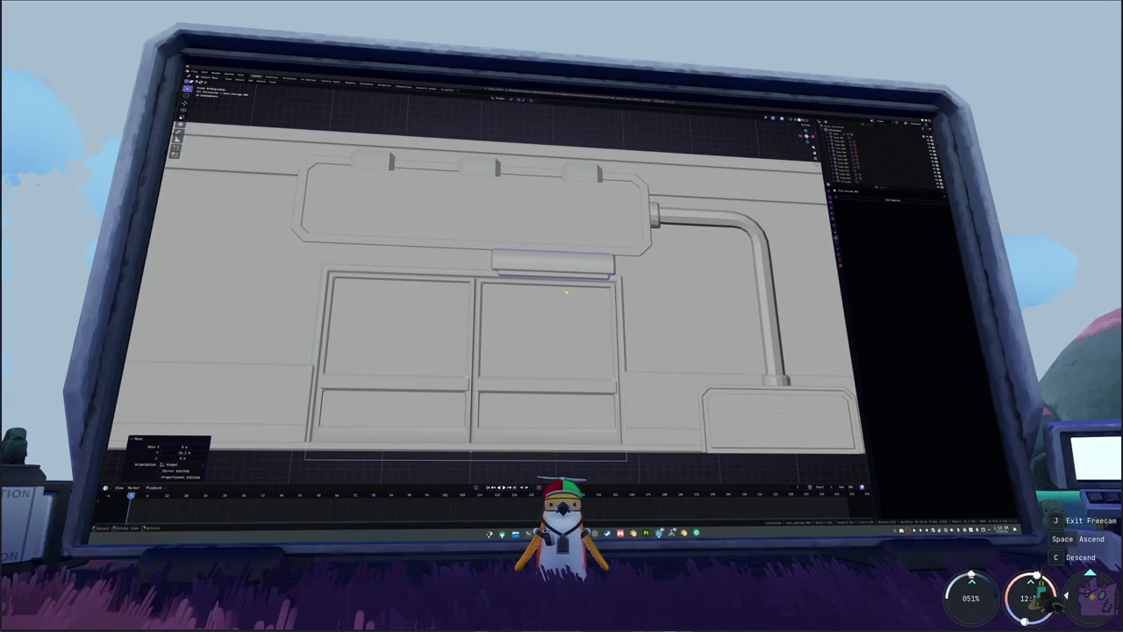
key(alt+z)
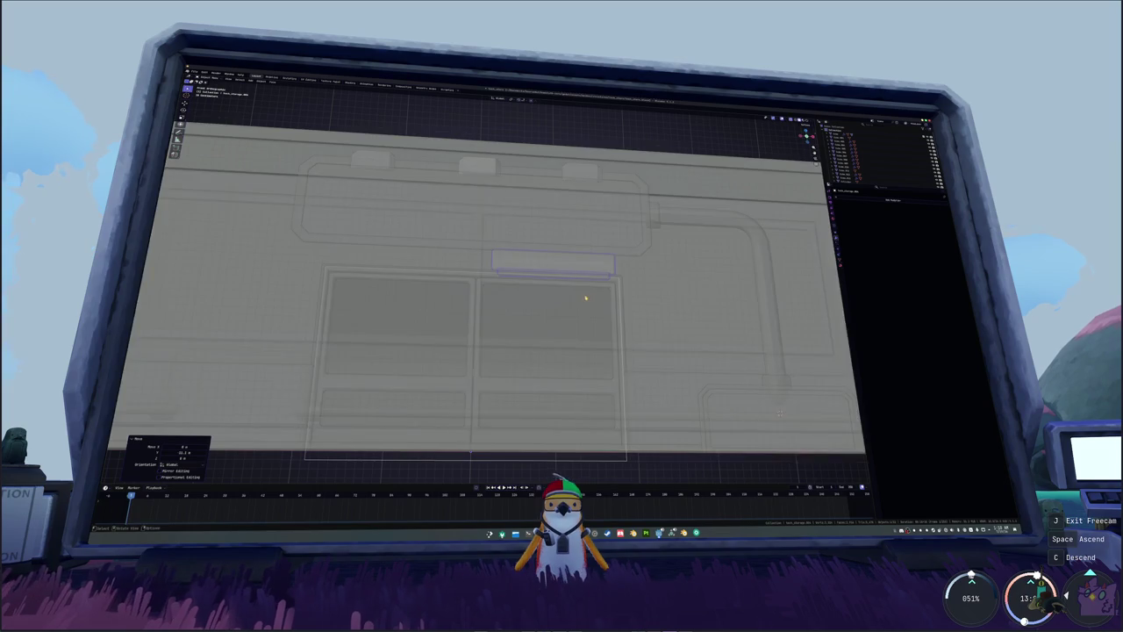
key(KP_Decimal)
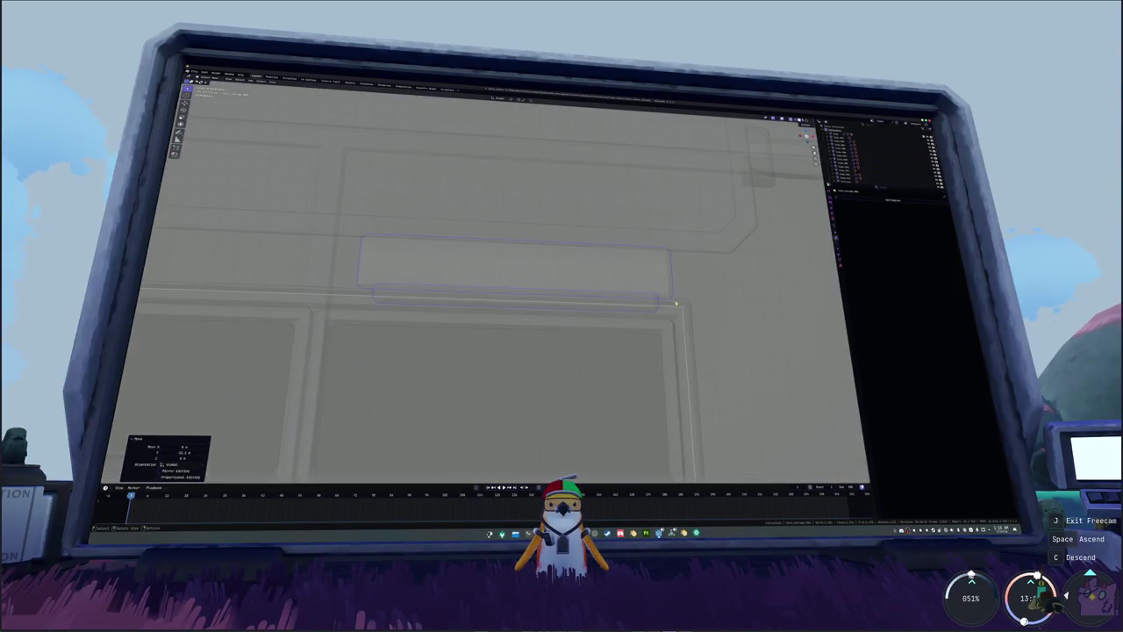
key(Tab)
drag(615, 210, 614, 209)
key(g)
key(x)
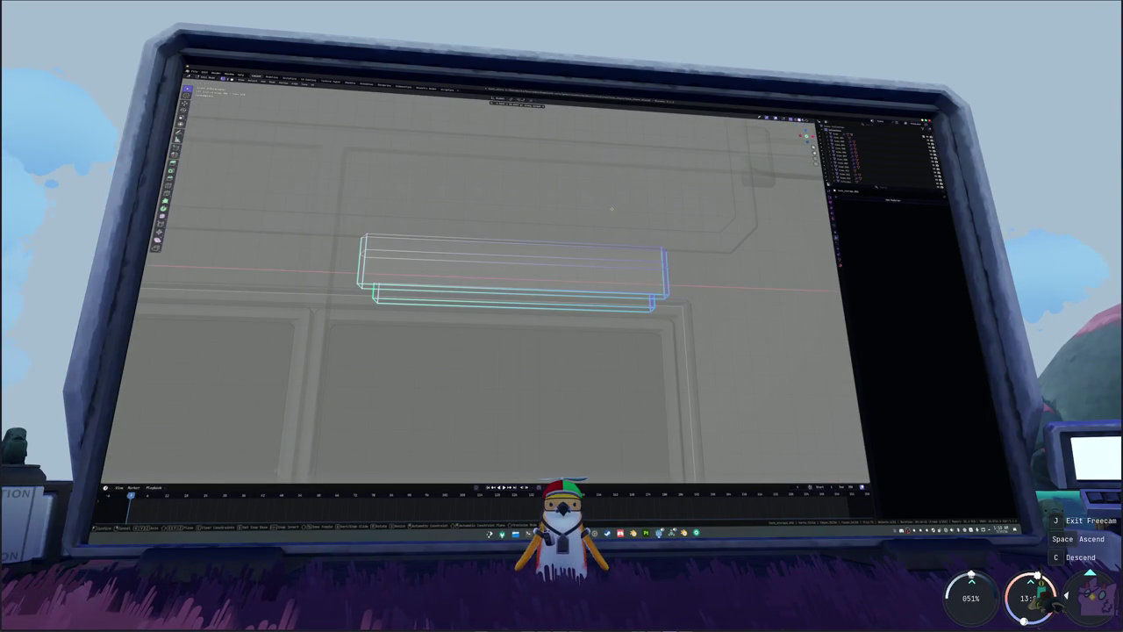
click(614, 209)
shift+middle_drag(614, 211, 789, 219)
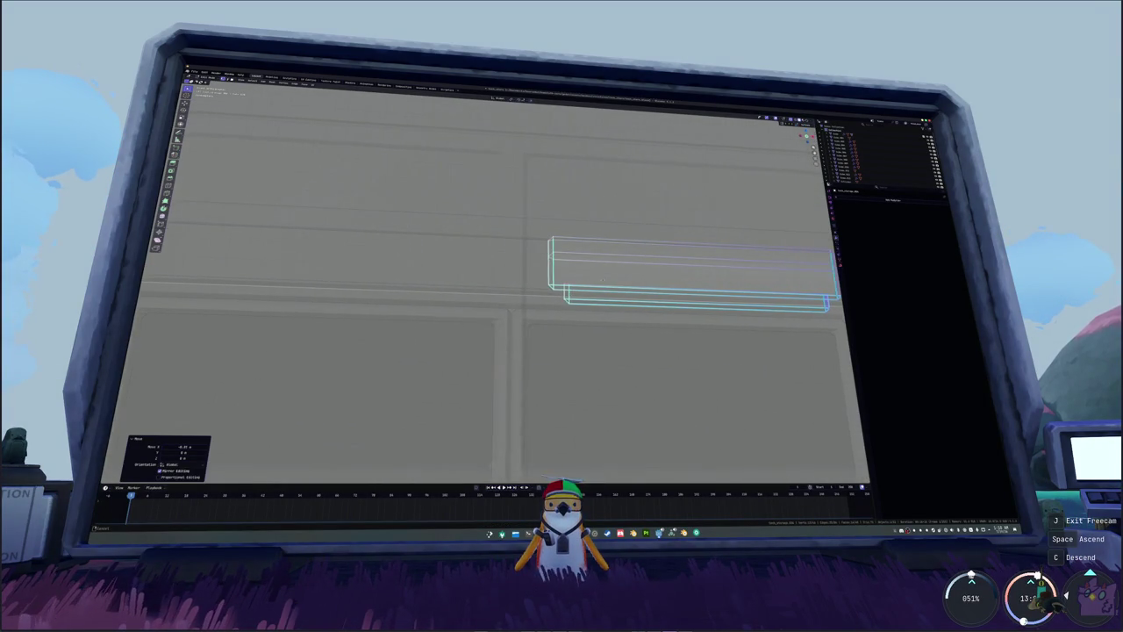
scroll(447, 269, down, 2)
key(g)
key(x)
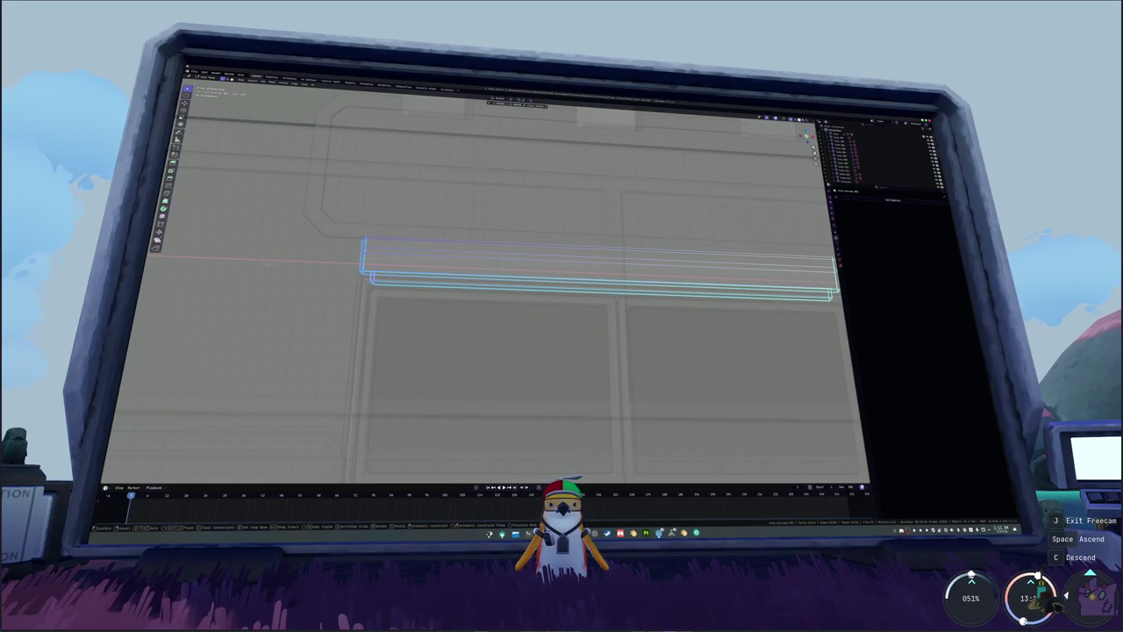
click(256, 263)
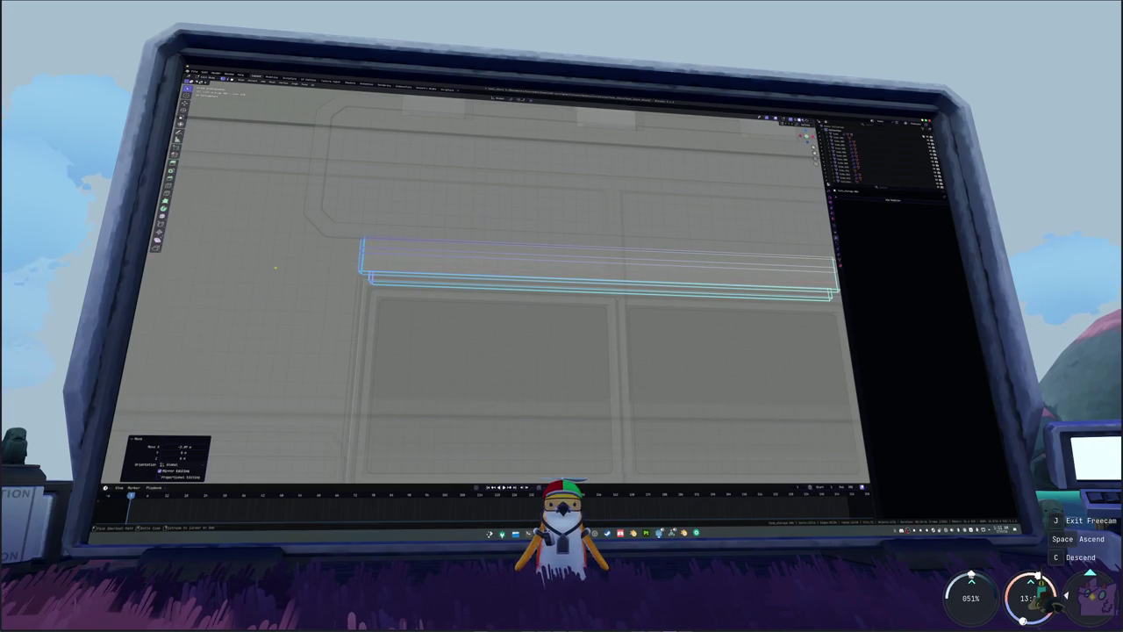
shift+middle_drag(615, 246, 561, 244)
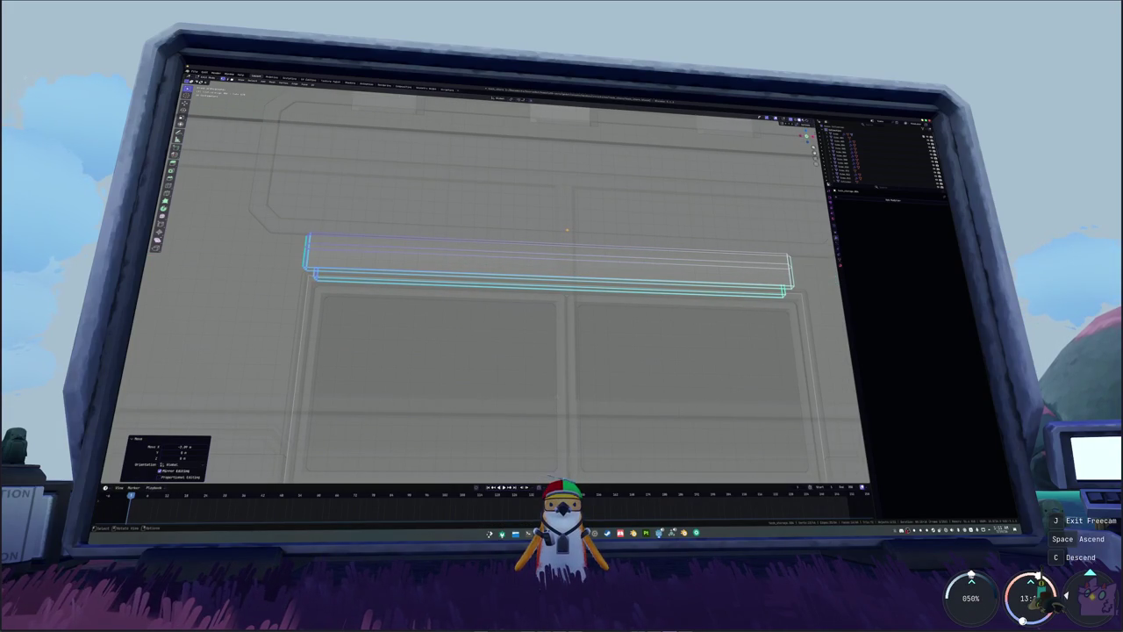
- Box-select the bar's left half with X-ray and delete its faces
right_click(567, 229)
key(Escape)
key(a)
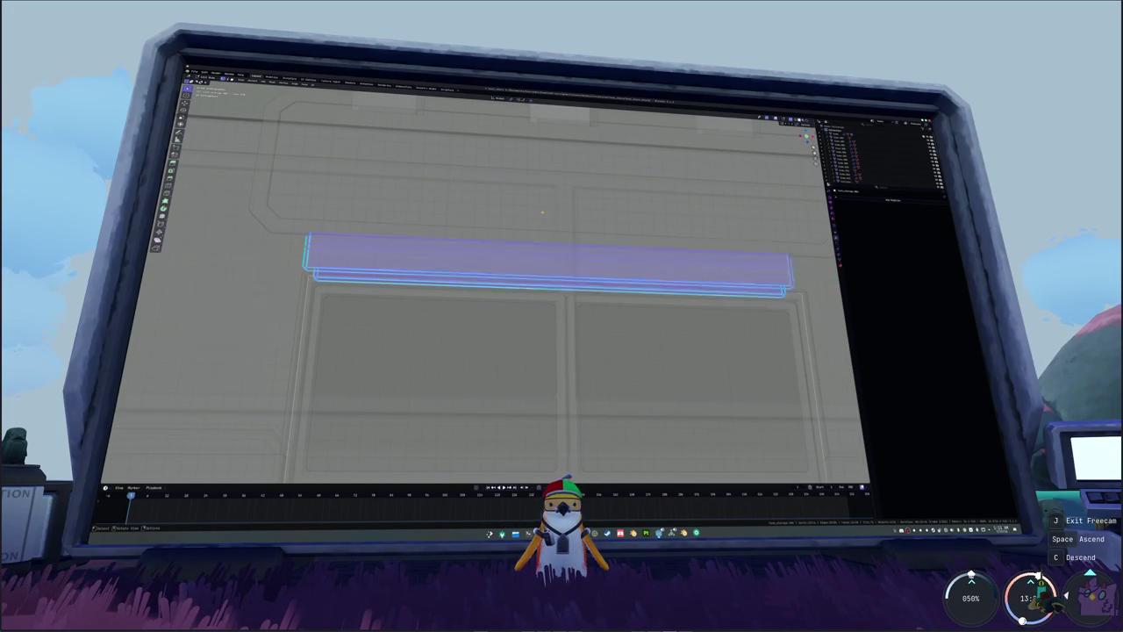
right_click(544, 214)
click(597, 226)
key(alt+a)
key(h)
key(alt+h)
mouse_move(544, 344)
mouse_down()
mouse_move(366, 223)
mouse_move(294, 215)
mouse_up()
right_click(280, 165)
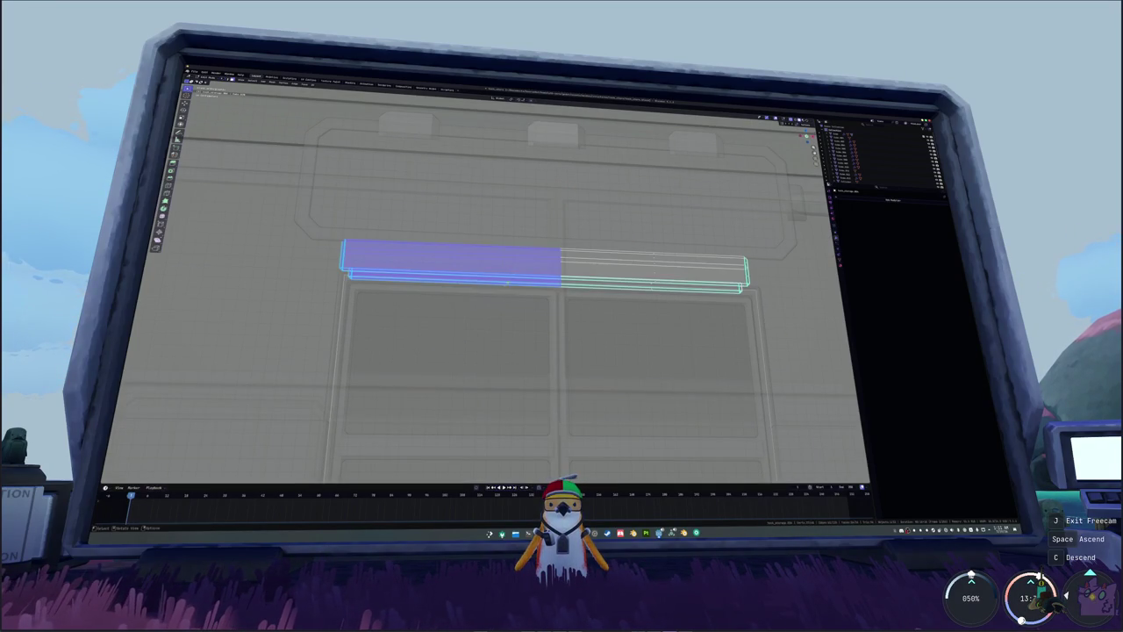
right_click(497, 287)
click(490, 298)
key(Tab)
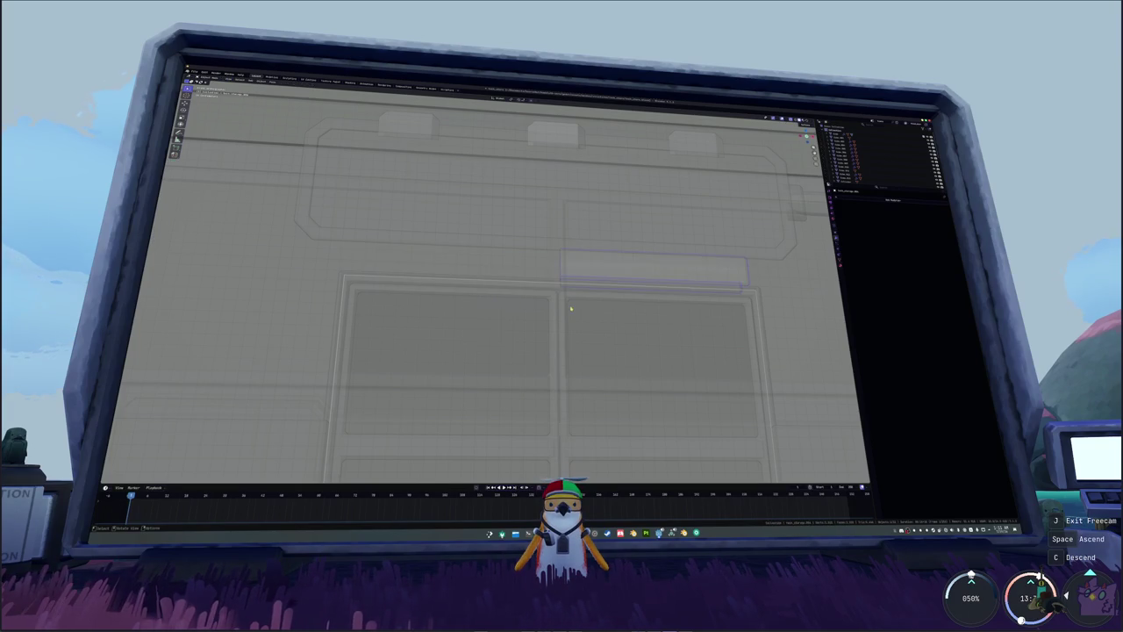
key(alt+z)
- Add a Mirror modifier to the bar to rebuild the missing half
click(855, 200)
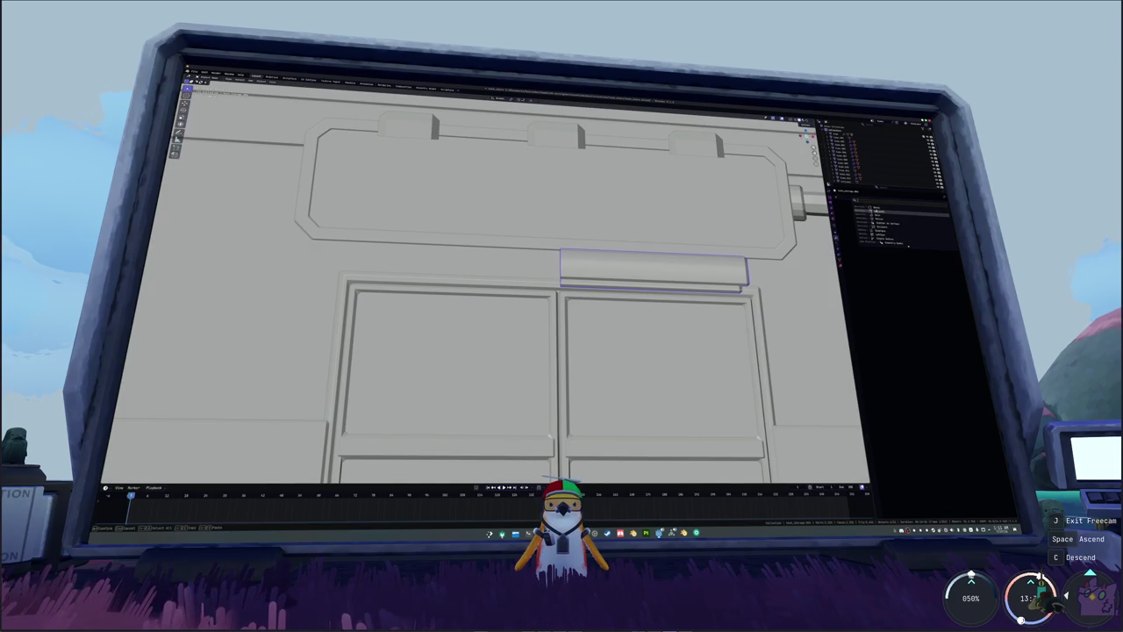
click(877, 218)
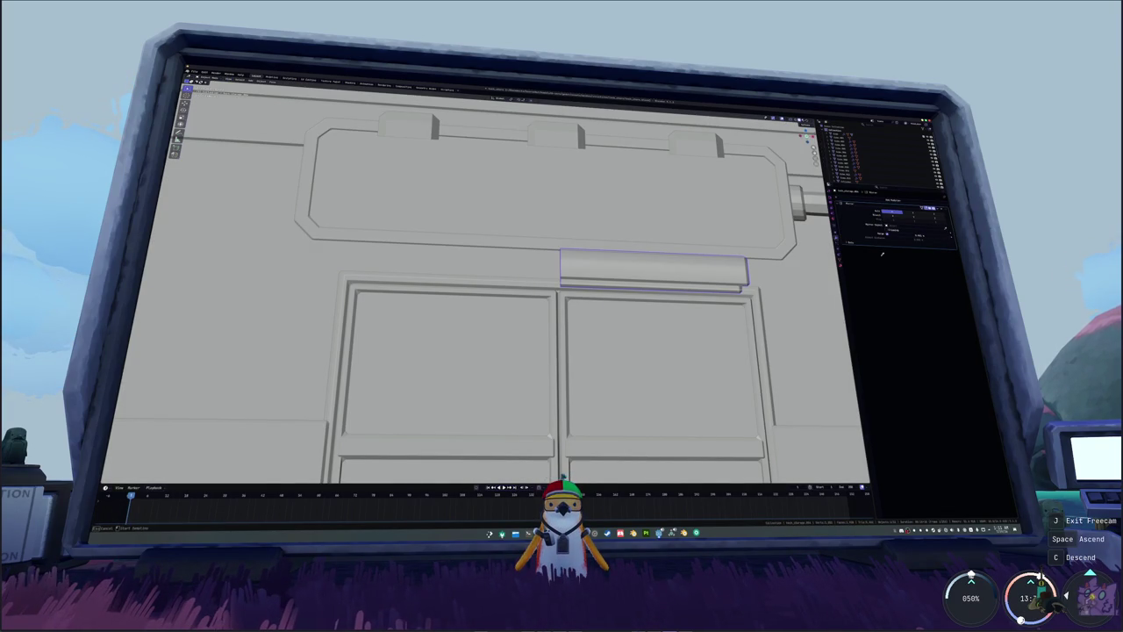
key(Tab)
key(alt+z)
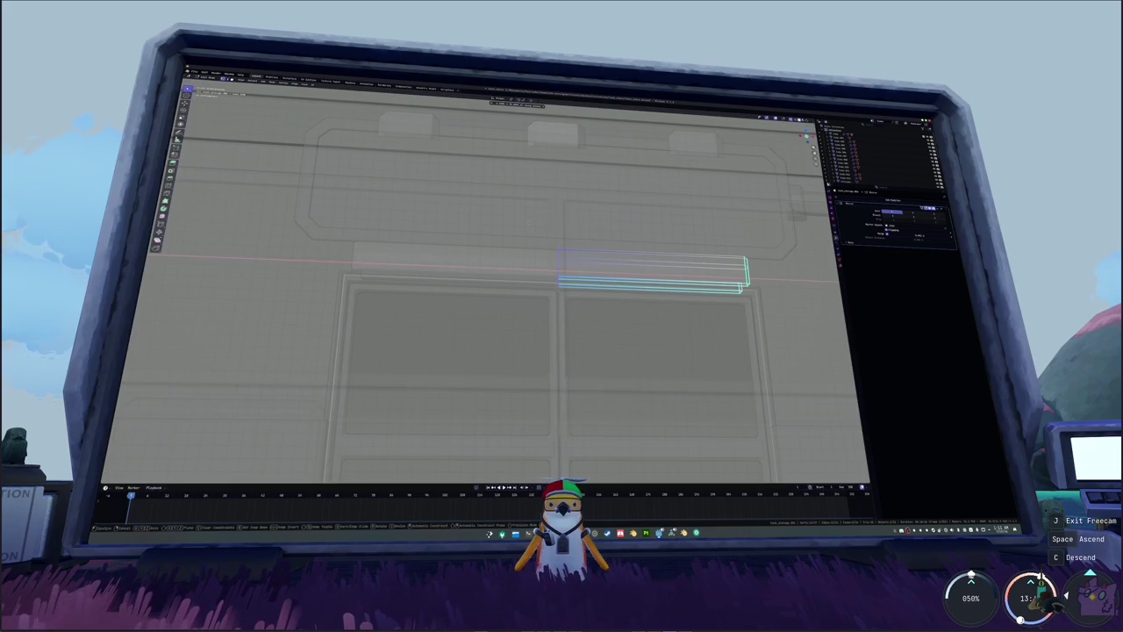
key(Tab)
scroll(582, 321, down, 3)
key(alt+z)
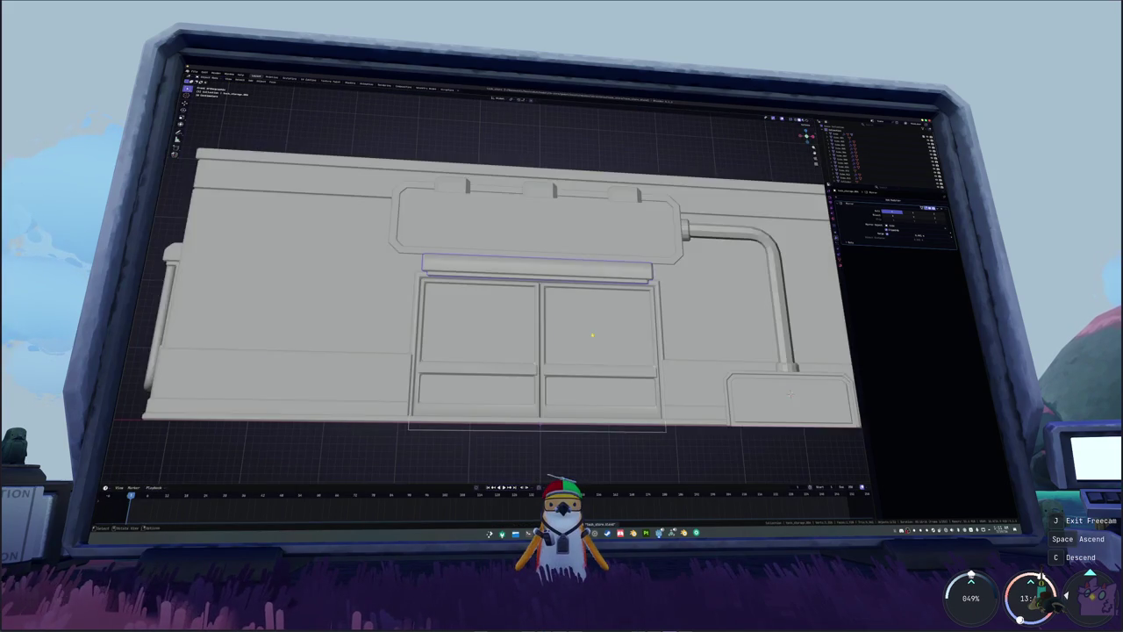
scroll(582, 321, up, 3)
- Shift the building's upper block to a new position, then view the front doors
mouse_move(582, 321)
middle_down()
mouse_move(580, 339)
mouse_move(503, 327)
mouse_move(297, 342)
mouse_move(535, 290)
middle_up()
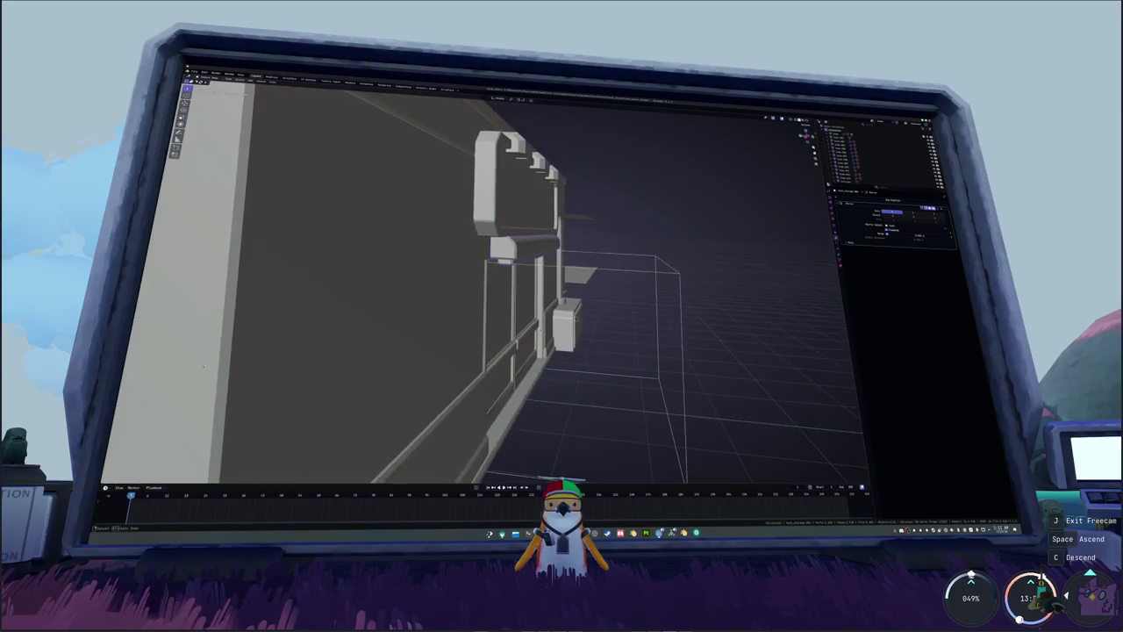
key(g)
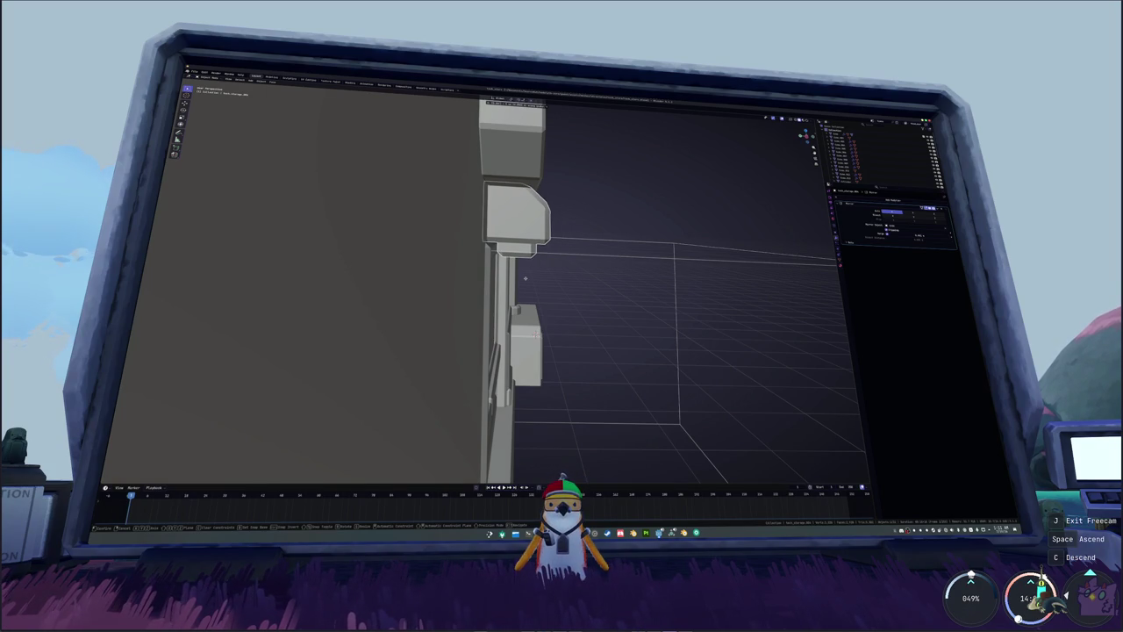
click(525, 278)
mouse_move(543, 274)
middle_down()
mouse_move(455, 343)
mouse_move(524, 311)
mouse_move(540, 337)
mouse_move(561, 307)
mouse_move(570, 360)
middle_up()
scroll(515, 306, down, 5)
right_click(527, 280)
- Select the building from below to inspect it, undoing an accidental delete
click(576, 366)
click(577, 366)
right_click(537, 374)
click(552, 395)
mouse_move(546, 345)
middle_down()
mouse_move(522, 290)
mouse_move(593, 300)
middle_up()
click(515, 279)
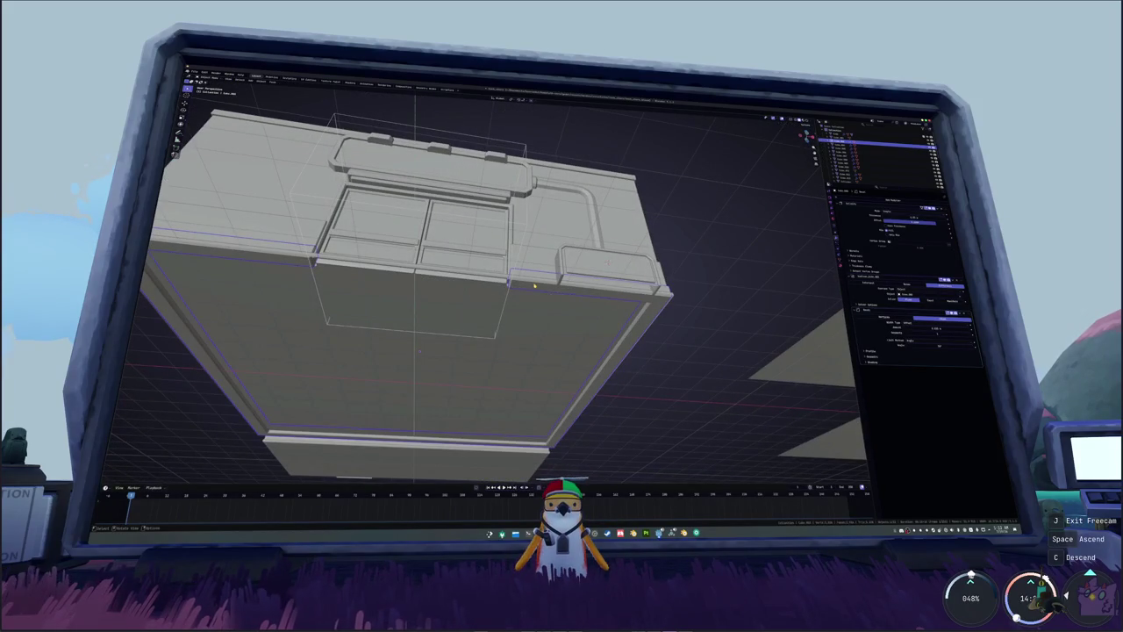
middle_drag(527, 260, 527, 281)
key(Delete)
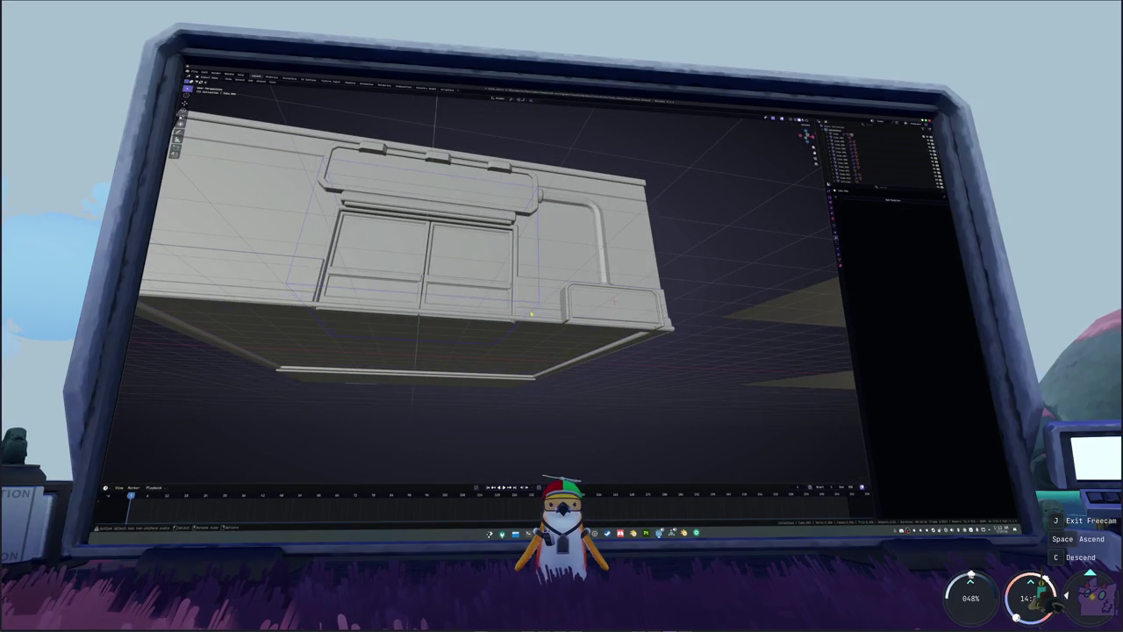
key(ctrl+z)
middle_drag(532, 314, 587, 304)
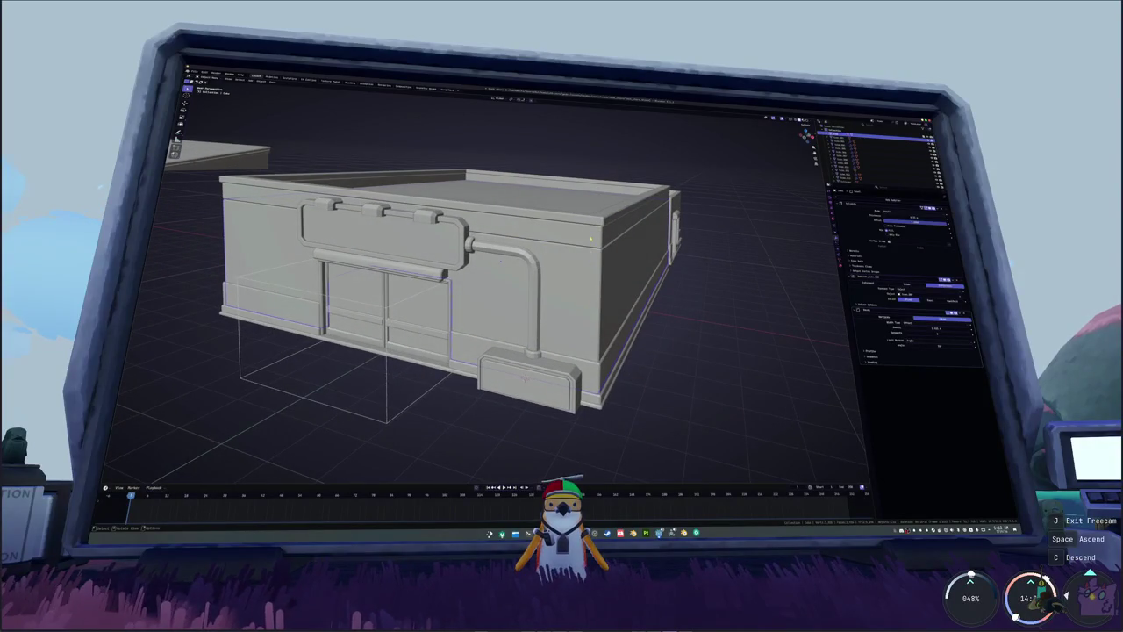
- Slide the small open-sided room box right along X, clear of the storefront
middle_drag(591, 236, 561, 263)
scroll(553, 281, down, 4)
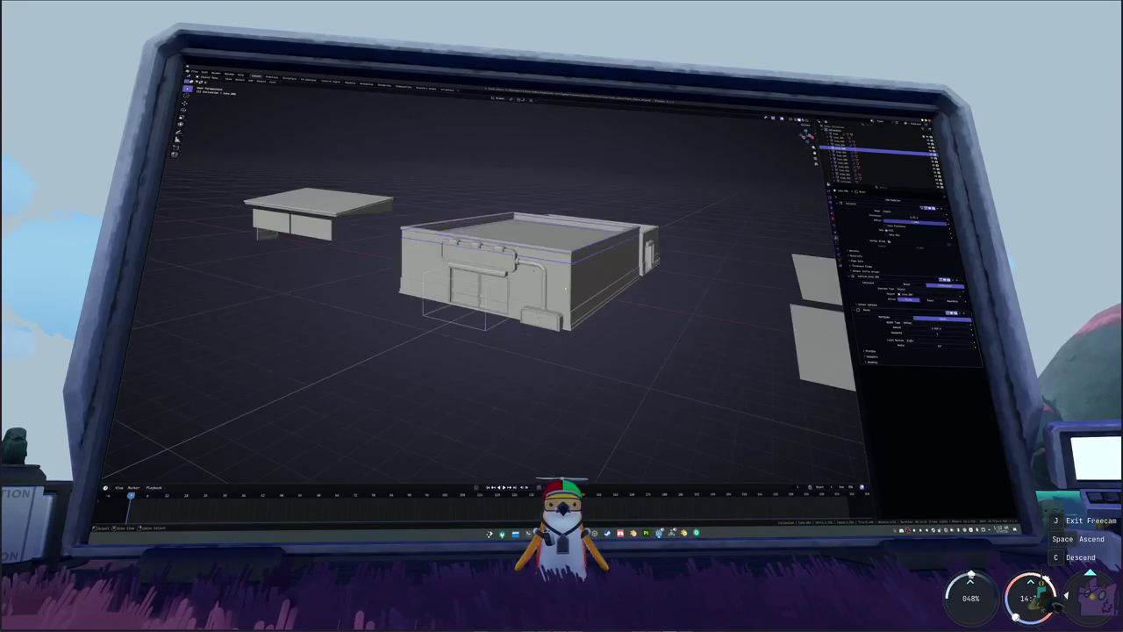
middle_drag(632, 334, 621, 338)
middle_drag(561, 290, 536, 303)
key(g)
key(x)
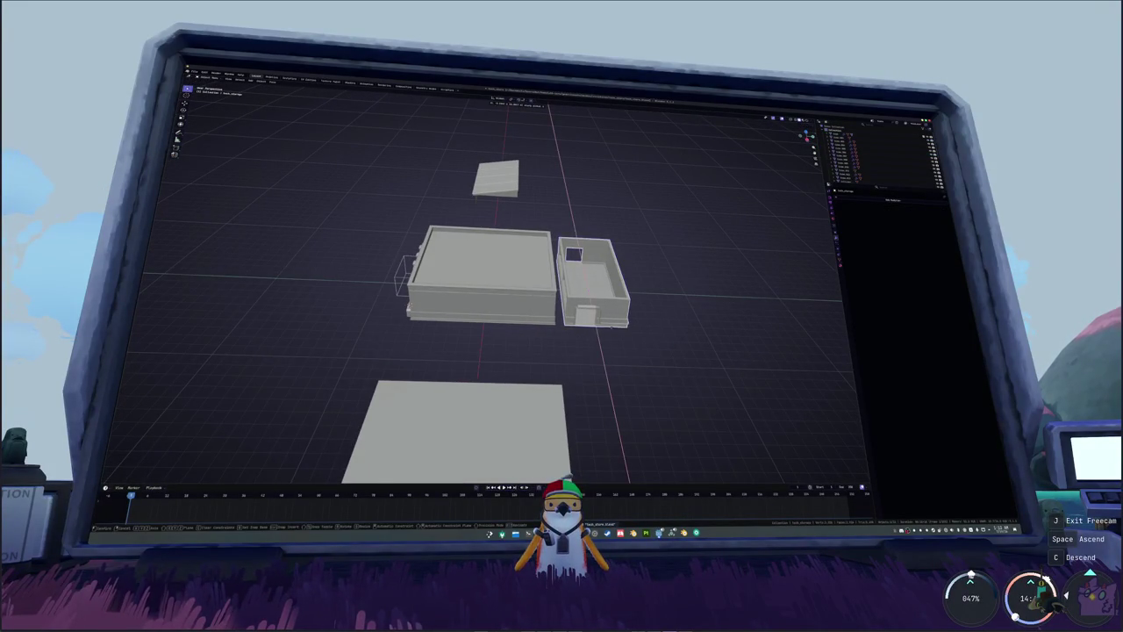
click(607, 348)
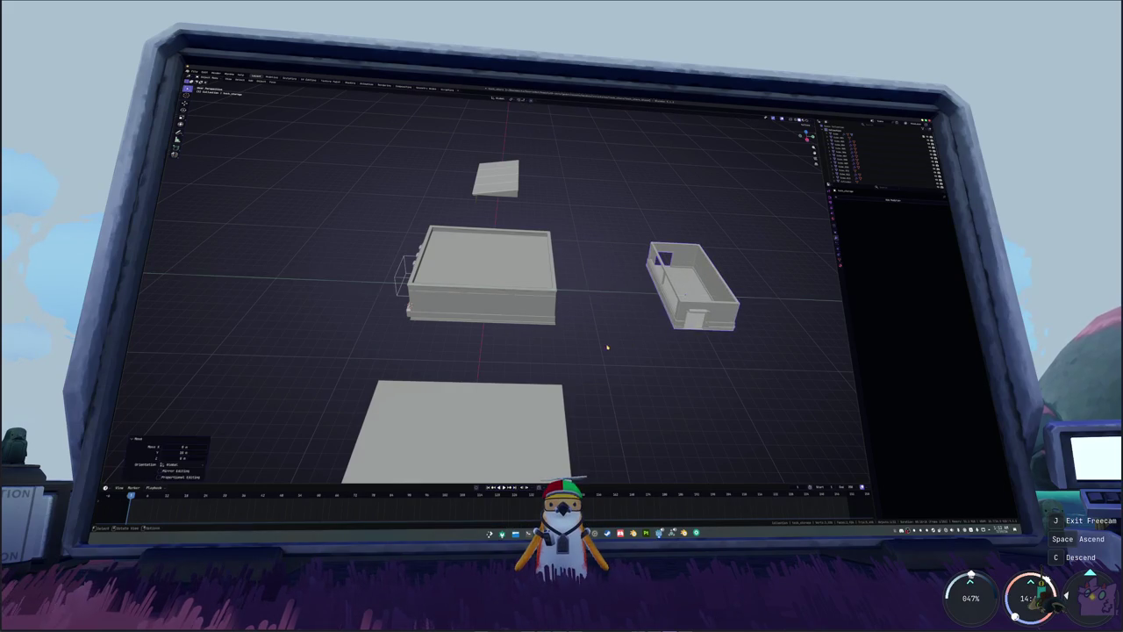
middle_drag(606, 349, 609, 330)
key(shift+a)
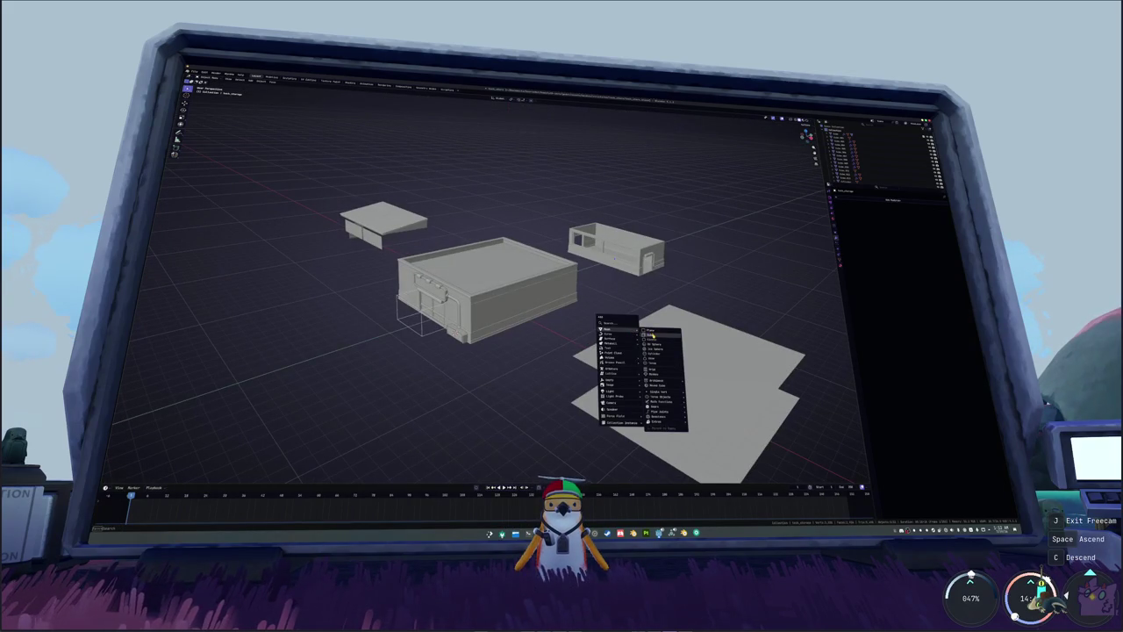
- Add a cube, place it over the storefront roof in top view, and raise it along Z
click(654, 334)
scroll(614, 333, up, 3)
middle_drag(614, 333, 593, 331)
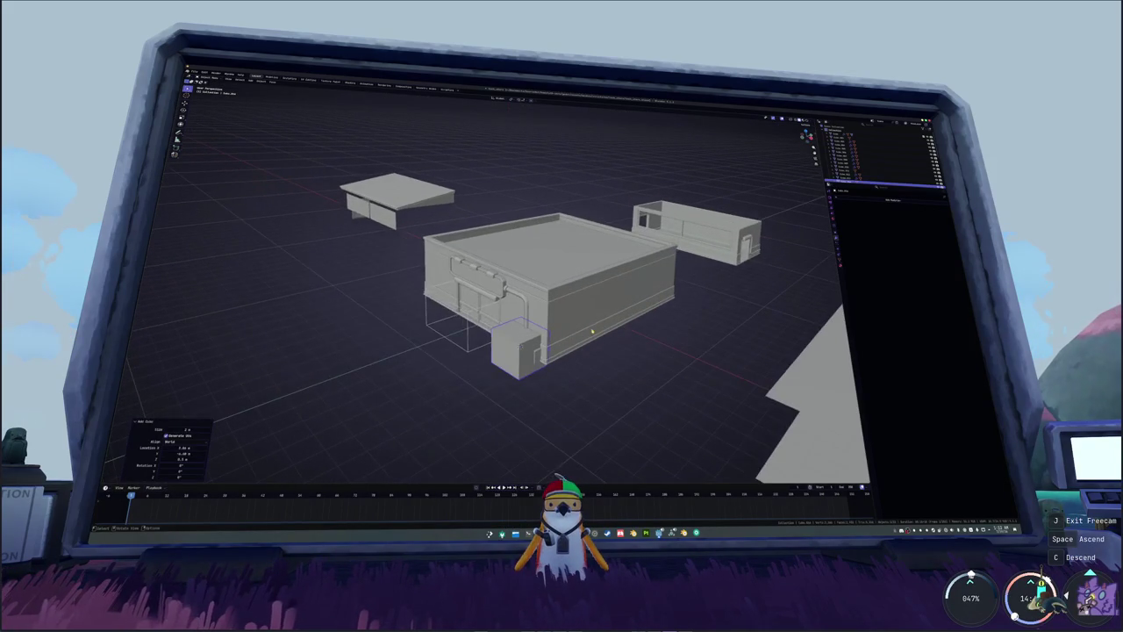
key(KP_7)
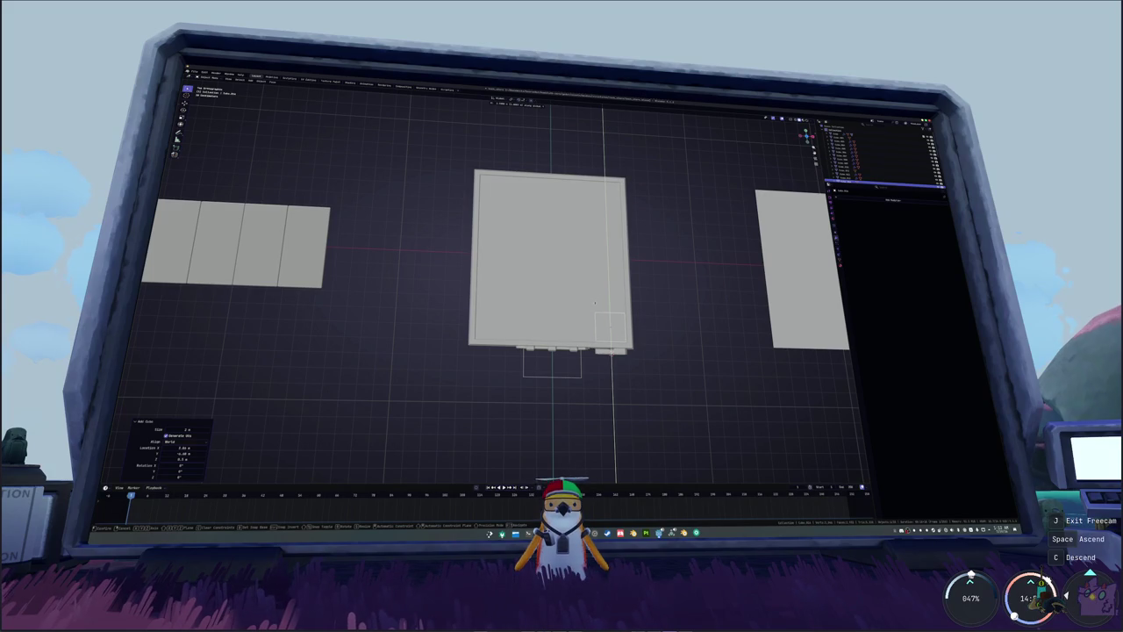
click(646, 353)
key(KP_1)
key(g)
key(z)
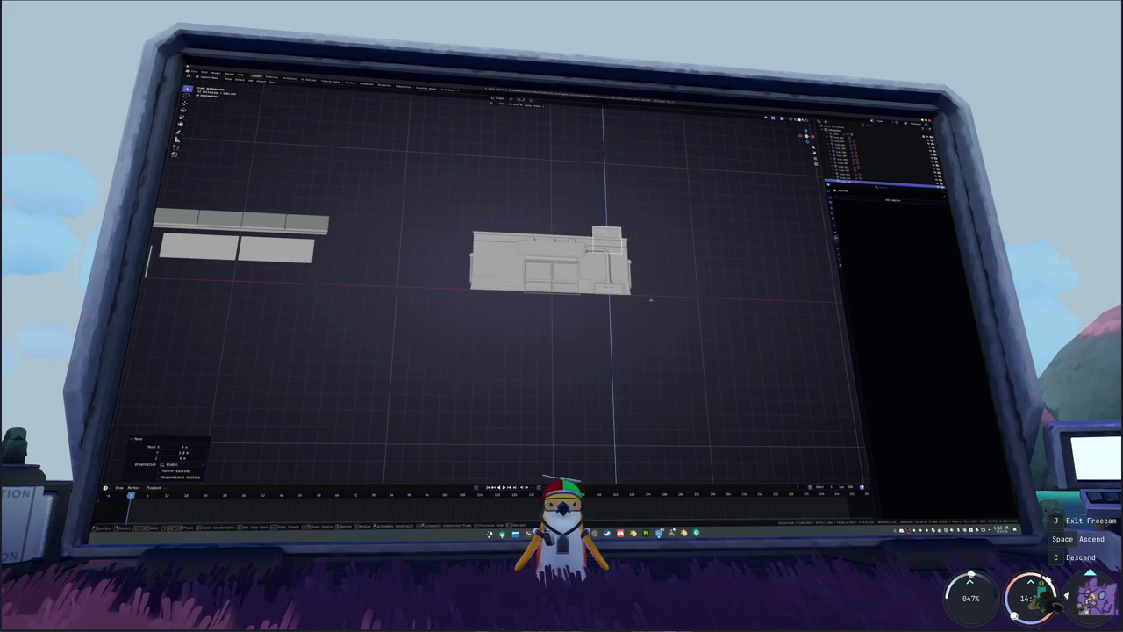
click(648, 291)
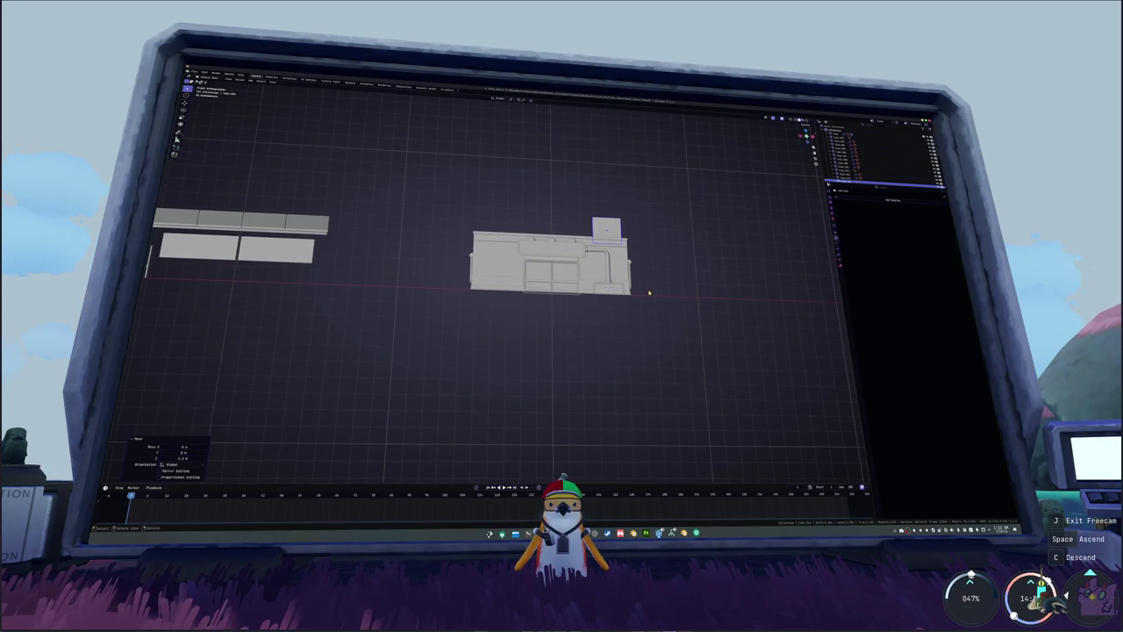
- Scale the cube to about 0.8 and lower it toward the roof in front view
key(KP_7)
scroll(648, 292, up, 5)
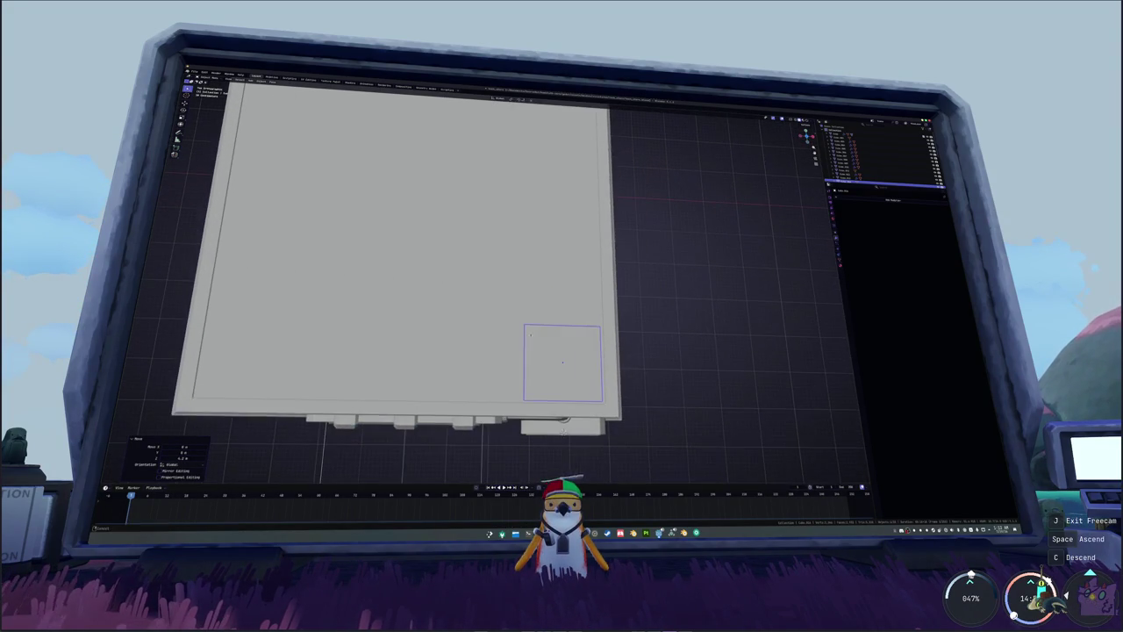
key(s)
click(711, 346)
key(KP_1)
key(alt+z)
mouse_move(676, 321)
middle_down()
mouse_move(657, 225)
mouse_move(615, 268)
middle_up()
key(g)
key(z)
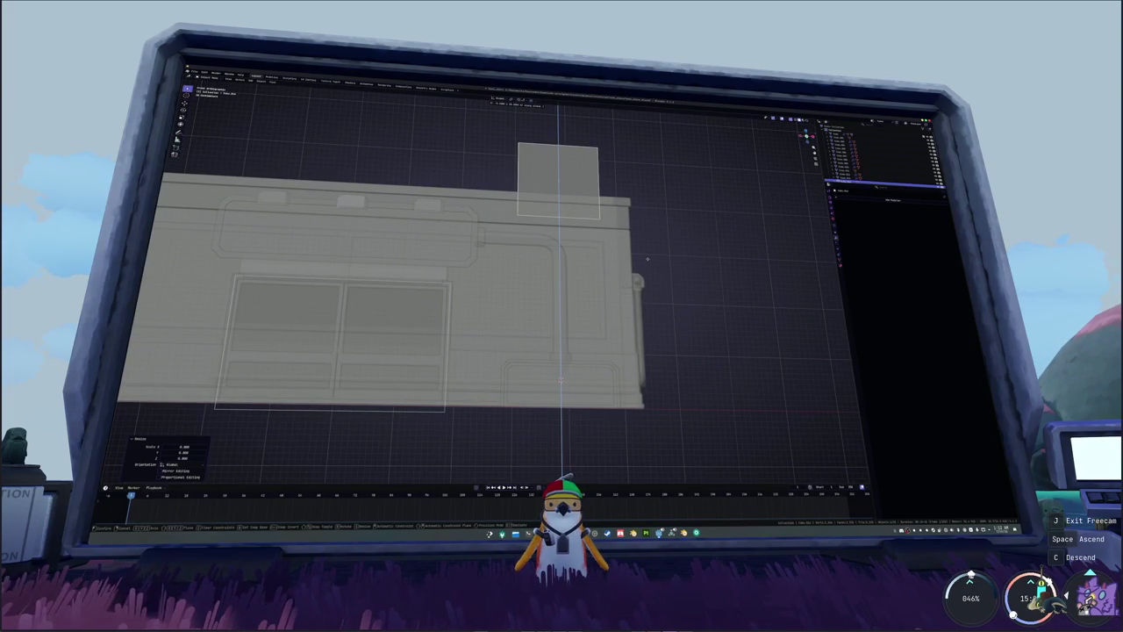
click(655, 288)
- Lower the cube again along Z so it sits on the roof inside the parapet
click(586, 200)
middle_drag(654, 288, 569, 164)
key(alt+z)
key(alt+z)
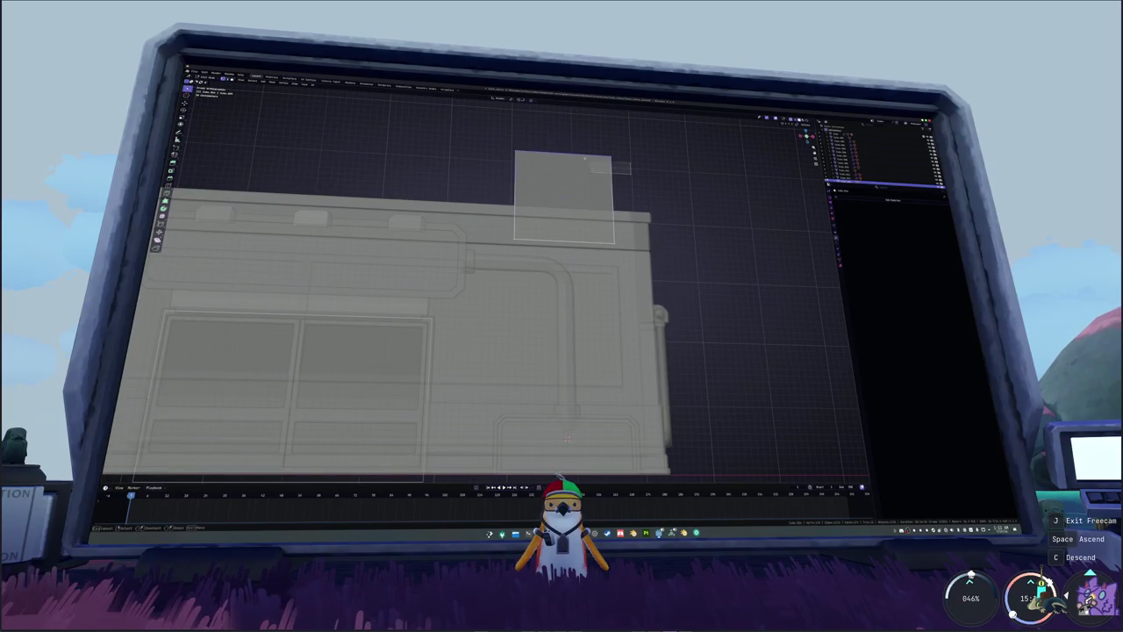
key(g)
key(z)
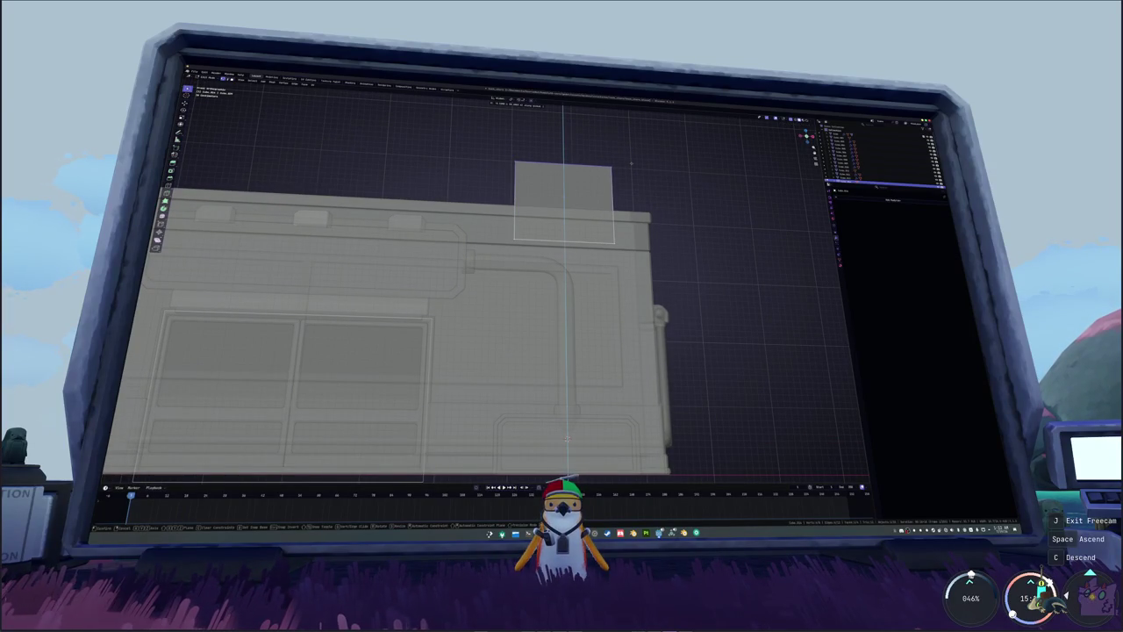
click(631, 164)
key(alt+z)
mouse_move(617, 201)
middle_down()
mouse_move(592, 230)
mouse_move(600, 223)
middle_up()
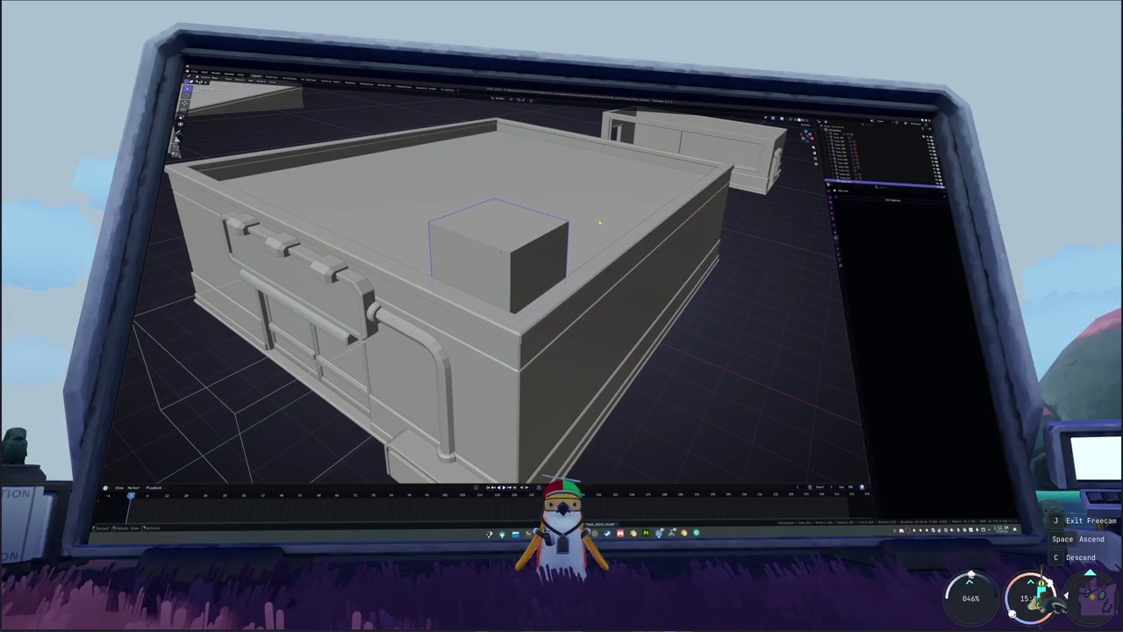
- In top view, select the mirrored rooftop squares and move them further up the roof
middle_drag(565, 235, 614, 211)
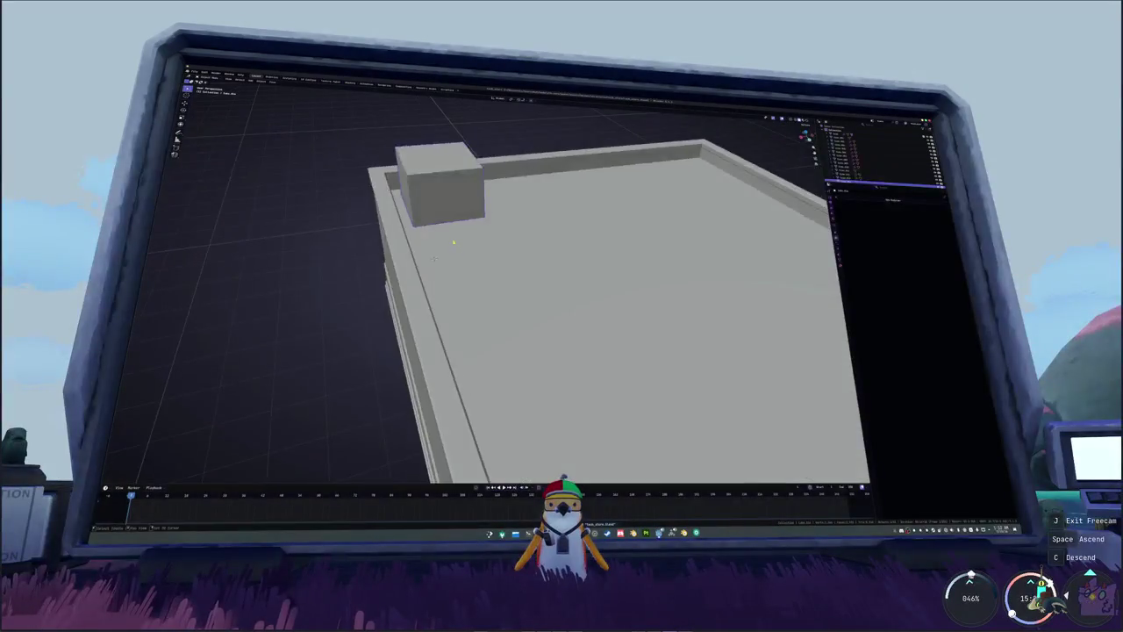
key(KP_7)
shift+middle_drag(487, 216, 580, 263)
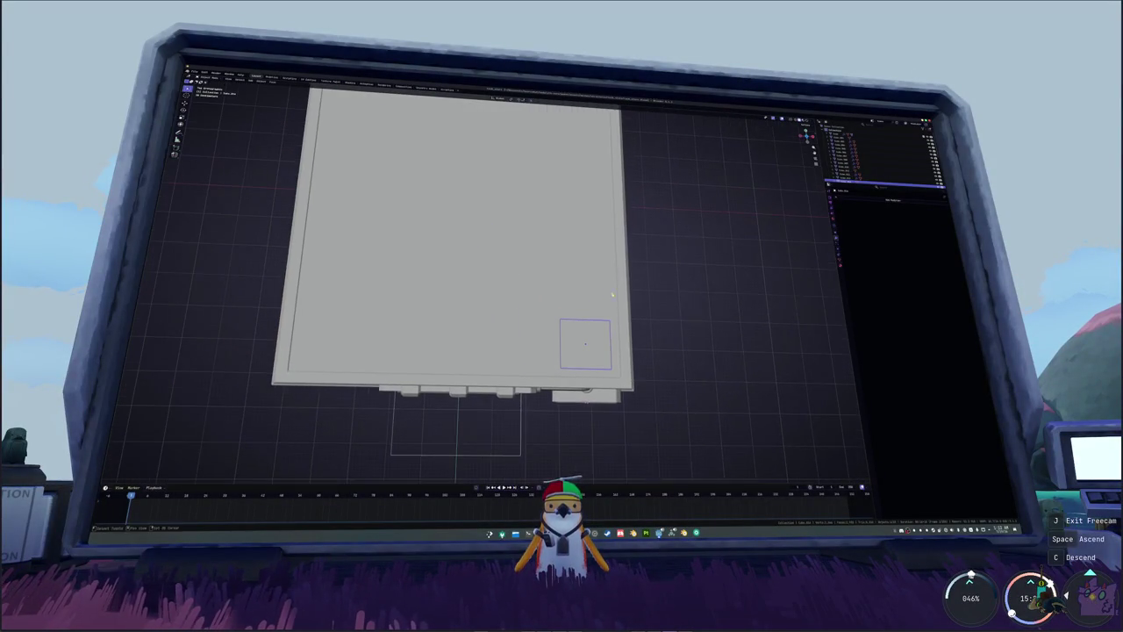
click(875, 212)
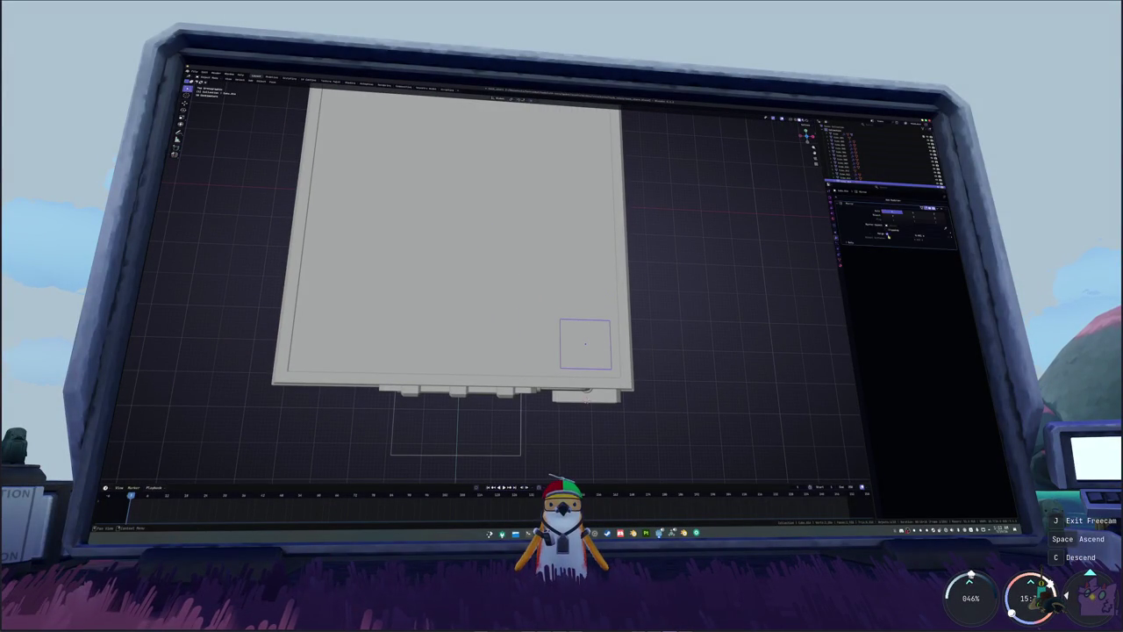
scroll(734, 254, down, 2)
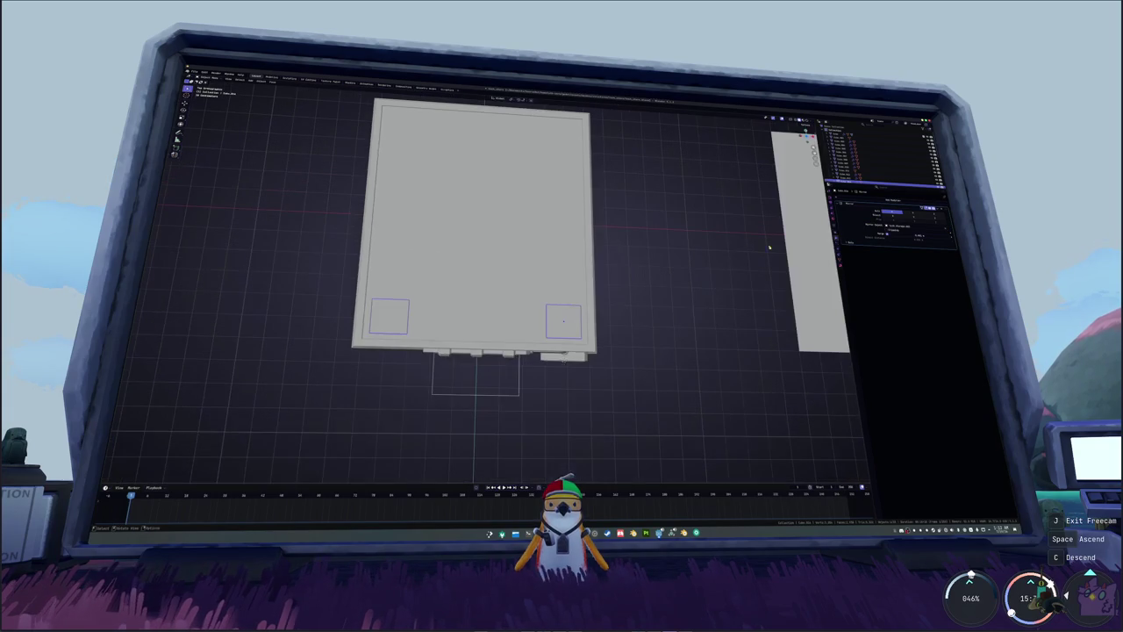
click(913, 213)
scroll(645, 281, up, 1)
scroll(645, 264, up, 1)
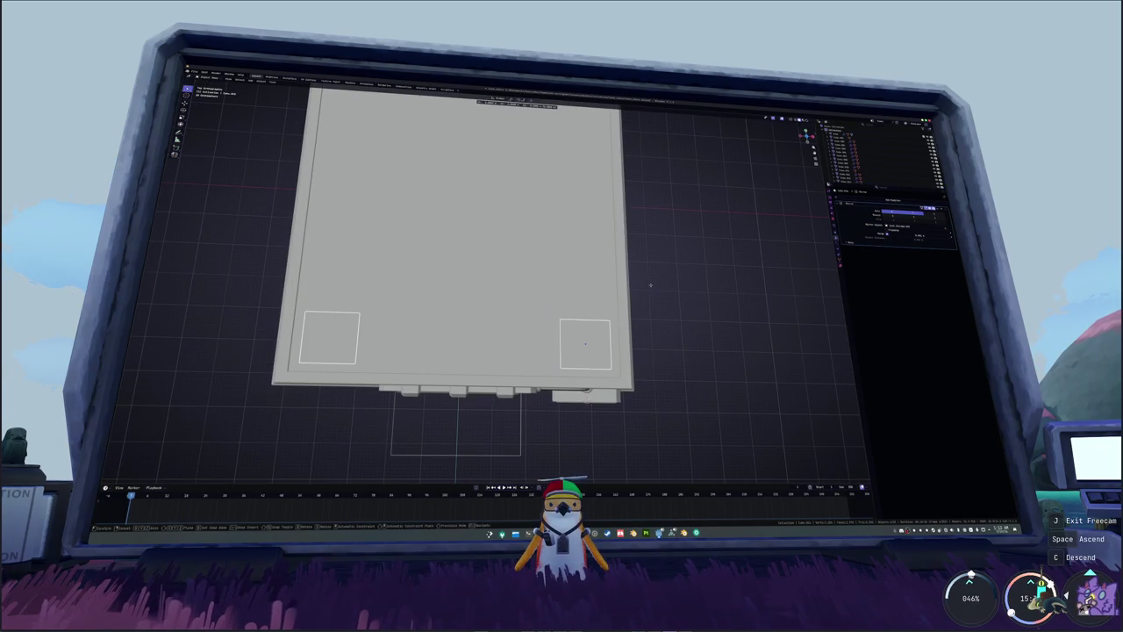
key(g)
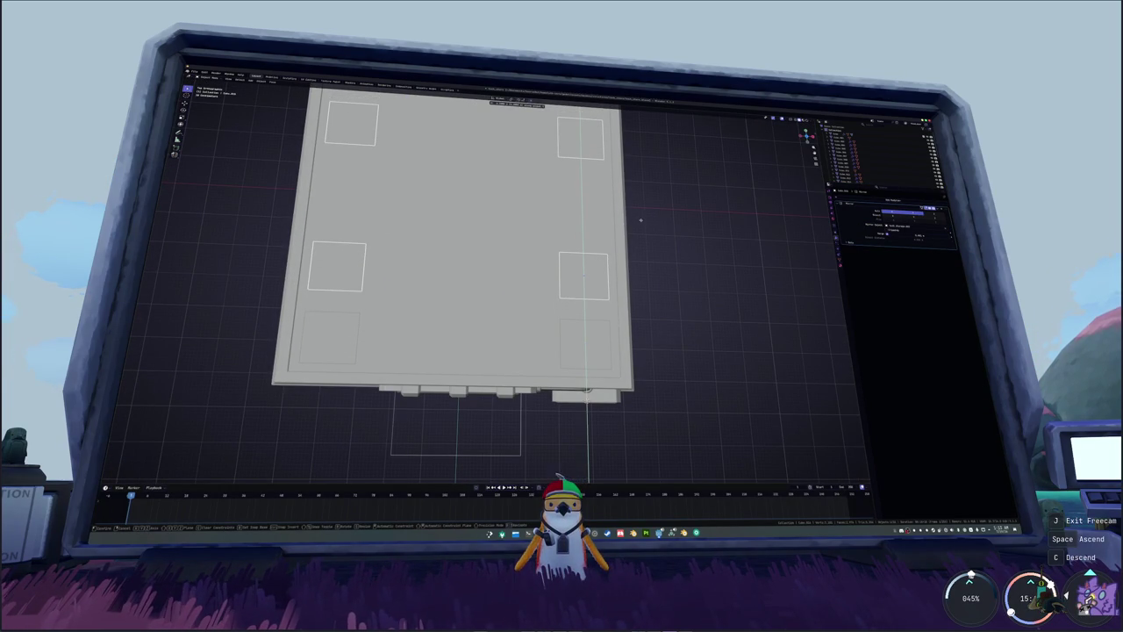
click(644, 219)
middle_drag(644, 219, 652, 238)
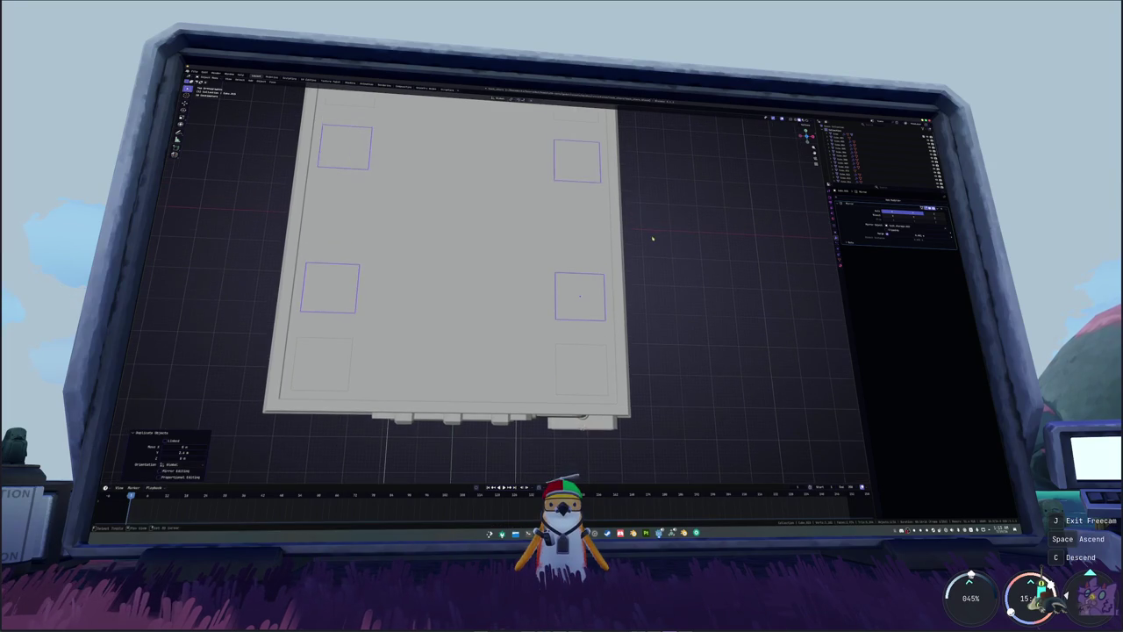
- Duplicate the four squares twice to add more rows of units along the roof edges
key(shift+d)
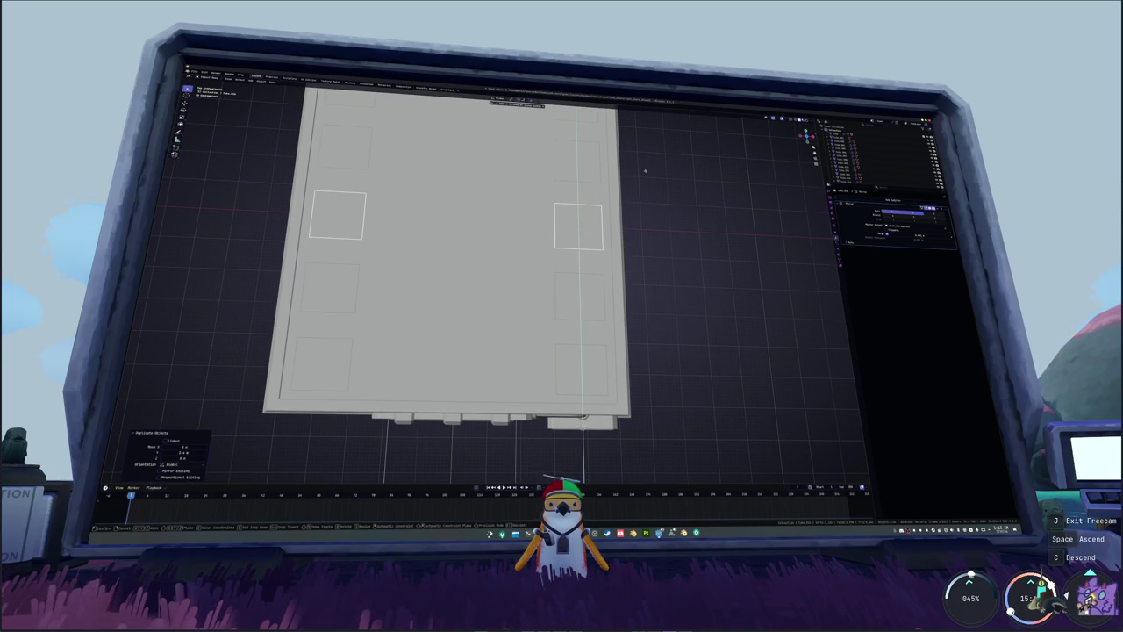
click(645, 172)
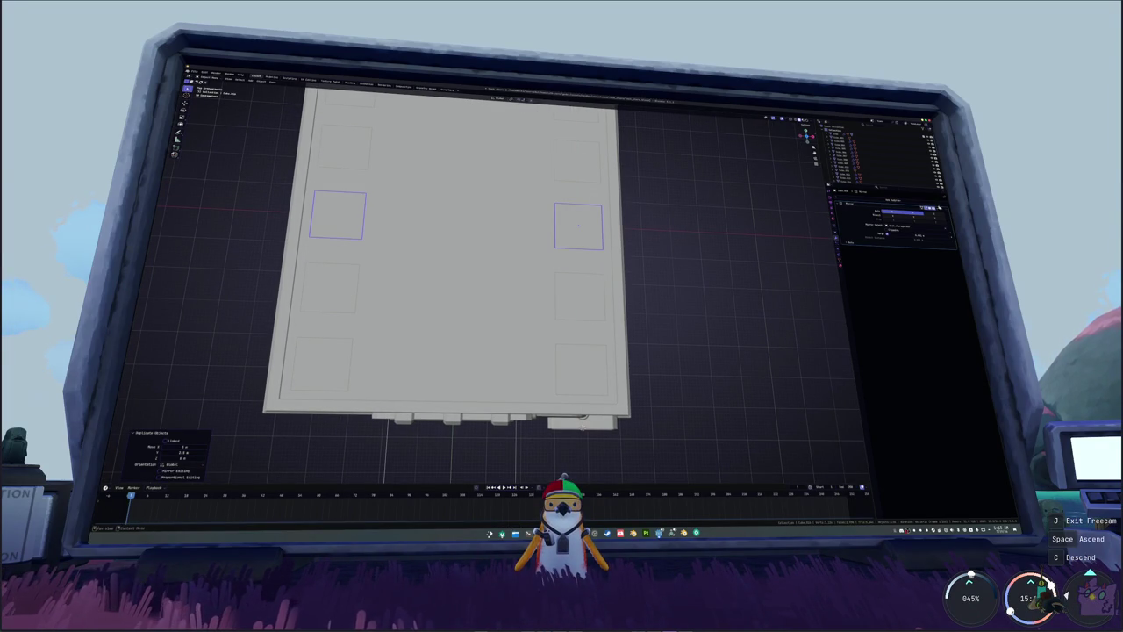
key(Delete)
key(ctrl+z)
key(shift+d)
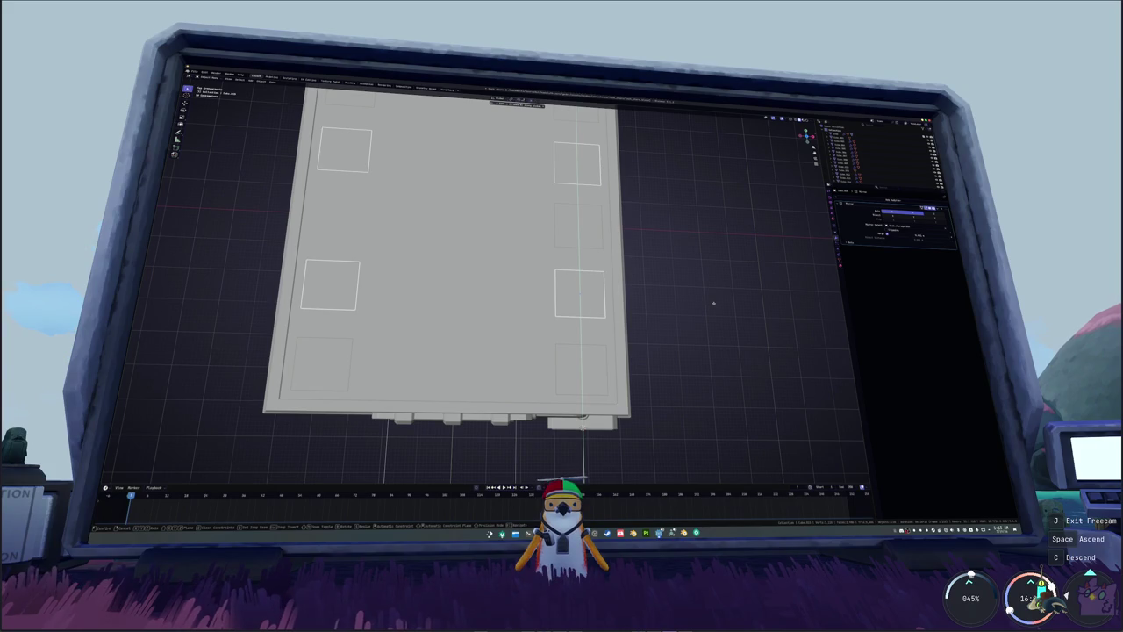
click(714, 304)
mouse_move(646, 326)
middle_down()
mouse_move(652, 299)
mouse_move(561, 263)
mouse_move(608, 255)
middle_up()
click(521, 235)
scroll(608, 255, up, 3)
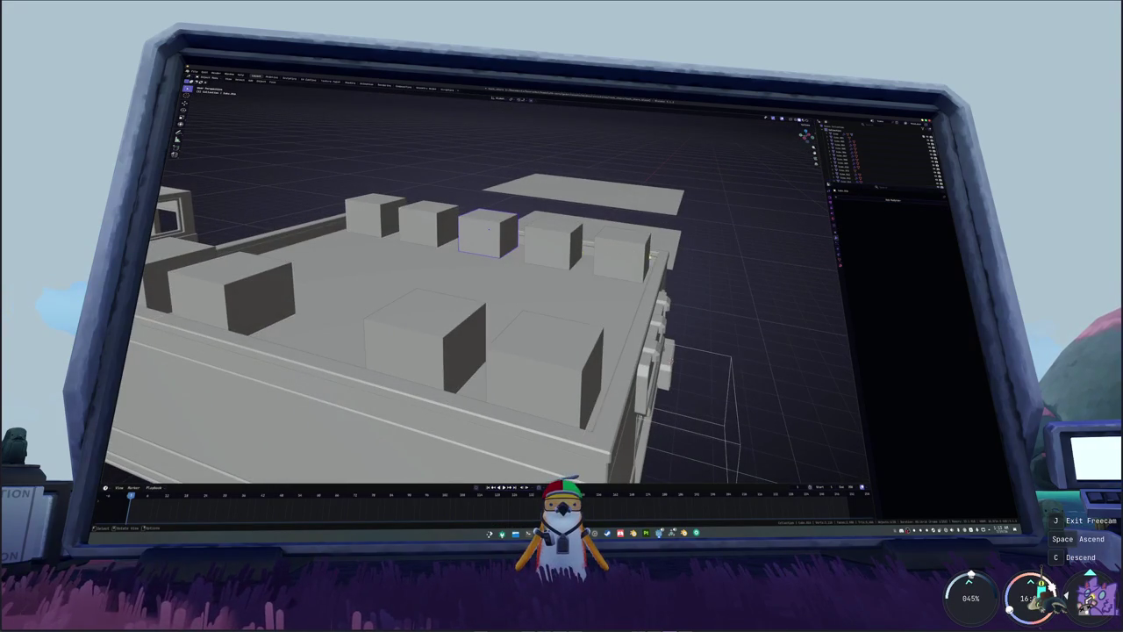
- Give a rooftop cube a Mirror modifier across the building and delete two extra cubes
click(863, 208)
click(869, 224)
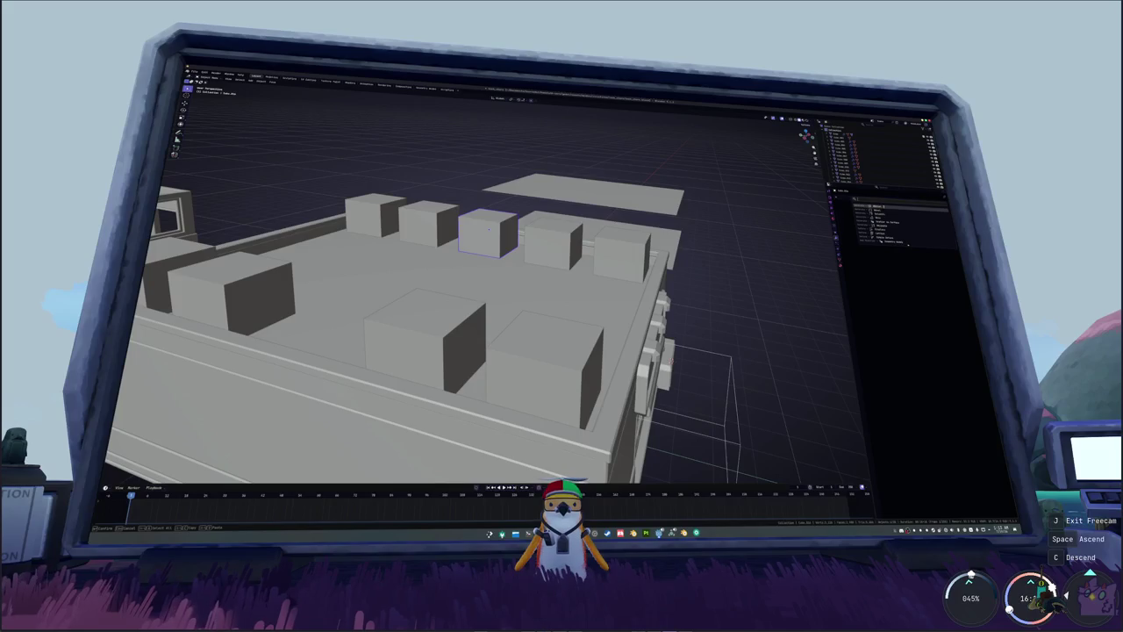
click(531, 281)
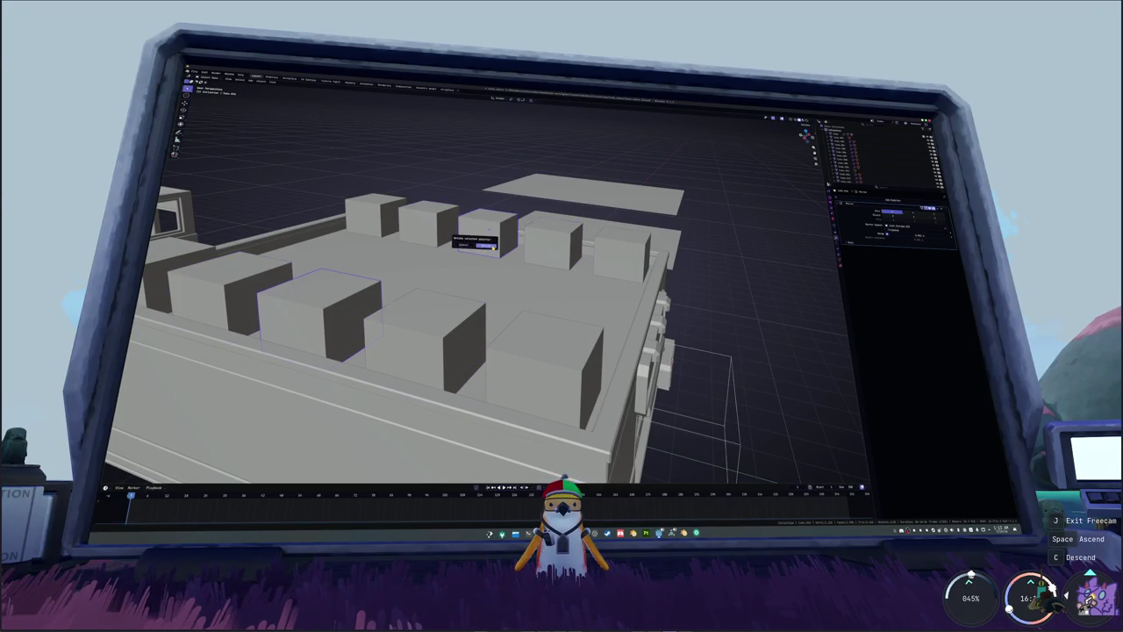
click(485, 247)
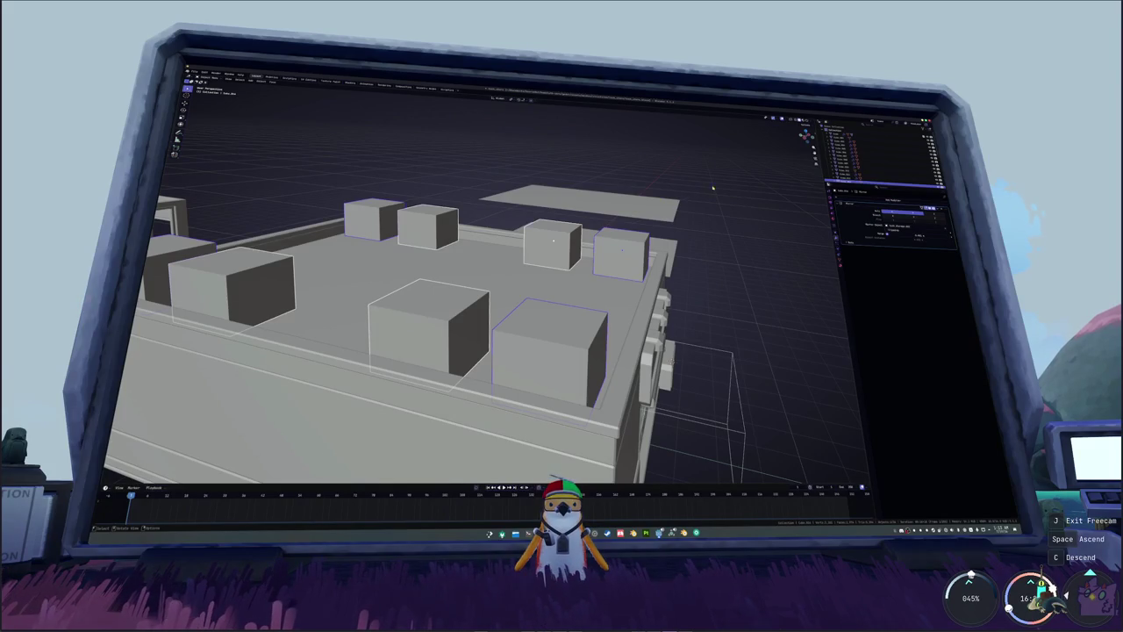
- Shrink the selected rooftop cubes and move them vertically
key(s)
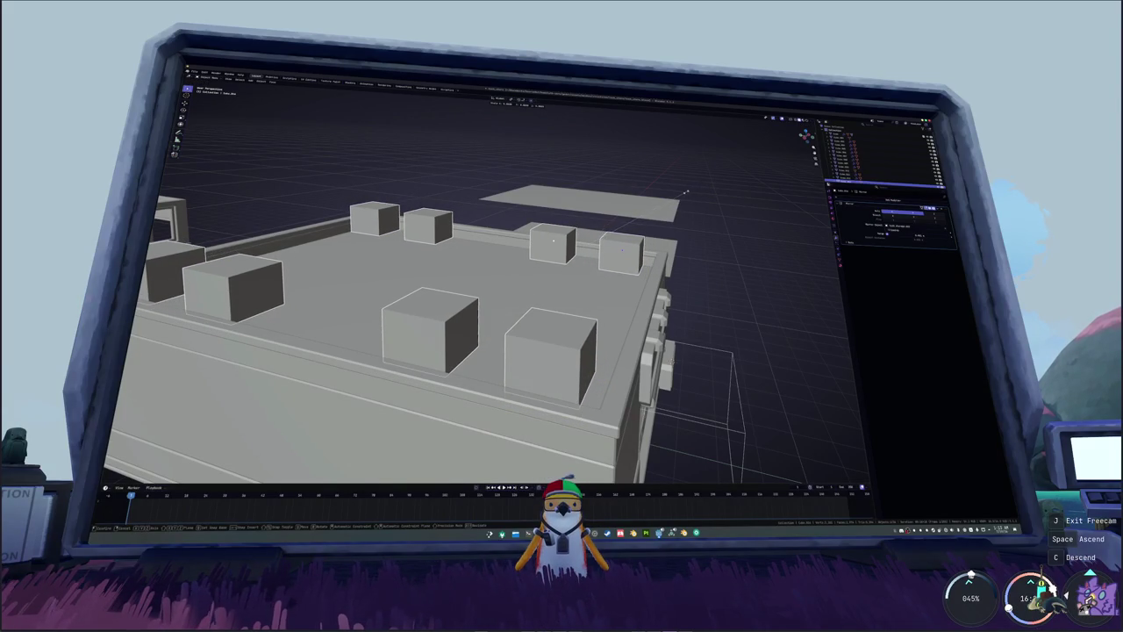
click(687, 191)
middle_drag(686, 192, 665, 184)
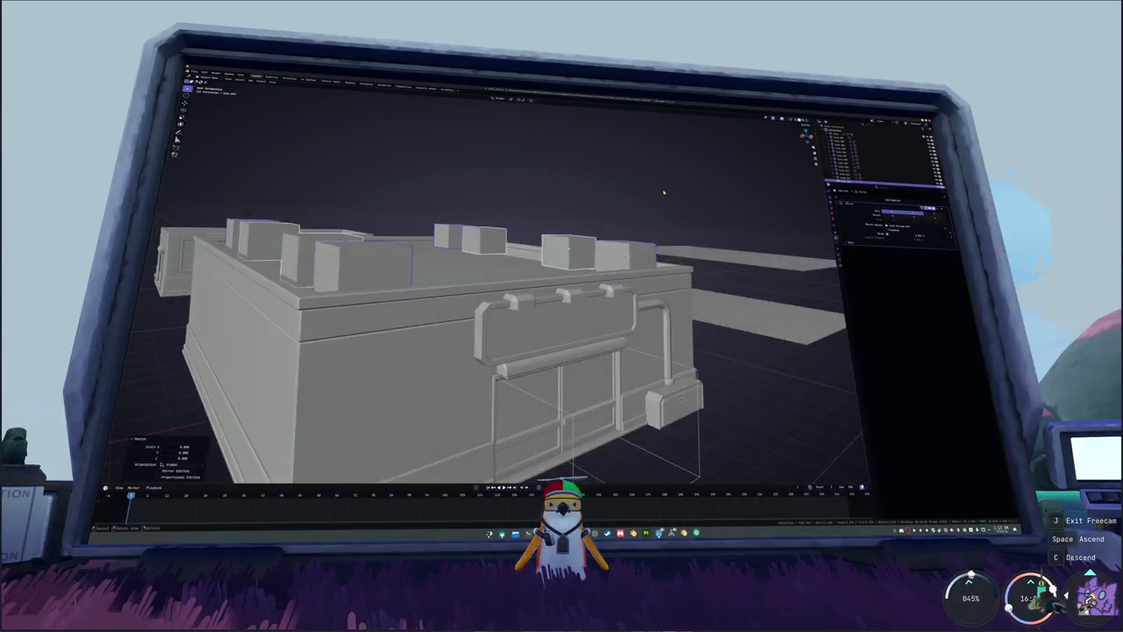
scroll(660, 197, up, 3)
key(g)
key(z)
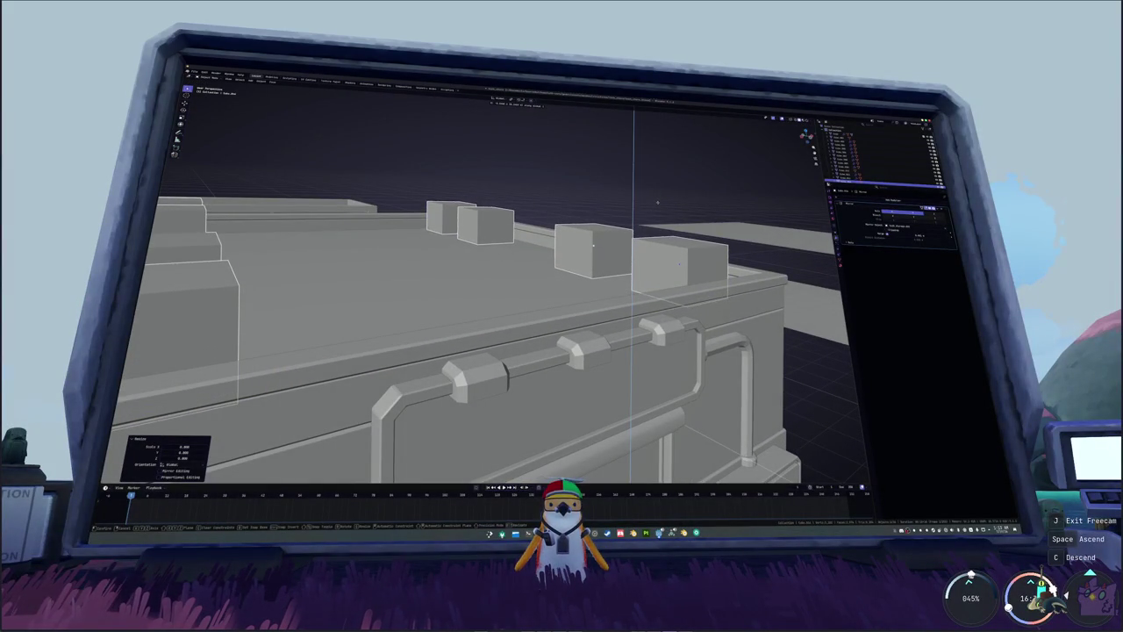
click(657, 202)
middle_drag(656, 202, 656, 211)
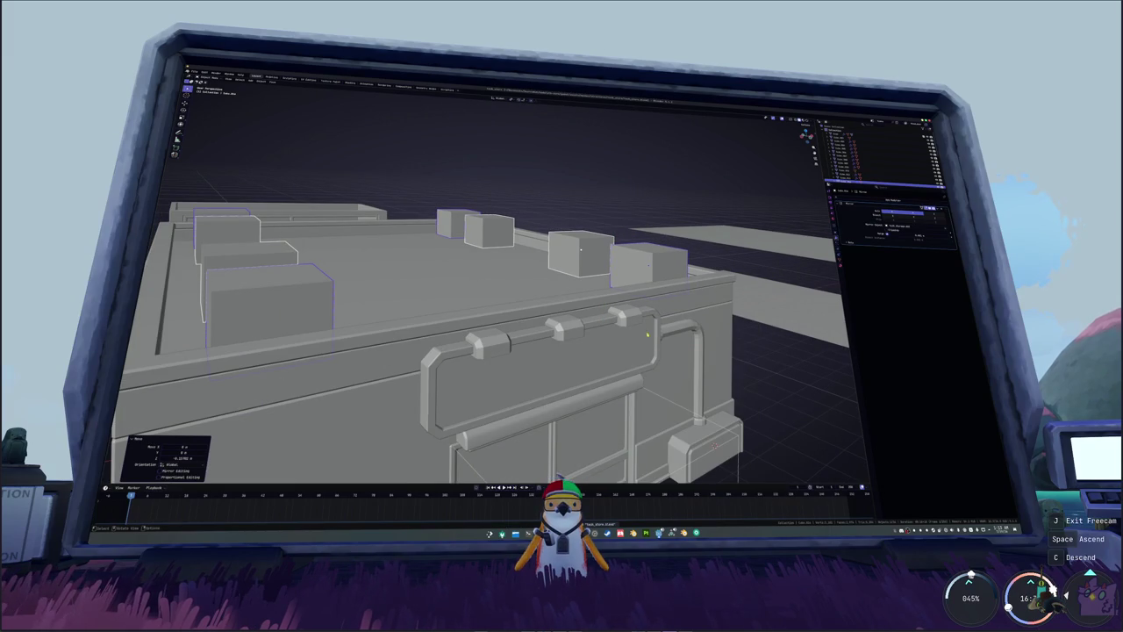
mouse_move(642, 350)
middle_down()
mouse_move(645, 365)
mouse_move(597, 290)
mouse_move(607, 326)
mouse_move(605, 307)
mouse_move(589, 315)
mouse_move(593, 306)
mouse_move(577, 304)
mouse_move(587, 310)
mouse_move(411, 328)
mouse_move(592, 335)
middle_up()
scroll(597, 290, up, 3)
- Duplicate the boxes' bottom faces and separate them into their own base-plate object
key(g)
key(z)
click(578, 303)
key(alt+z)
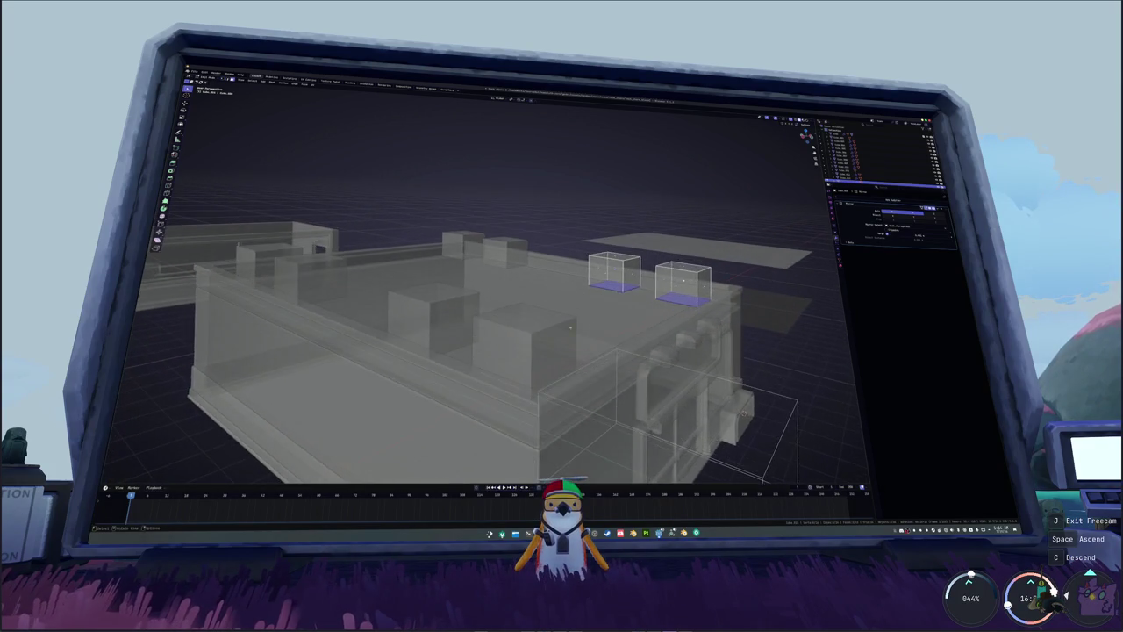
key(shift+d)
right_click(592, 335)
right_click(592, 334)
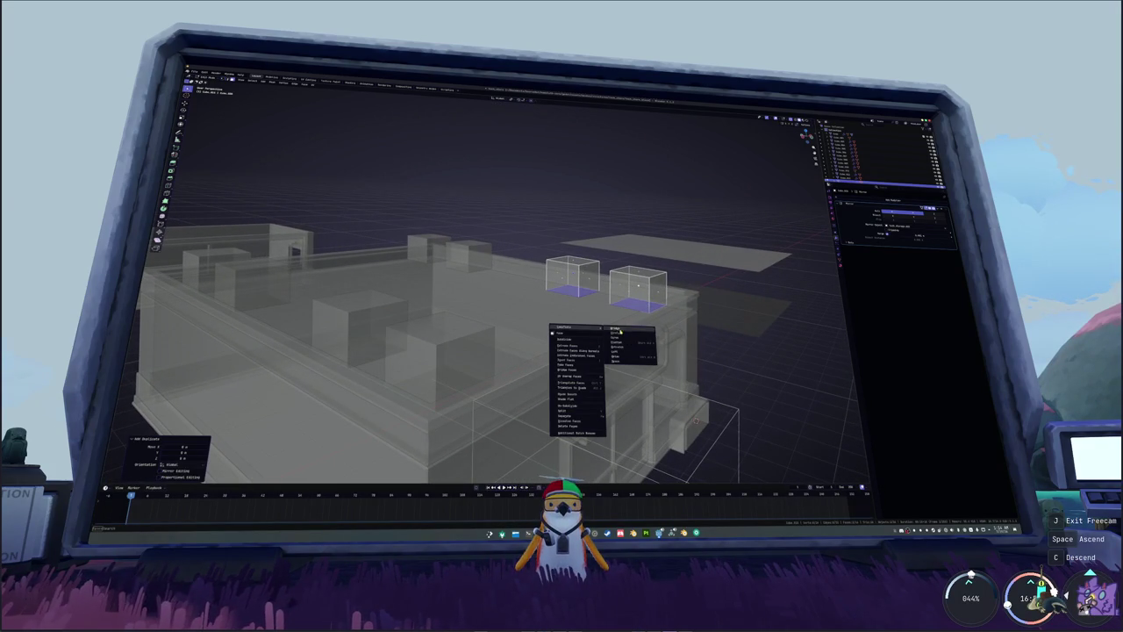
key(alt+z)
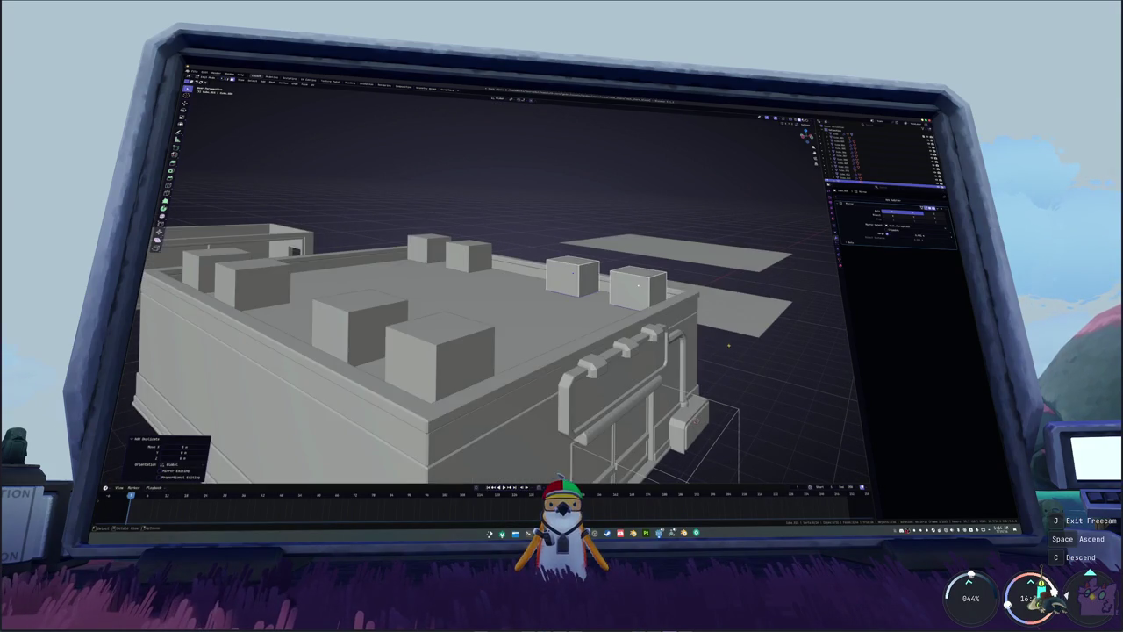
middle_drag(667, 369, 702, 342)
right_click(702, 342)
mouse_move(702, 425)
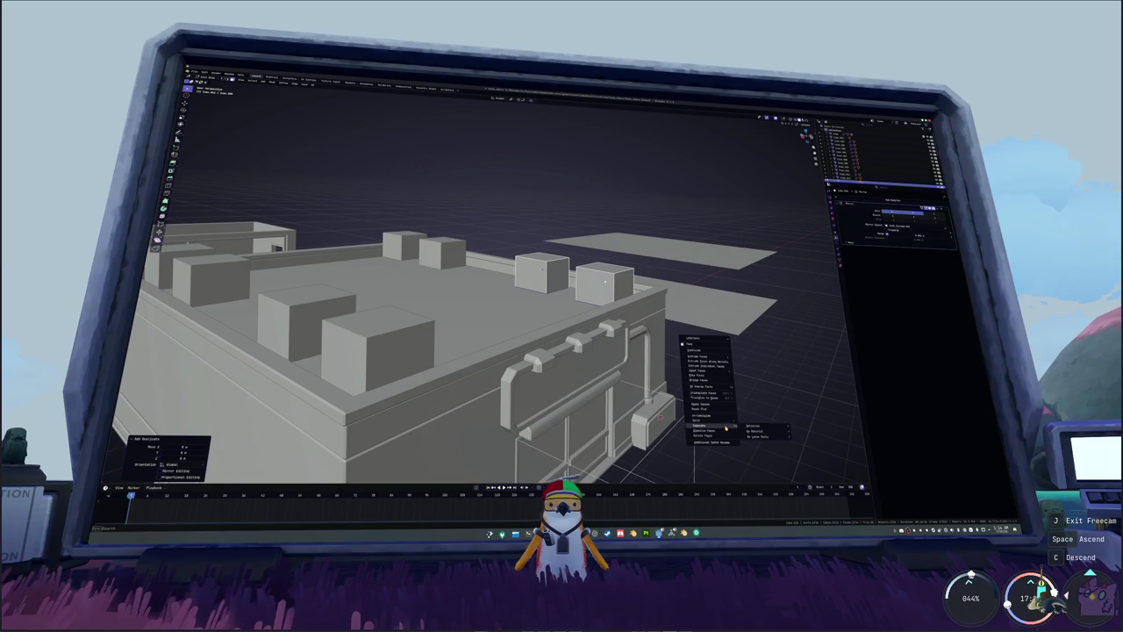
click(752, 426)
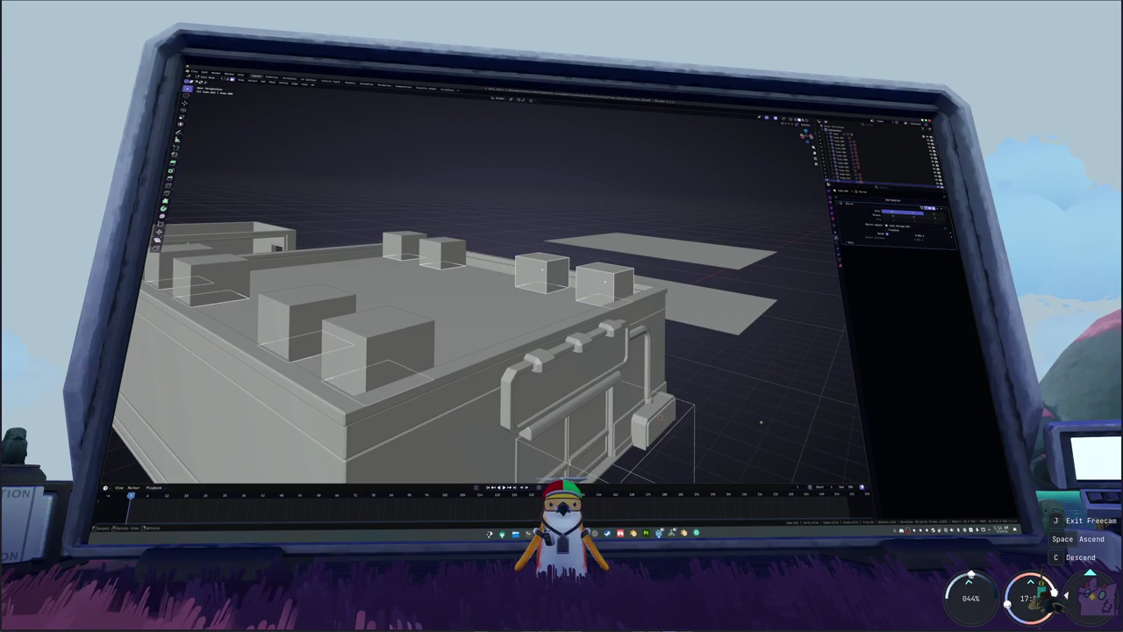
- Raise the selected boxes along Z, in two moves, above the new base plates
key(alt+a)
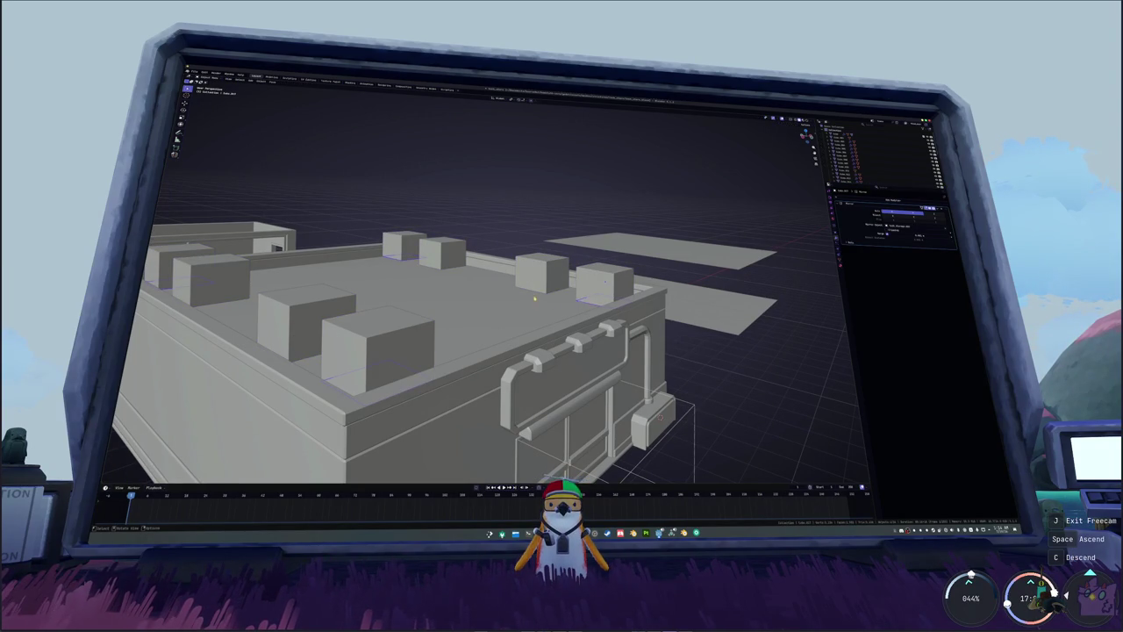
middle_drag(537, 291, 602, 302)
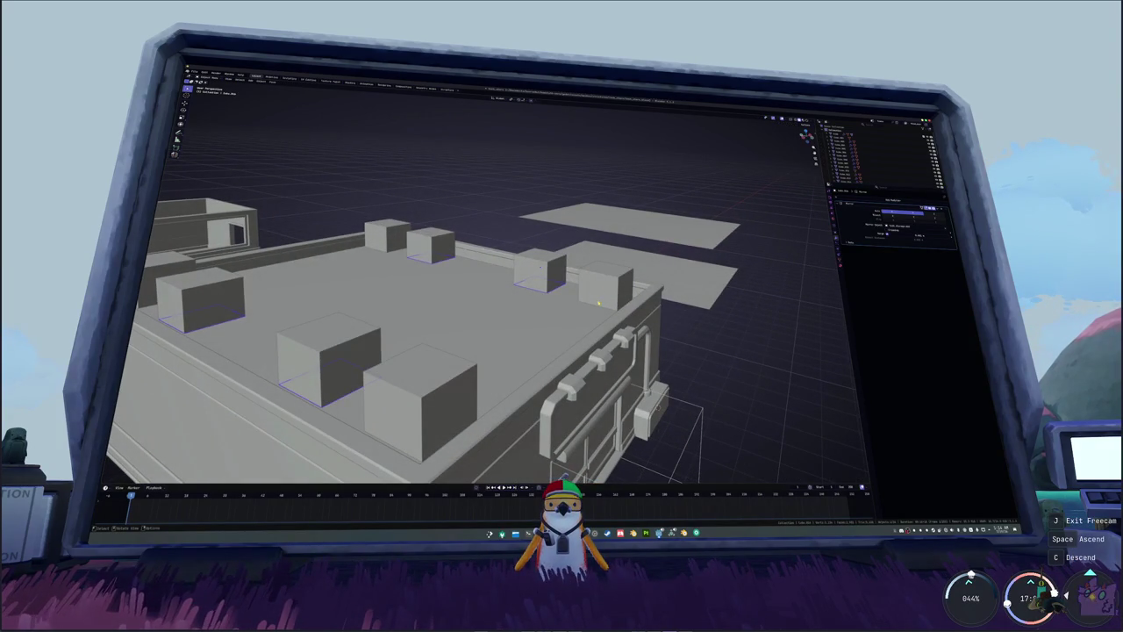
key(g)
key(z)
click(597, 299)
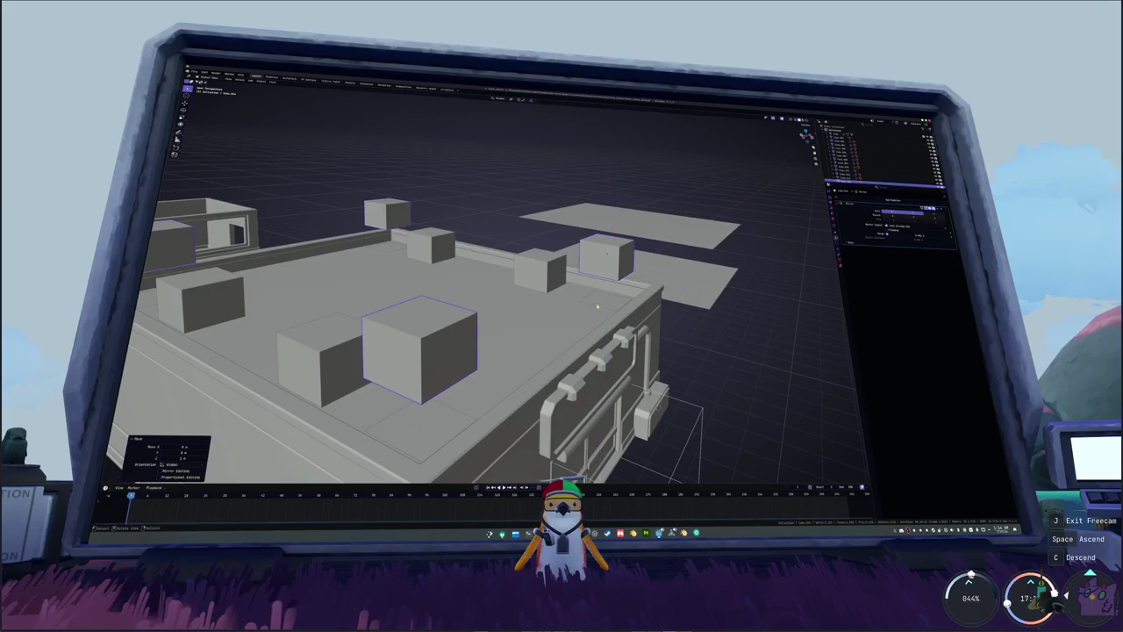
key(g)
key(z)
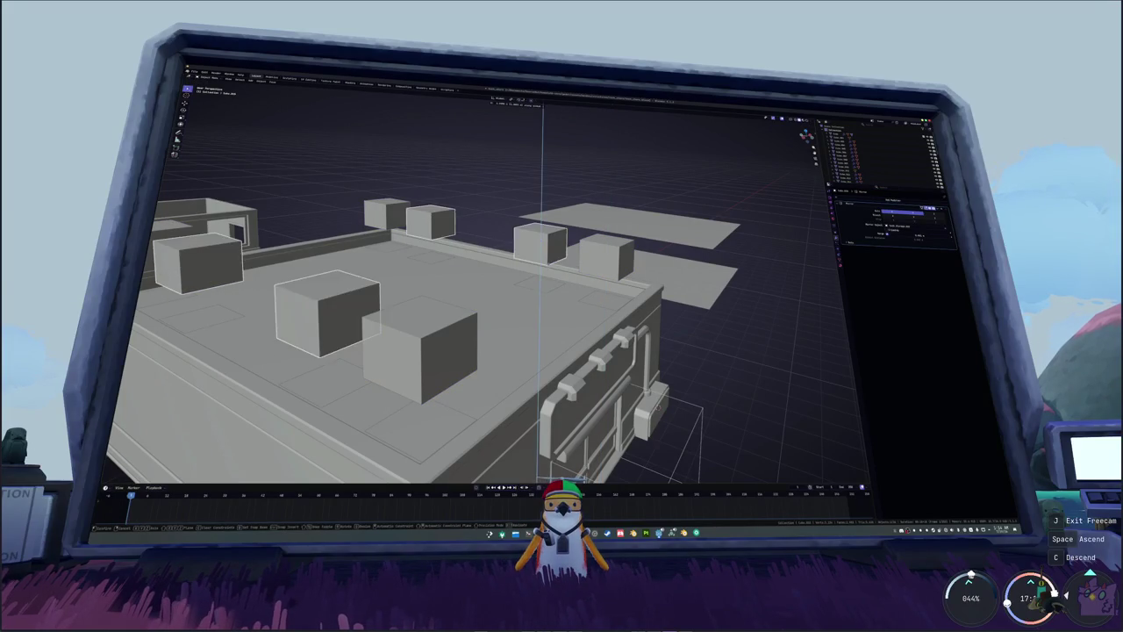
click(604, 301)
- In Edit Mode, delete the plate's selected faces and select both hole outlines
key(Tab)
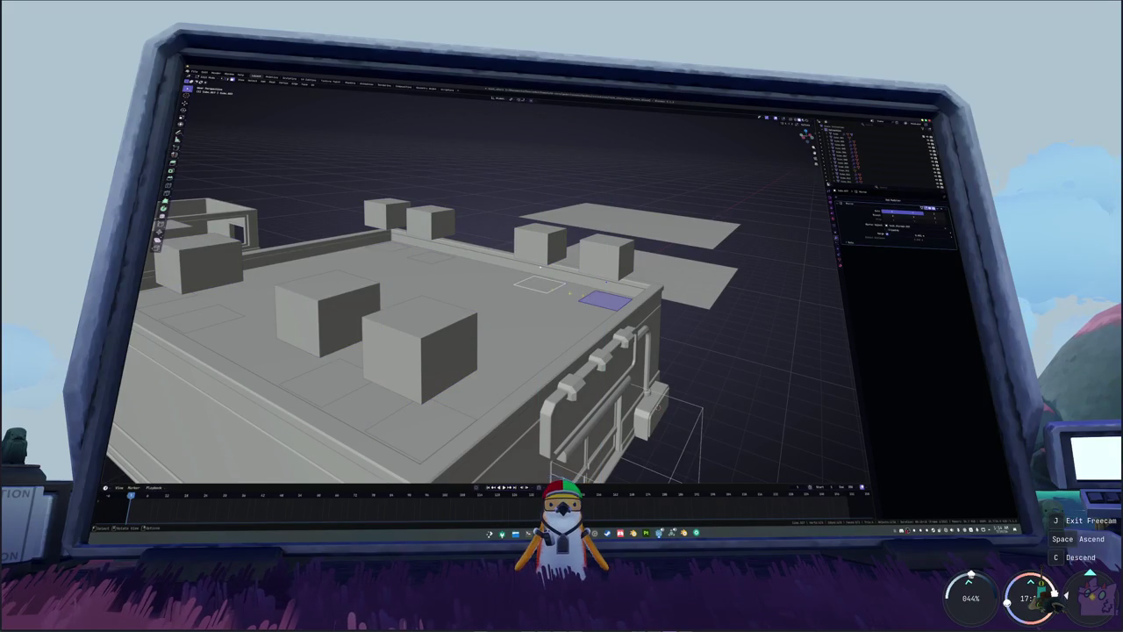
key(x)
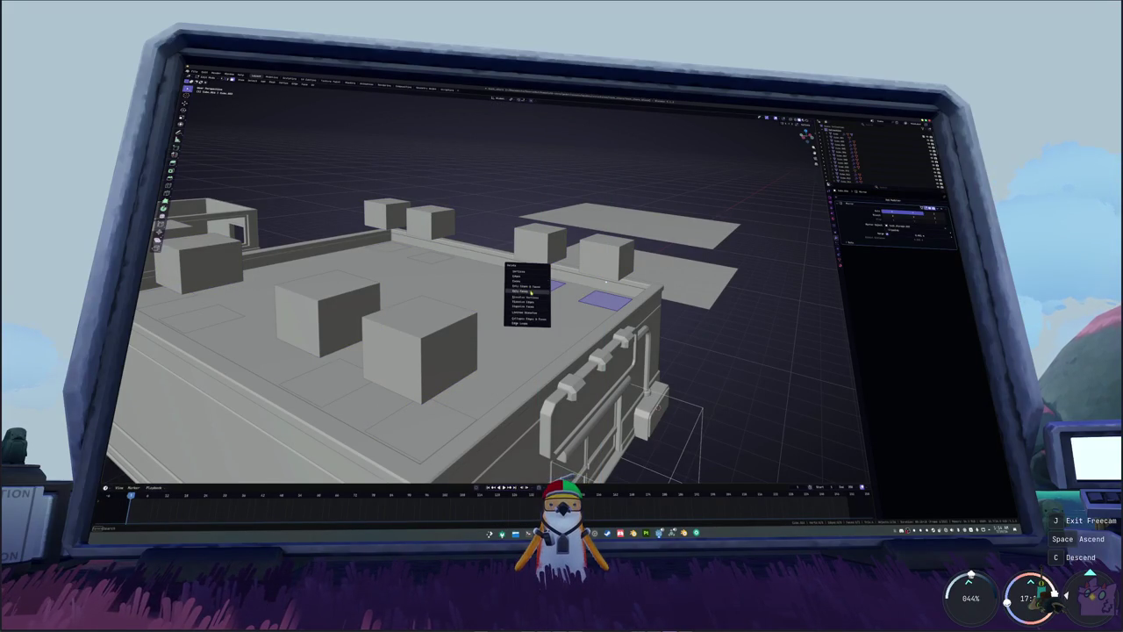
click(532, 291)
scroll(604, 298, up, 3)
shift+click(600, 301)
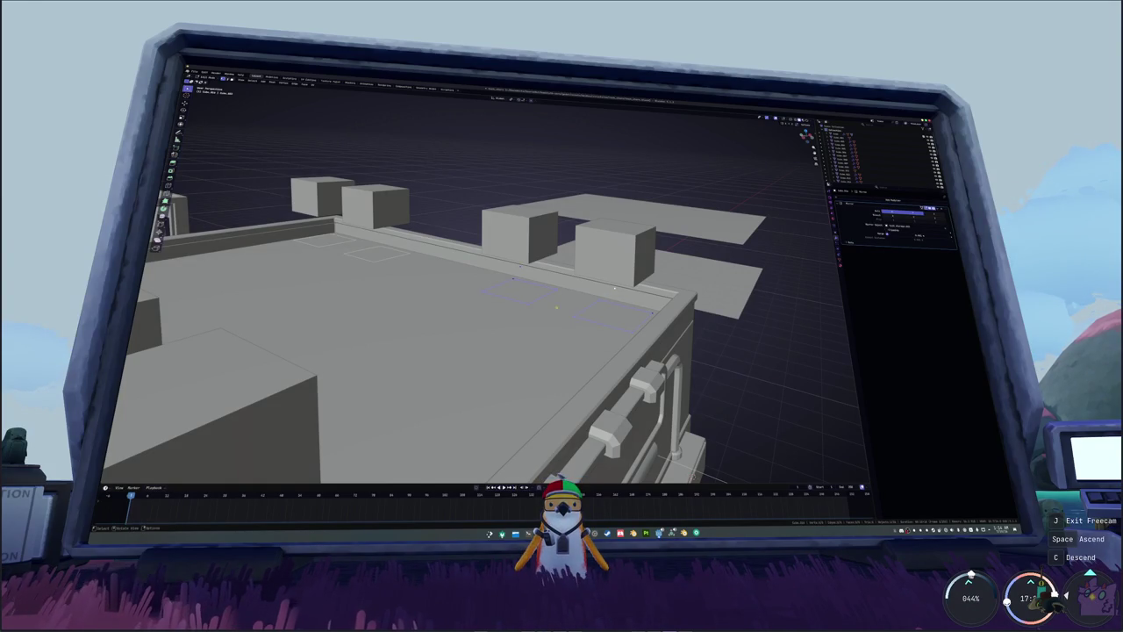
middle_drag(538, 298, 511, 287)
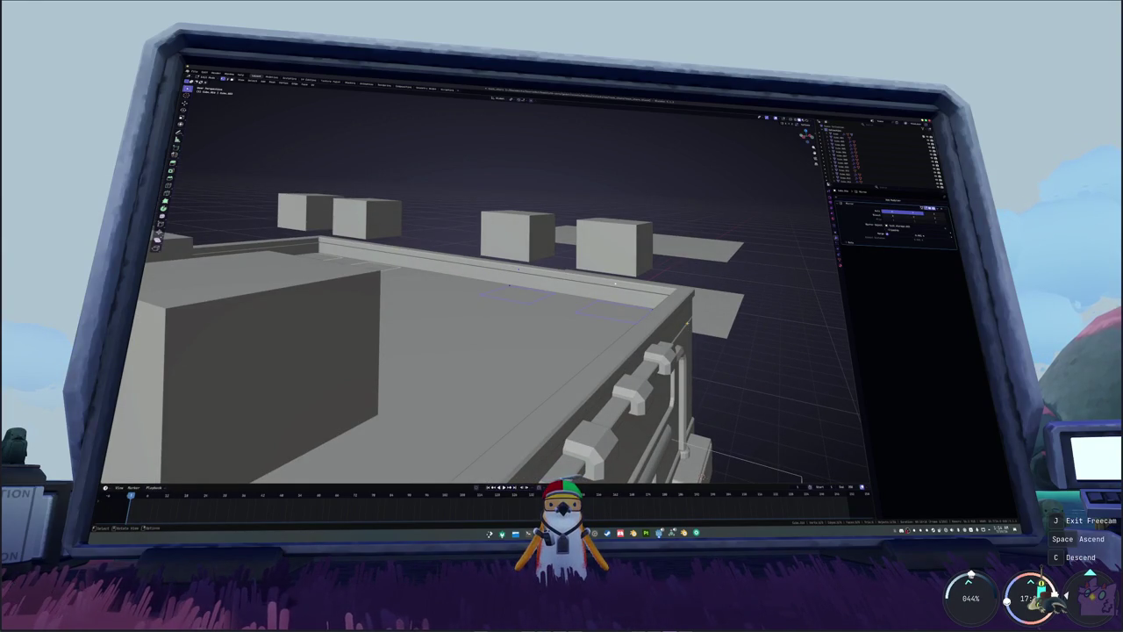
- Extrude the roof outlines straight up in several passes to form the stand bases
key(e)
click(615, 282)
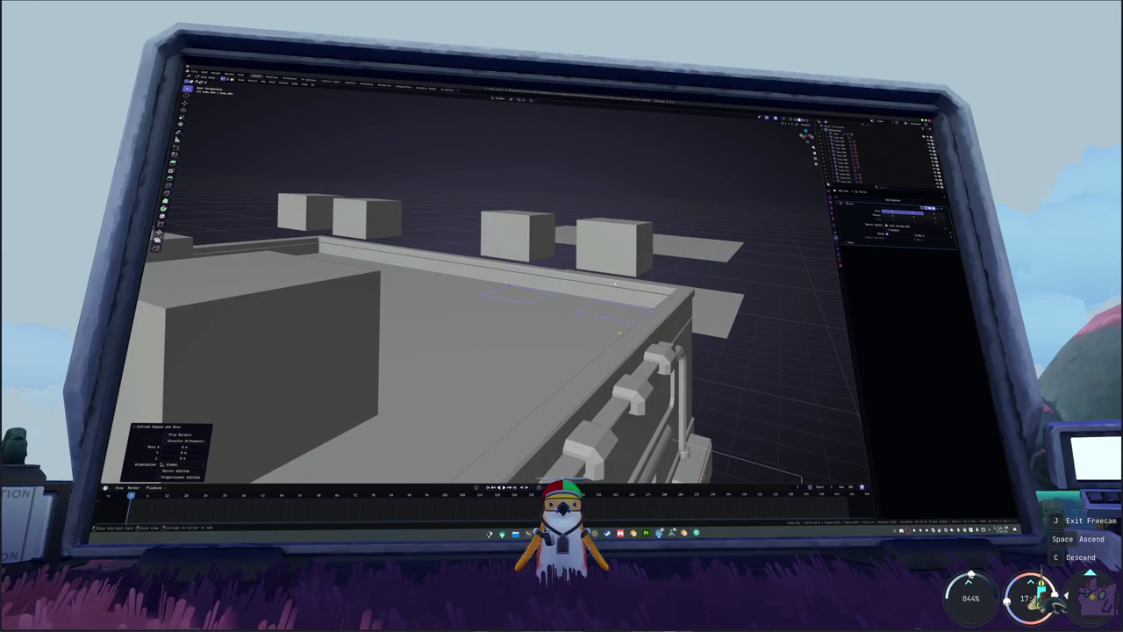
middle_drag(614, 282, 596, 286)
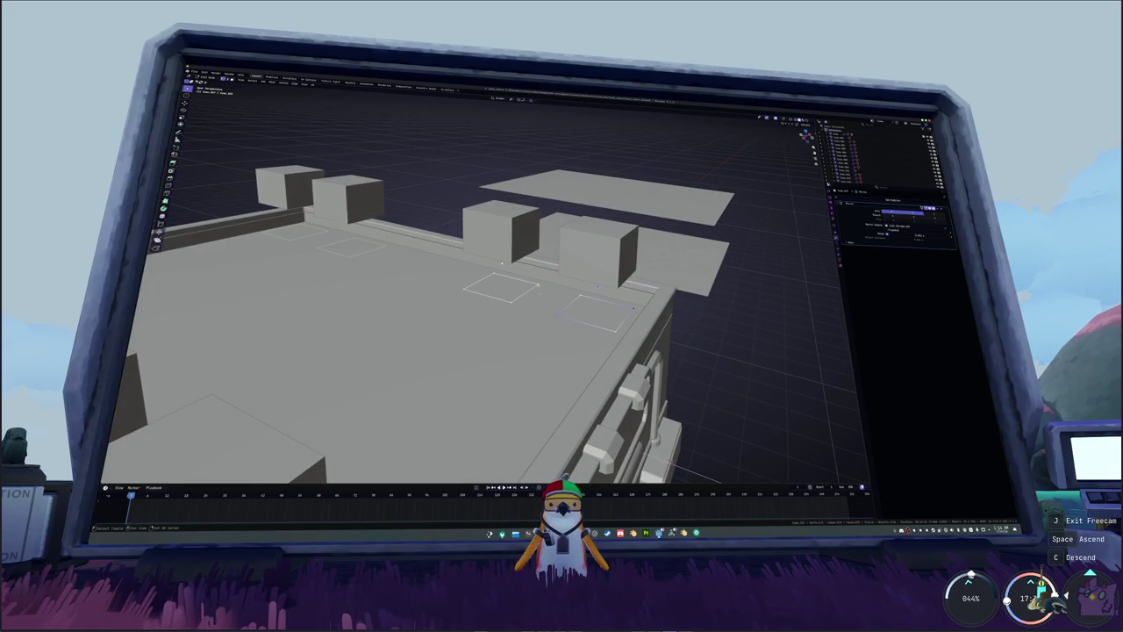
middle_drag(597, 286, 597, 286)
key(e)
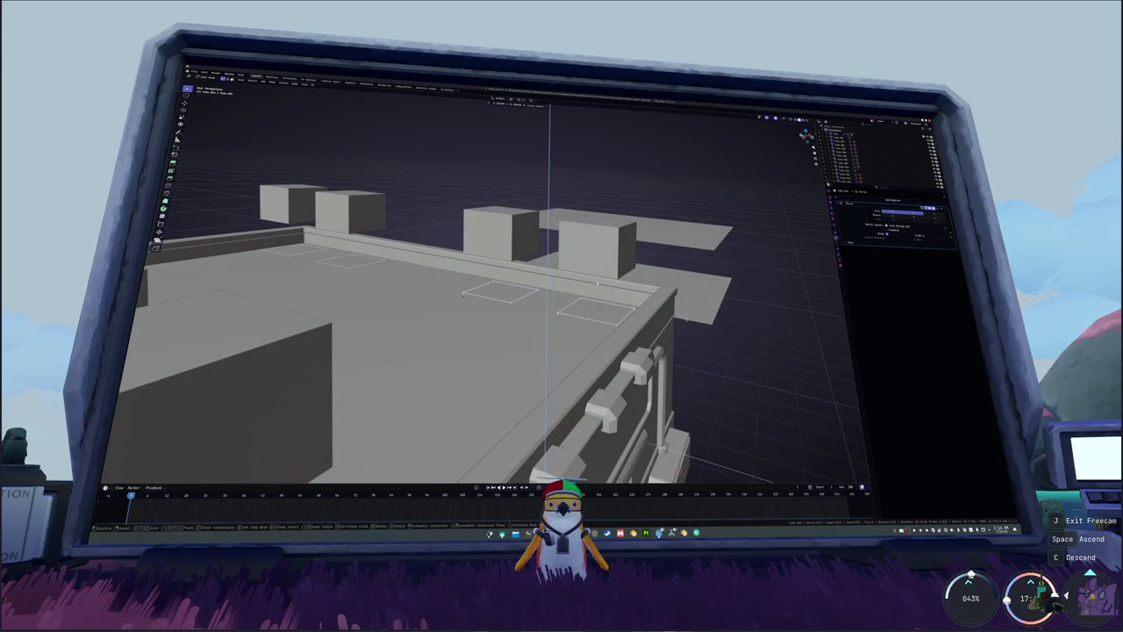
key(Return)
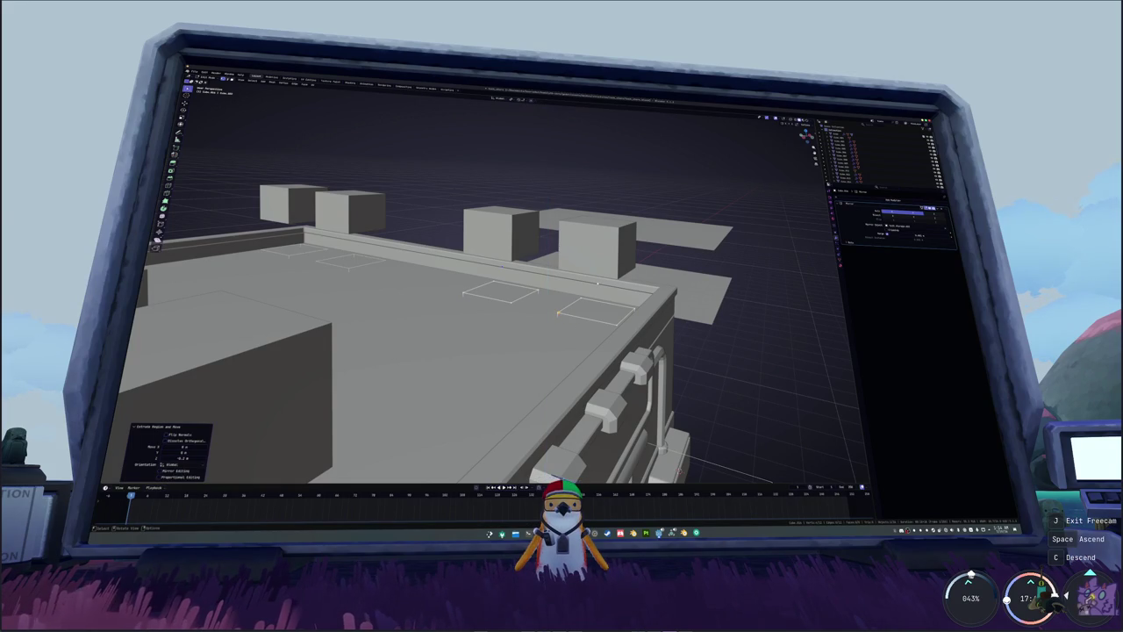
shift+click(584, 307)
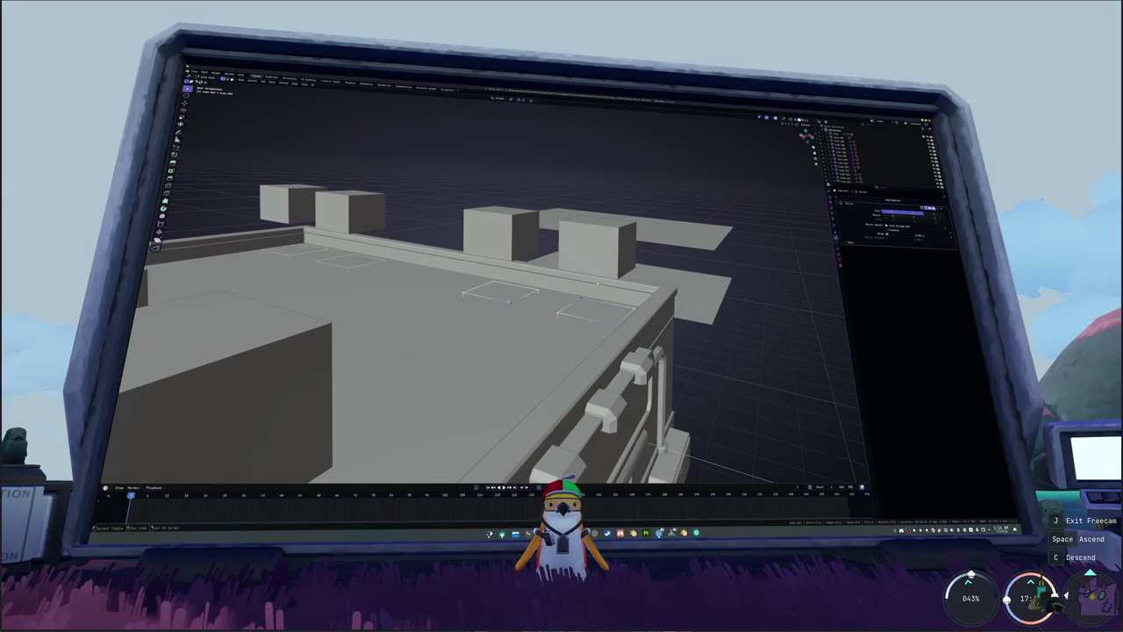
key(e)
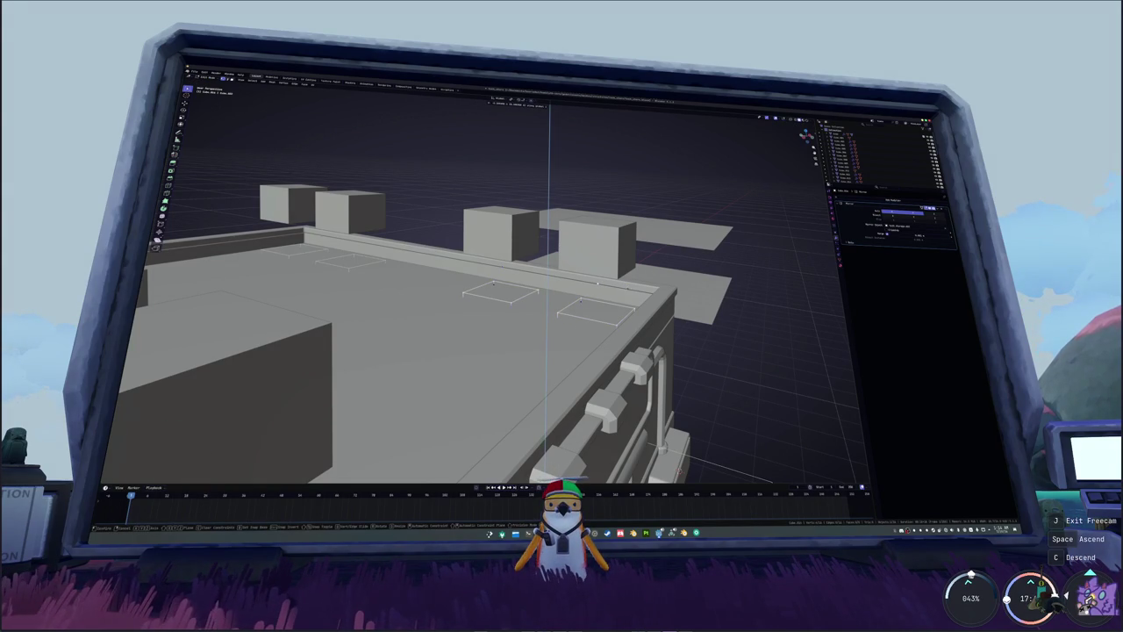
click(597, 282)
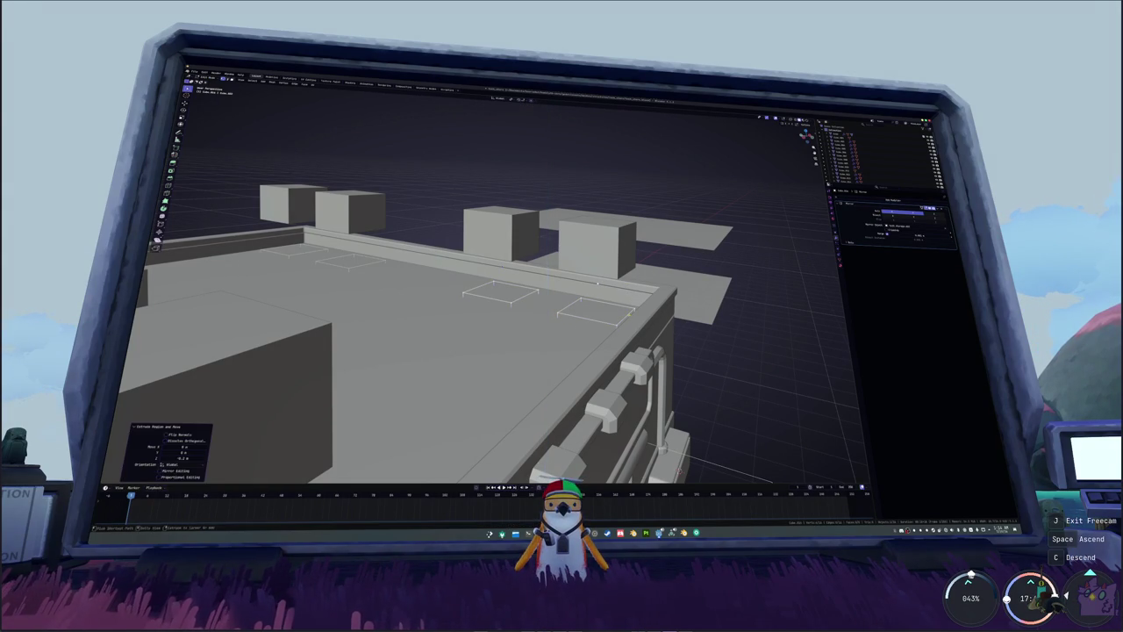
- Inspect the extruded base outlines in see-through mode from several angles around the roof
key(alt+z)
middle_drag(597, 282, 716, 284)
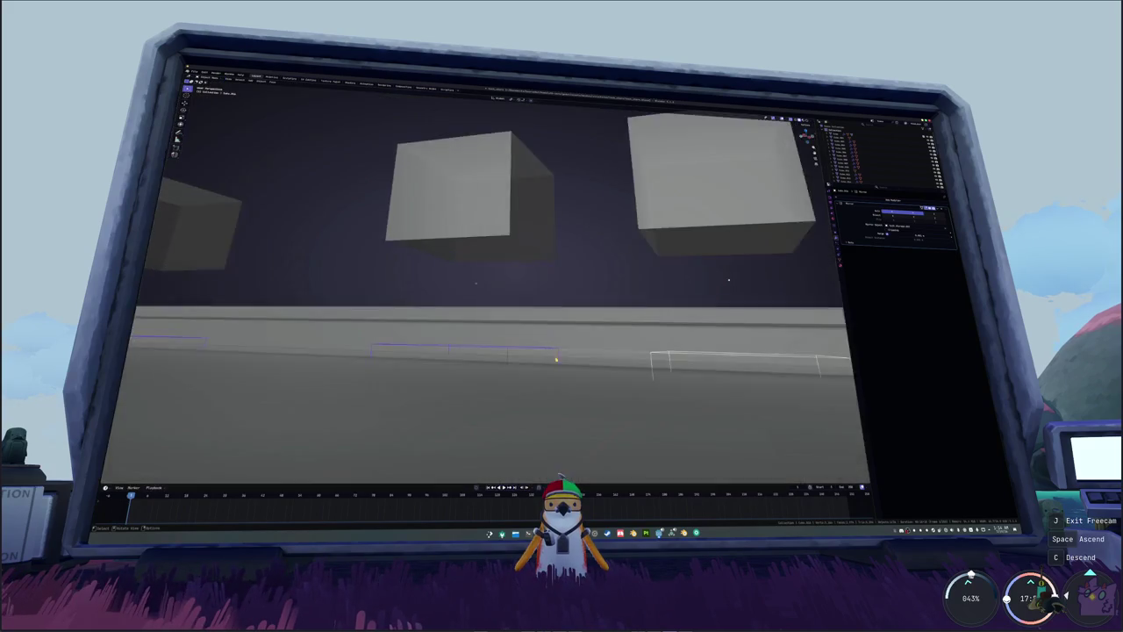
scroll(716, 284, down, 5)
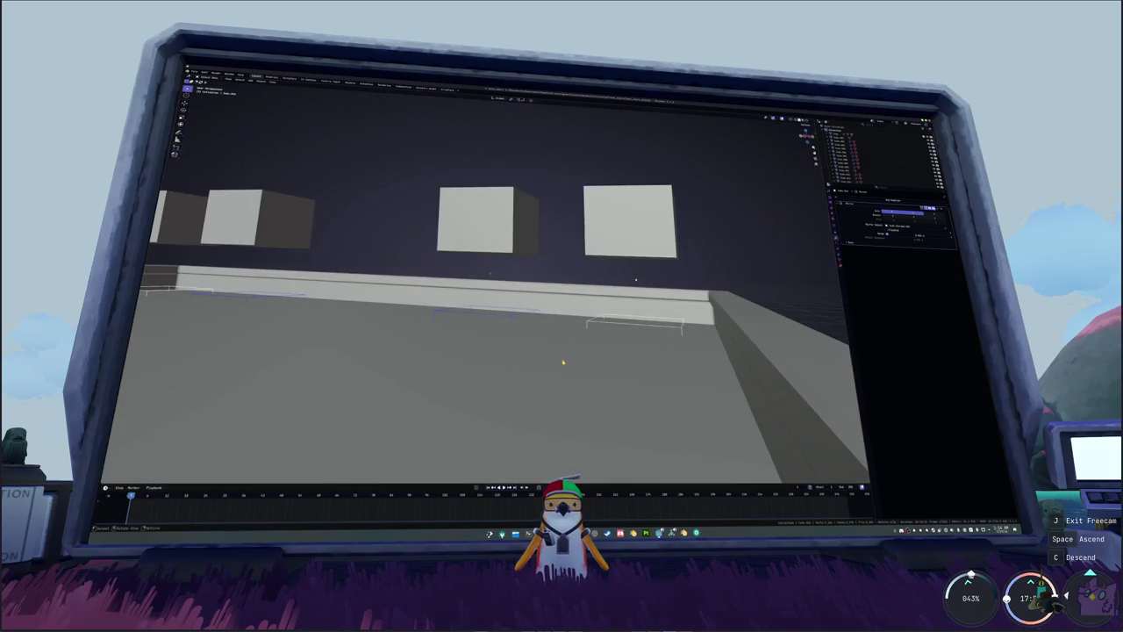
middle_drag(595, 329, 591, 336)
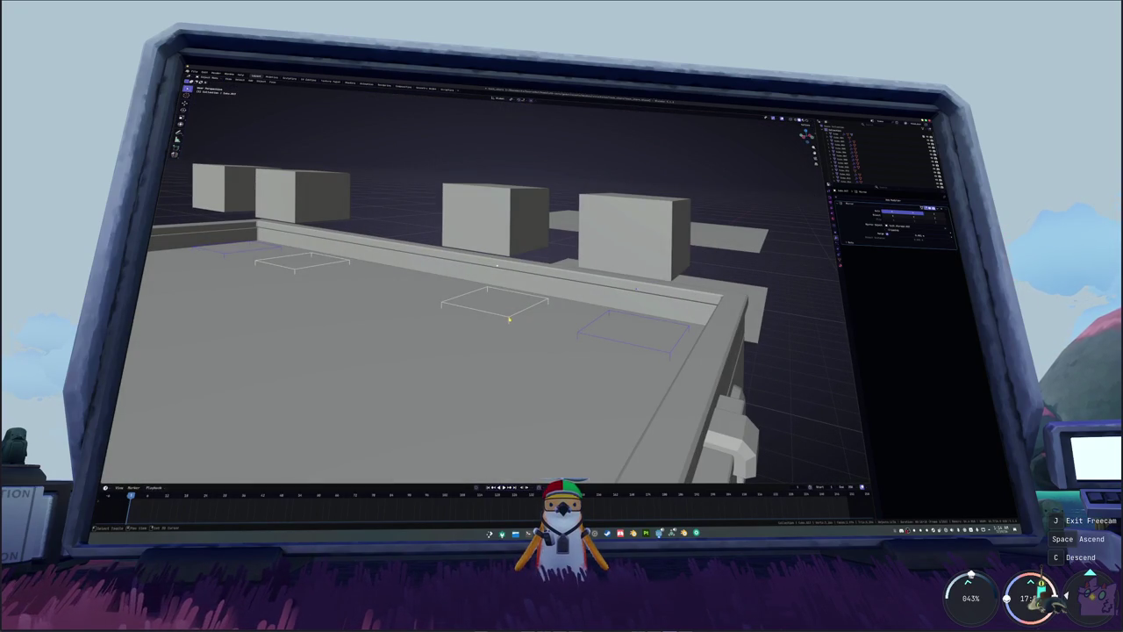
middle_drag(509, 319, 796, 250)
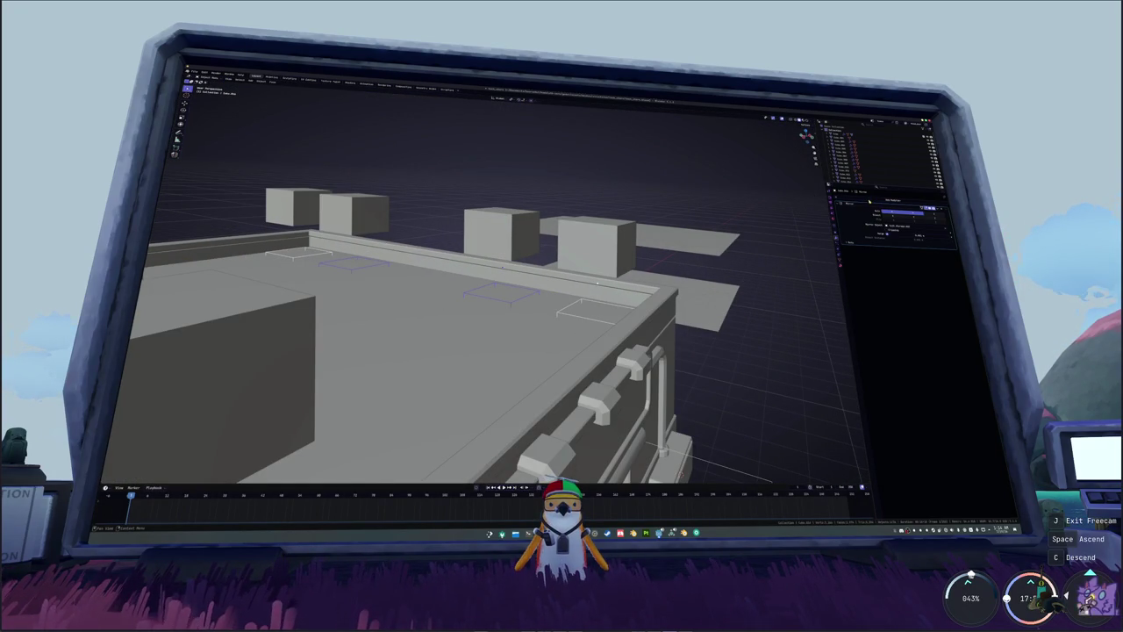
- Give the roof outline plates a hollow rim and shrink them into thin flat frames
click(876, 214)
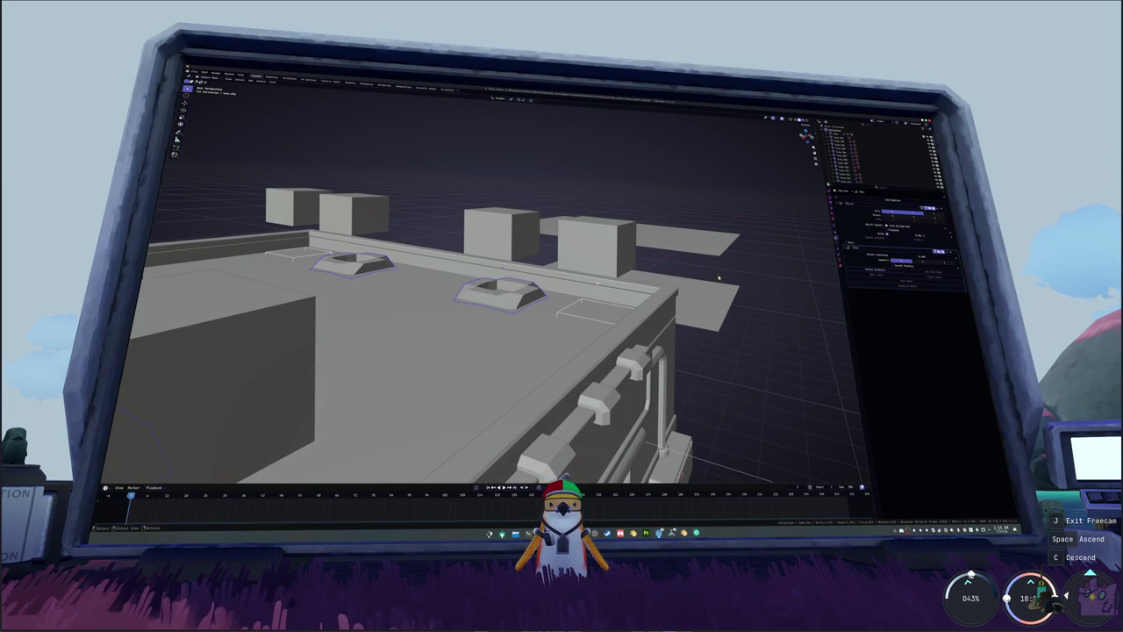
key(Tab)
key(s)
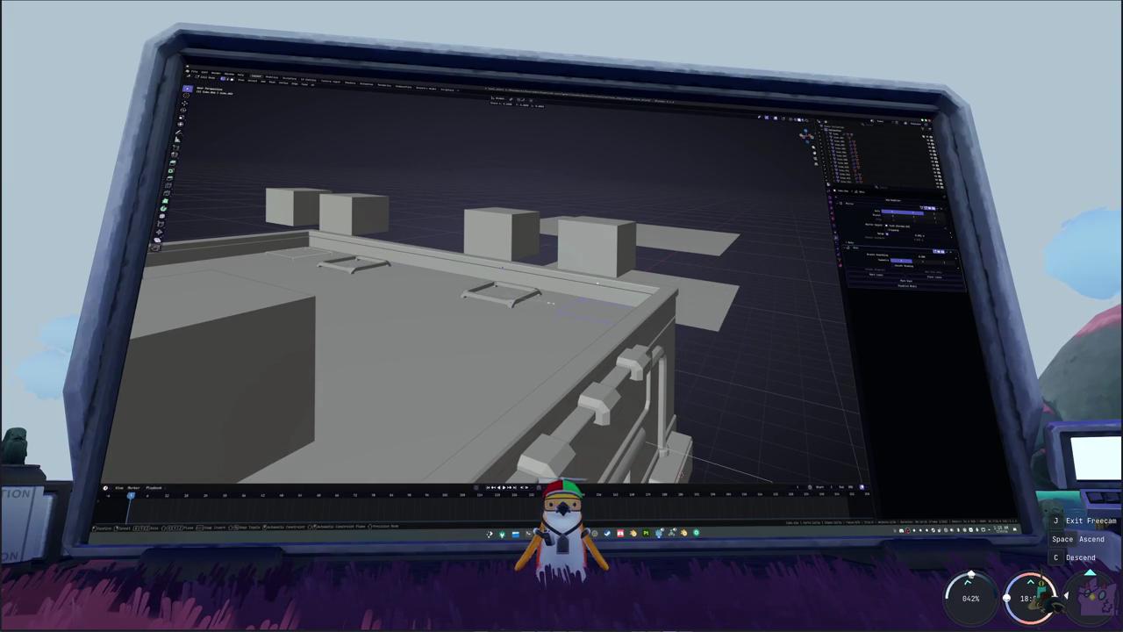
click(544, 303)
middle_drag(544, 303, 564, 305)
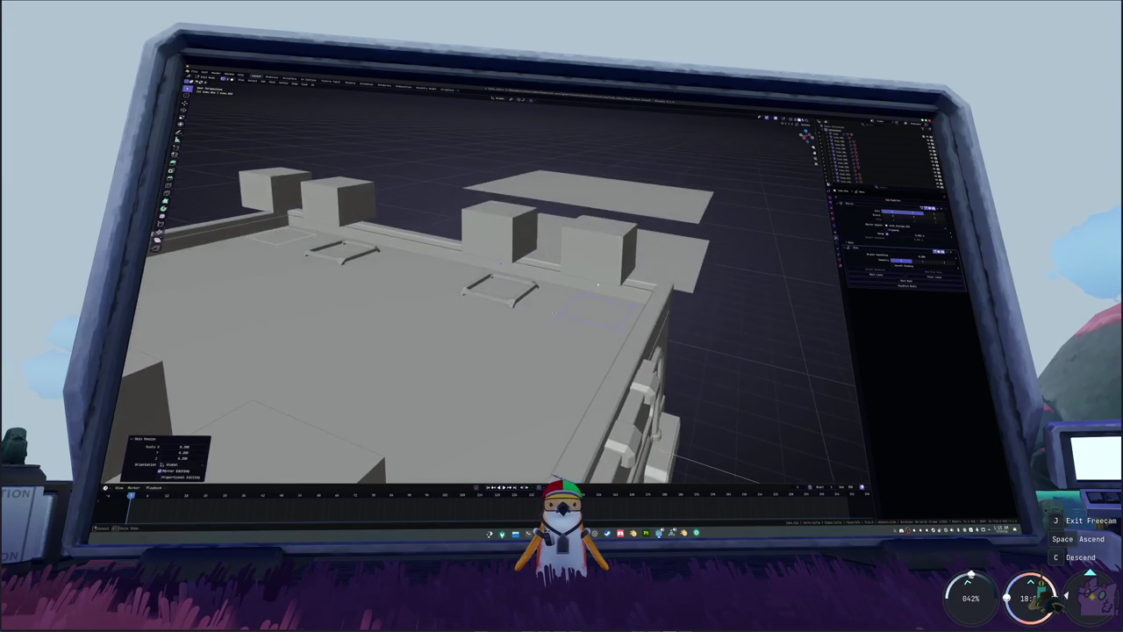
- Extrude vertical legs from the frames in X-ray view and raise the frames along Z
key(alt+z)
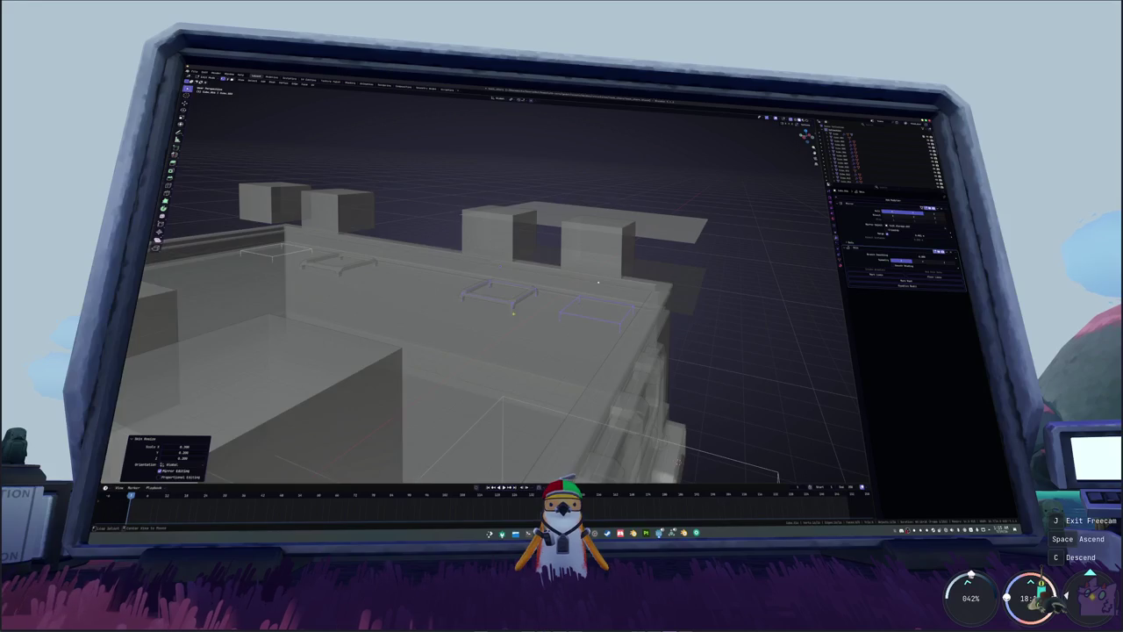
click(597, 282)
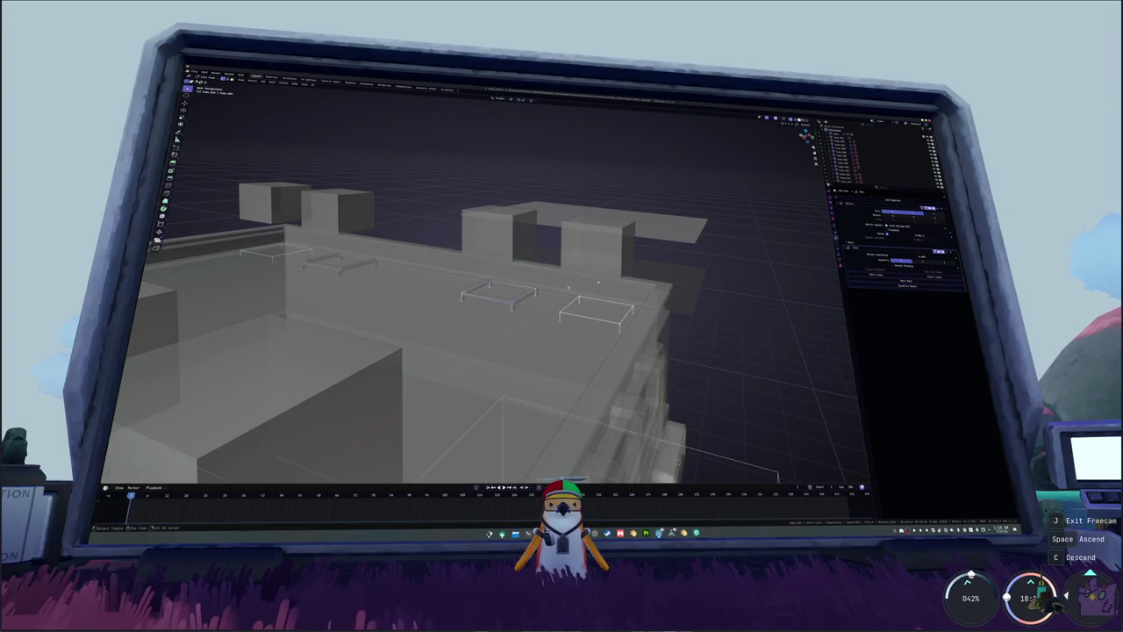
click(499, 265)
key(e)
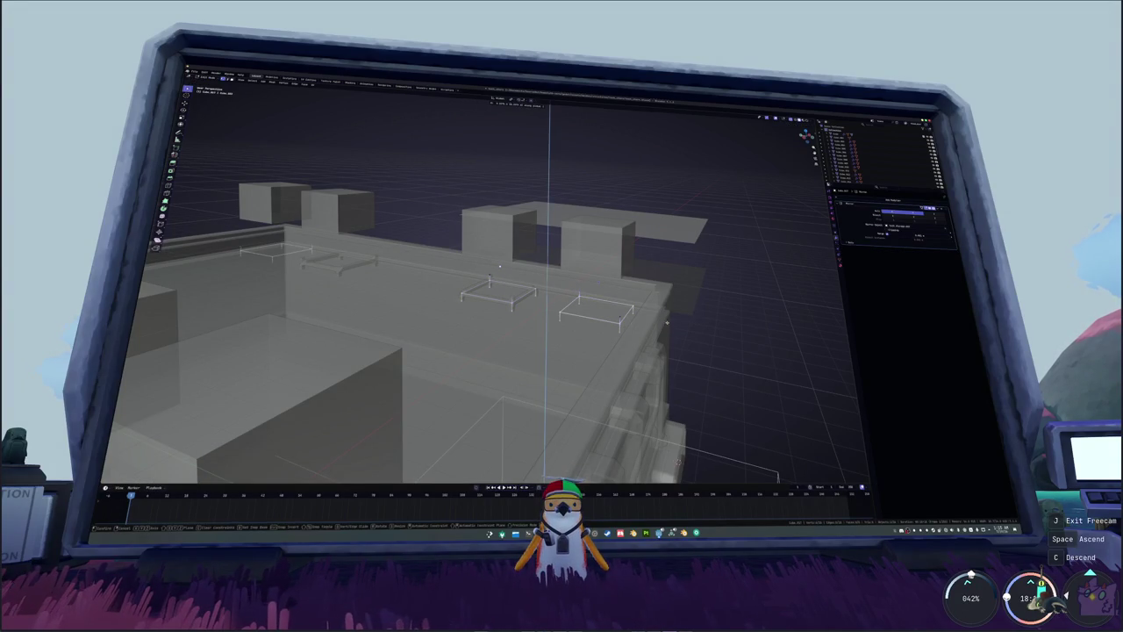
click(500, 266)
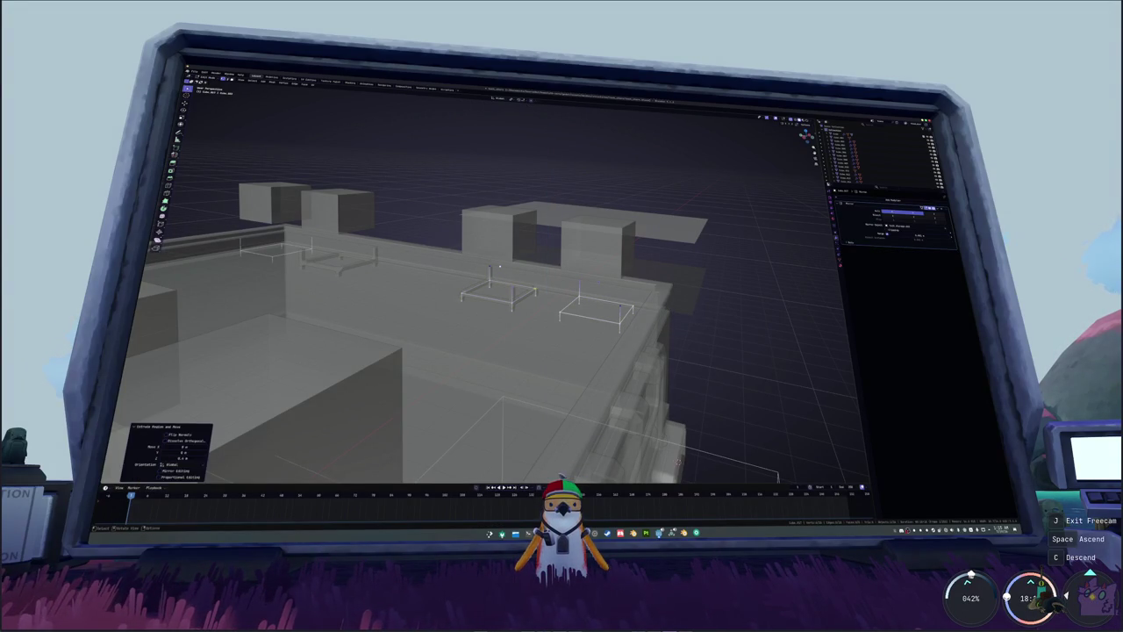
click(598, 282)
click(500, 266)
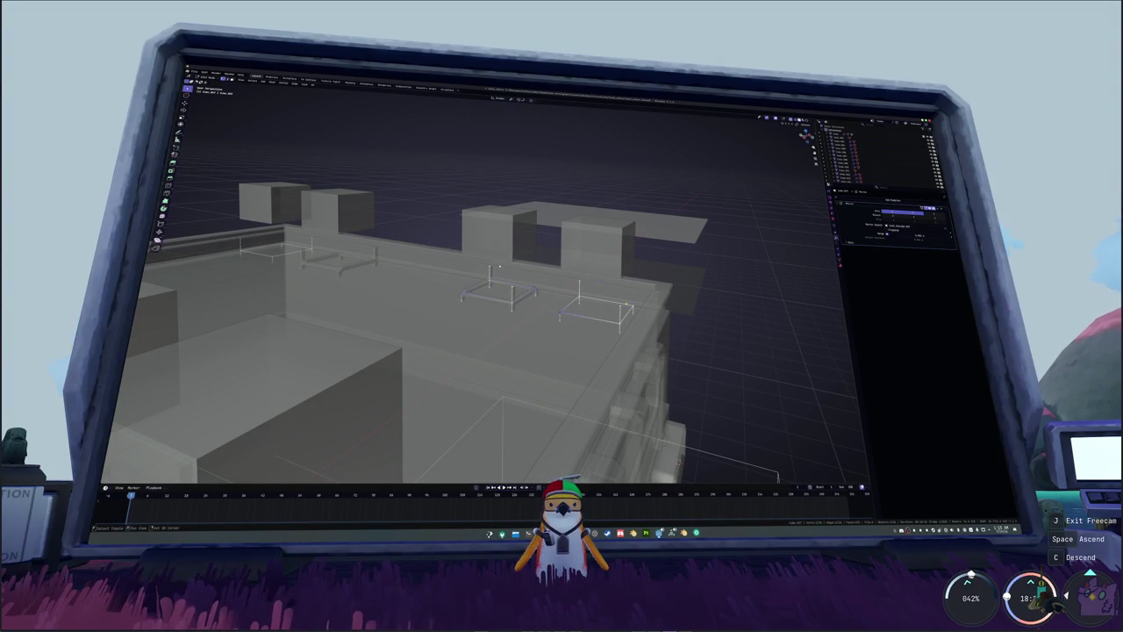
key(g)
key(z)
click(500, 266)
key(alt+z)
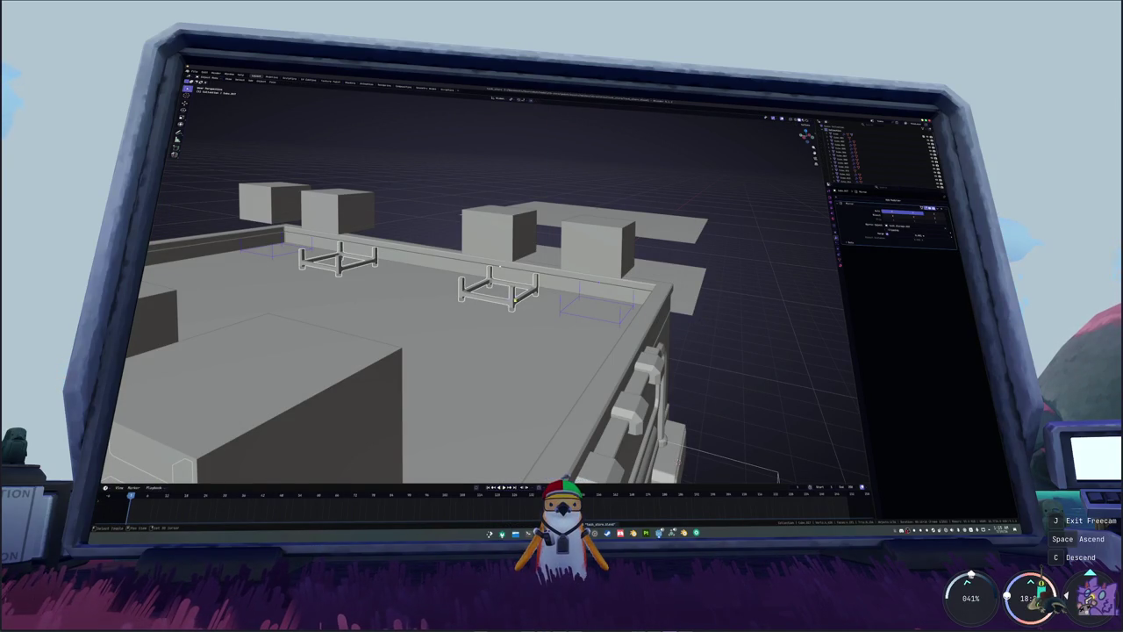
- Turn the frame outlines into solid hollow rims and remove the two rims by the rails
key(ctrl+1)
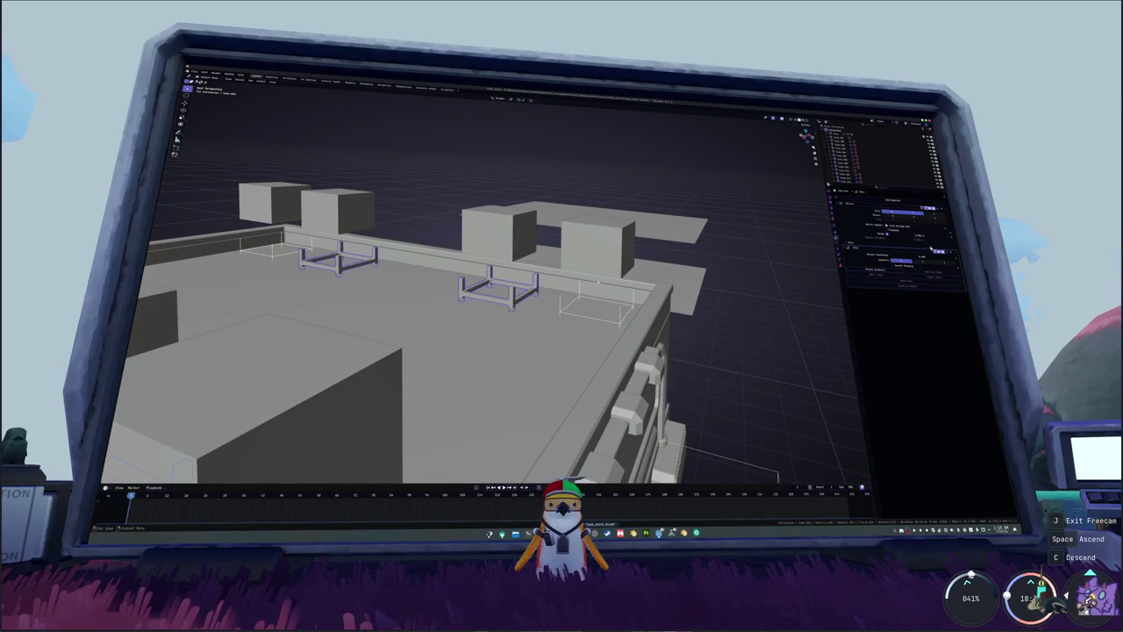
click(936, 267)
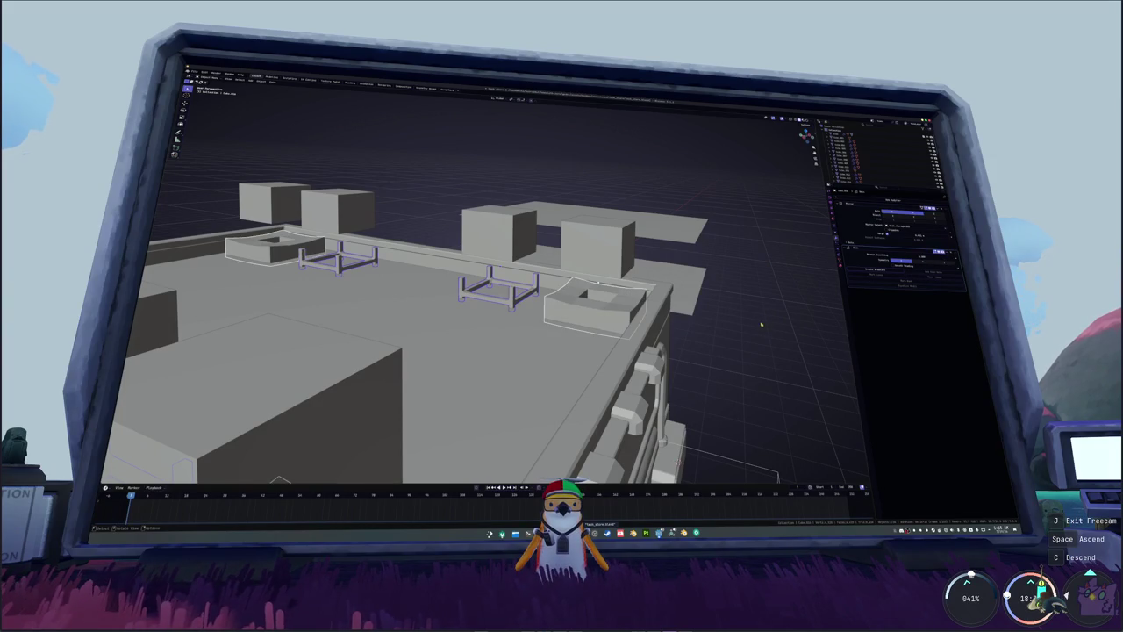
key(Delete)
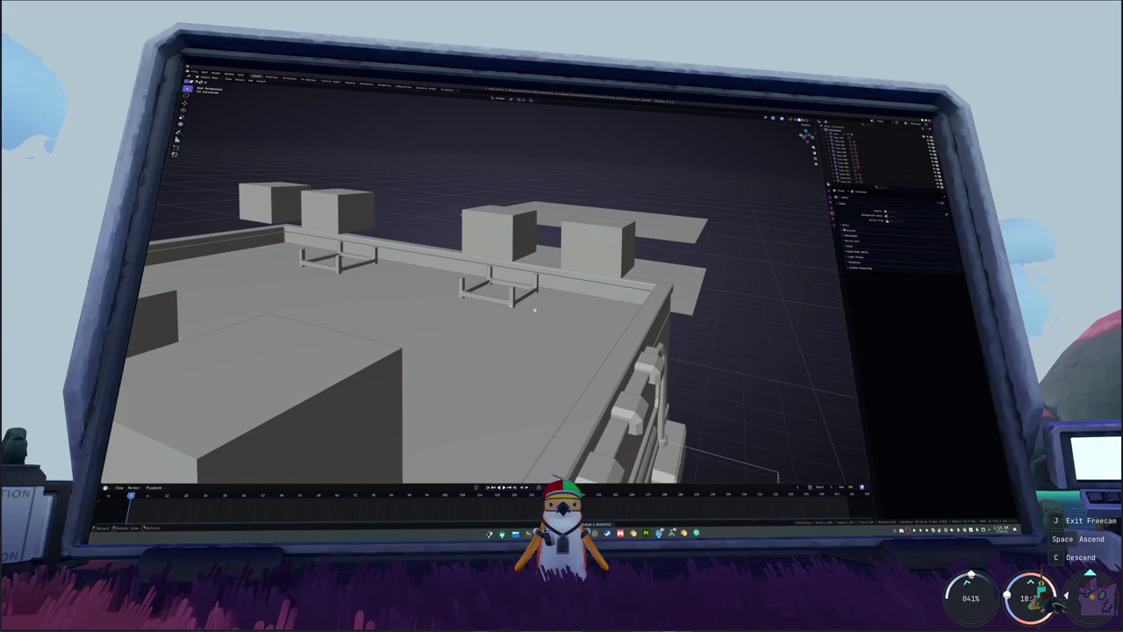
- Duplicate the selected rims along Y in top view to sit under the other units
key(KP_7)
key(shift+d)
key(y)
click(635, 412)
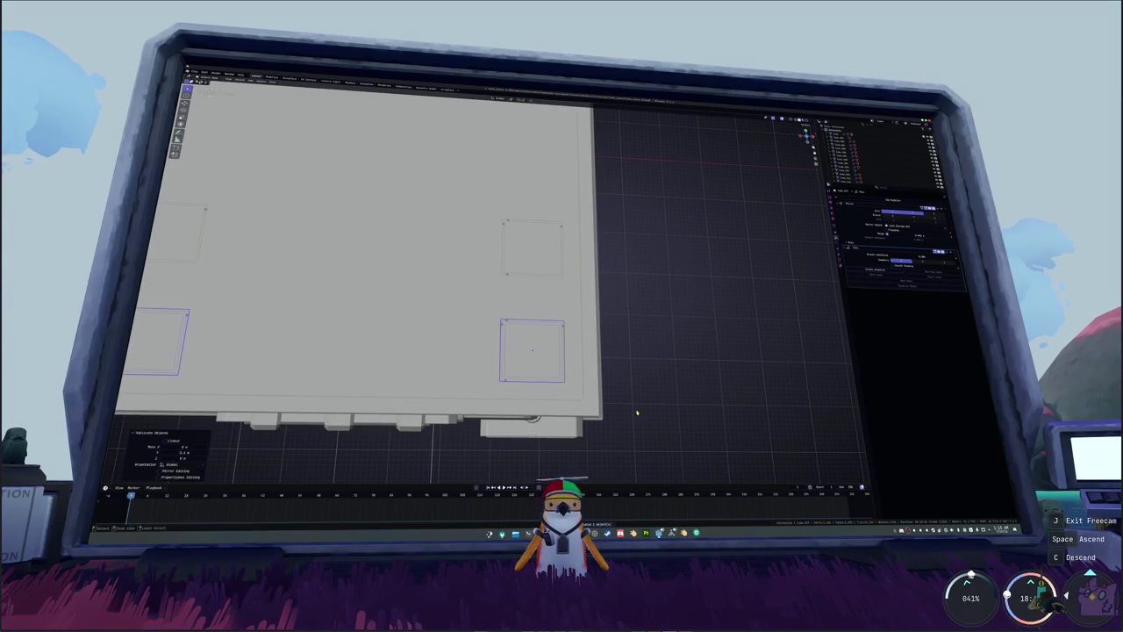
middle_drag(647, 375, 584, 283)
mouse_move(519, 243)
middle_down()
mouse_move(588, 285)
mouse_move(540, 218)
mouse_move(592, 264)
middle_up()
- Raise the duplicated stand pieces along Z and select several rooftop boxes
key(g)
key(z)
click(588, 285)
scroll(539, 218, down, 2)
scroll(540, 218, down, 2)
scroll(549, 236, up, 2)
click(566, 262)
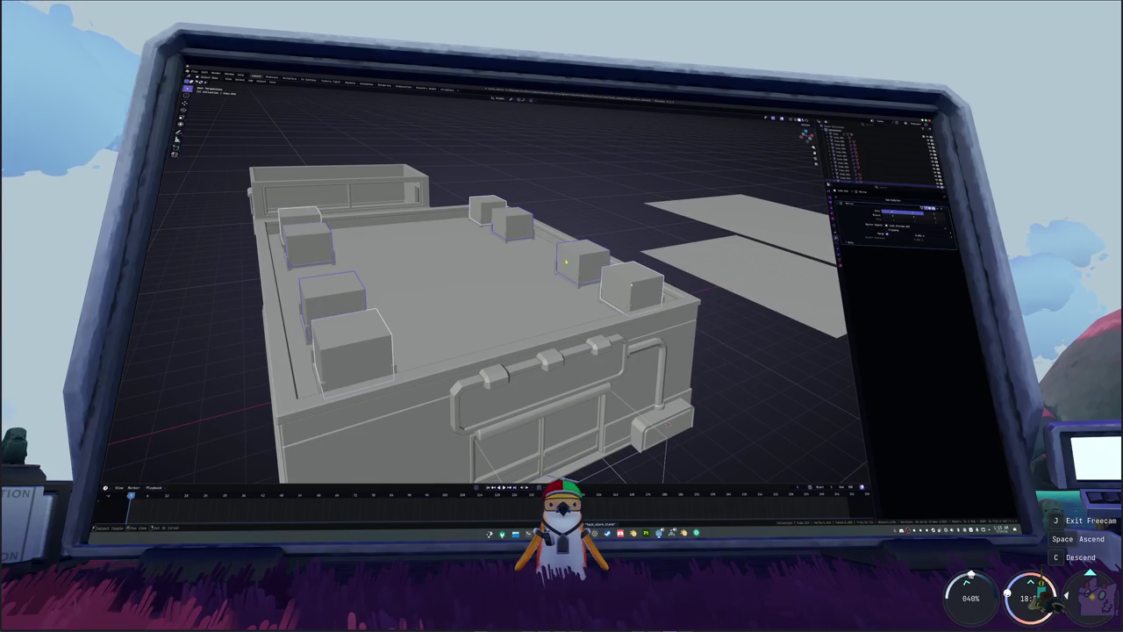
- Raise the selected rooftop boxes along Z to their new heights
mouse_move(566, 277)
middle_down()
mouse_move(539, 280)
mouse_move(539, 269)
middle_up()
click(540, 281)
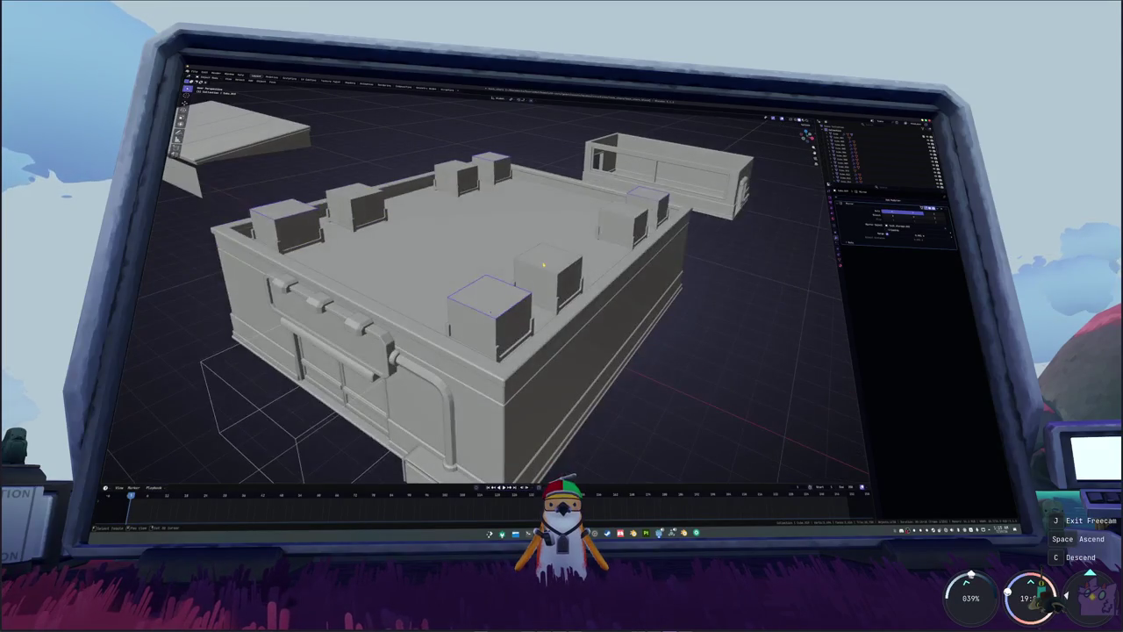
click(538, 256)
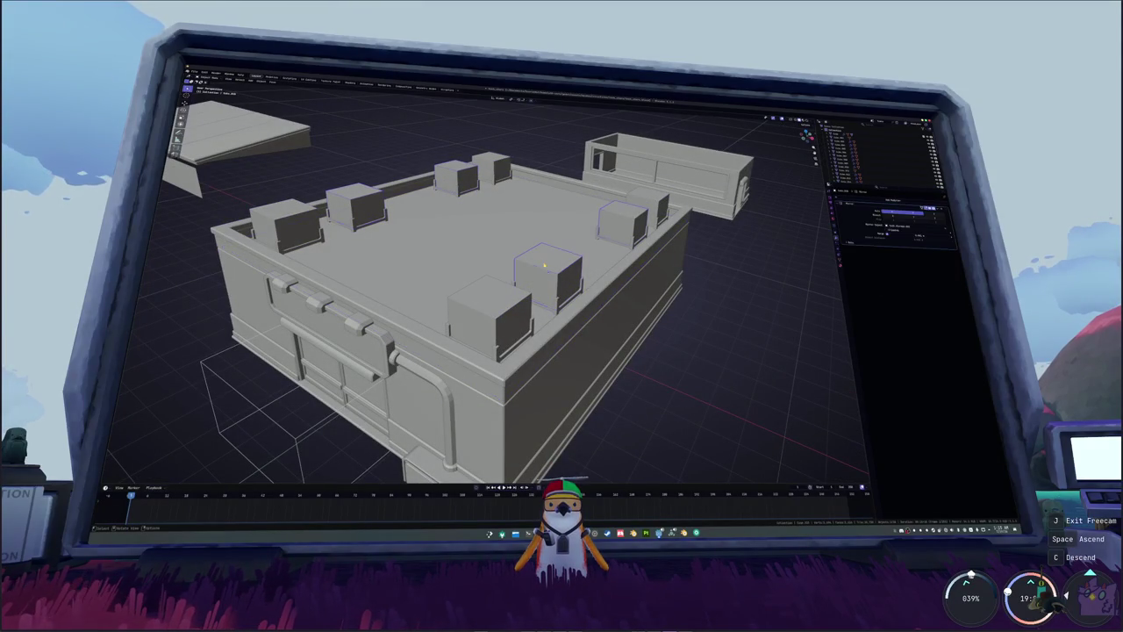
key(g)
key(z)
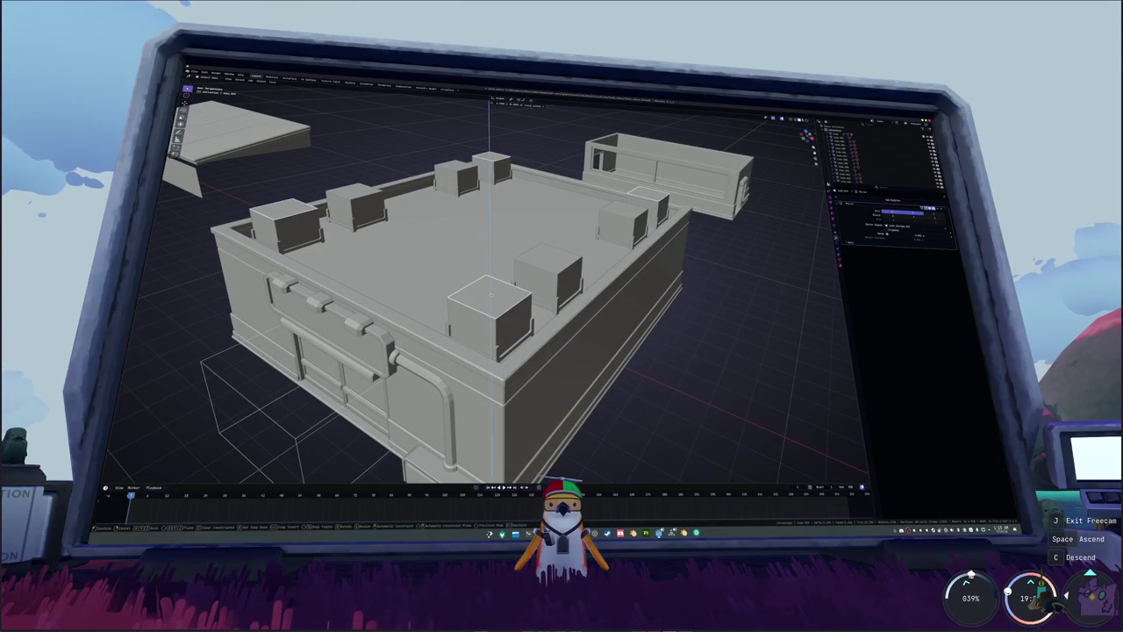
click(494, 284)
click(554, 260)
key(g)
key(z)
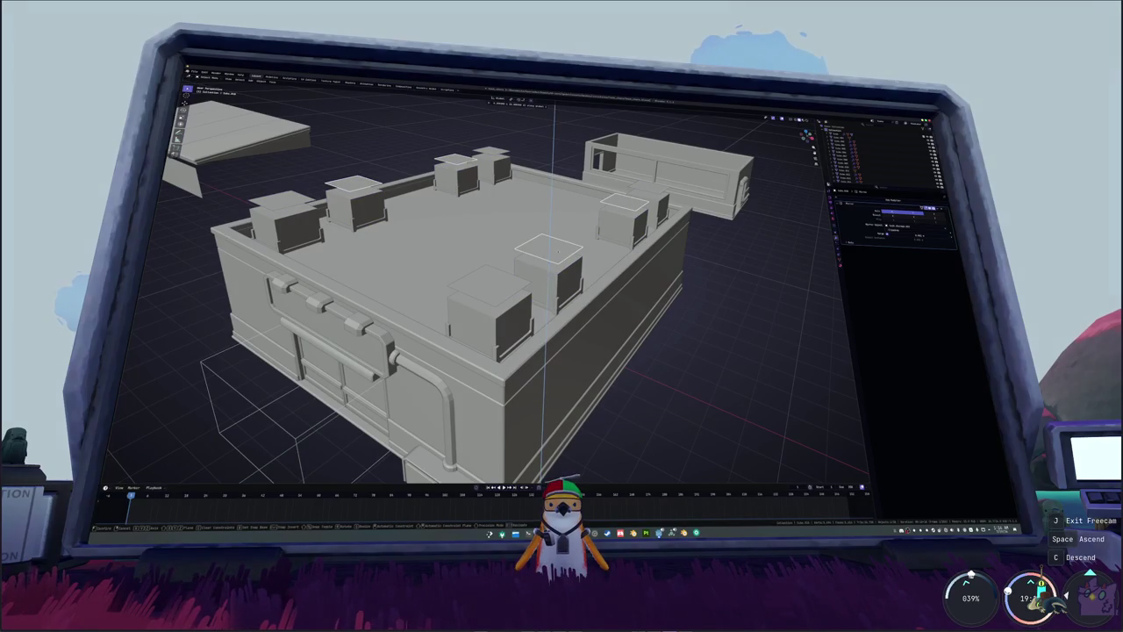
click(555, 252)
- Scale the selected box tops in top-down view
middle_drag(554, 253, 497, 284)
click(497, 284)
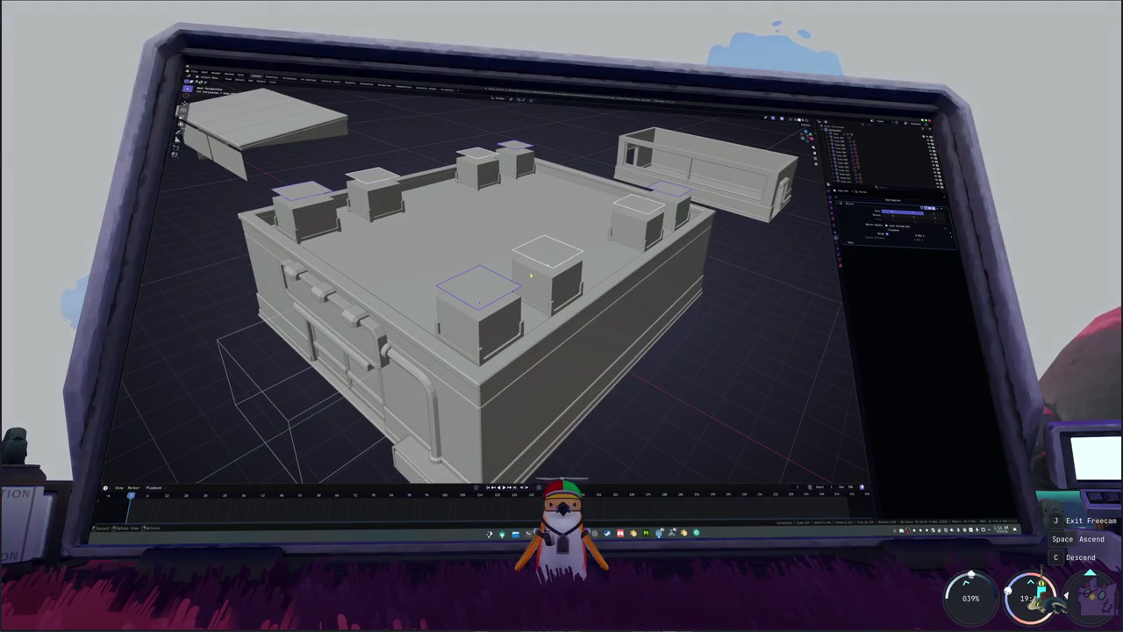
key(KP_7)
scroll(376, 371, up, 2)
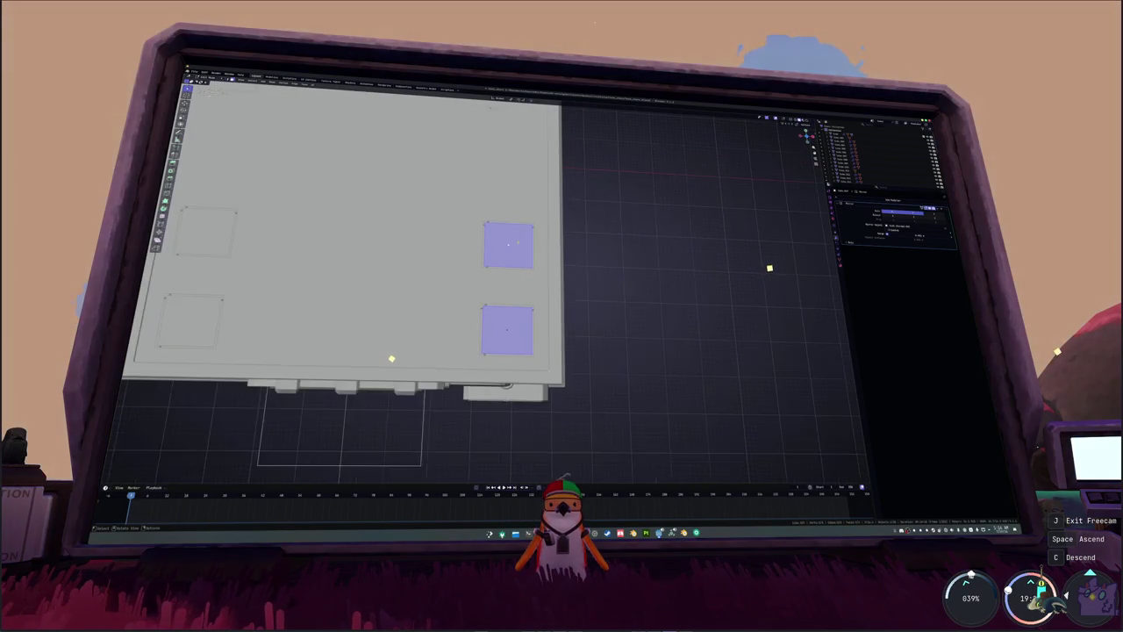
key(s)
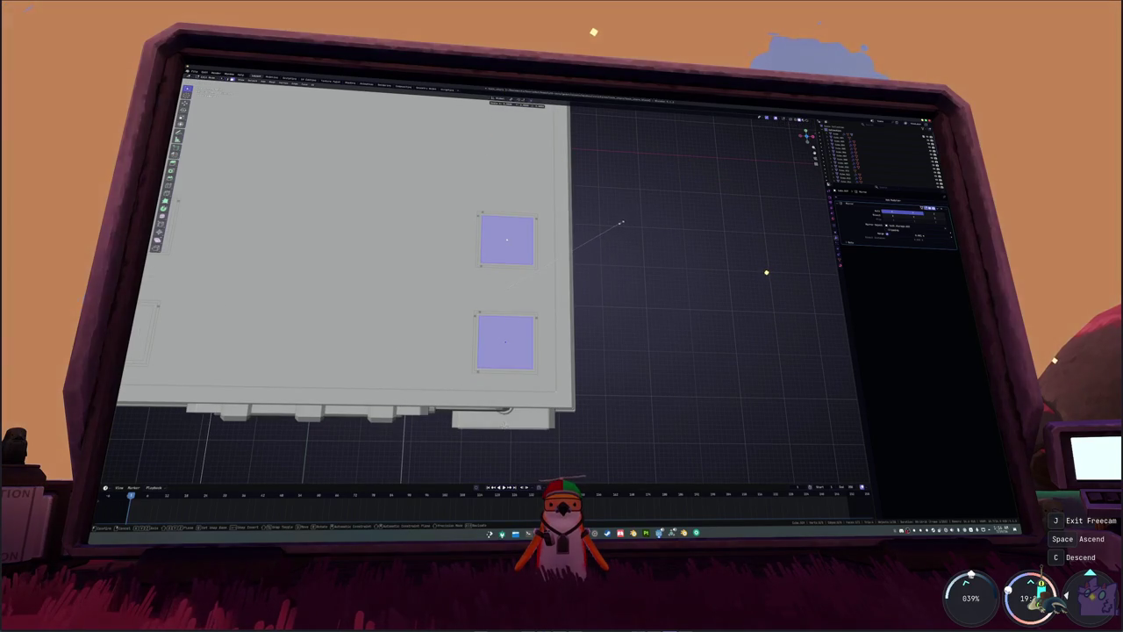
click(609, 231)
- Raise the lid faces straight up along Z
middle_drag(609, 242, 527, 237)
key(g)
key(z)
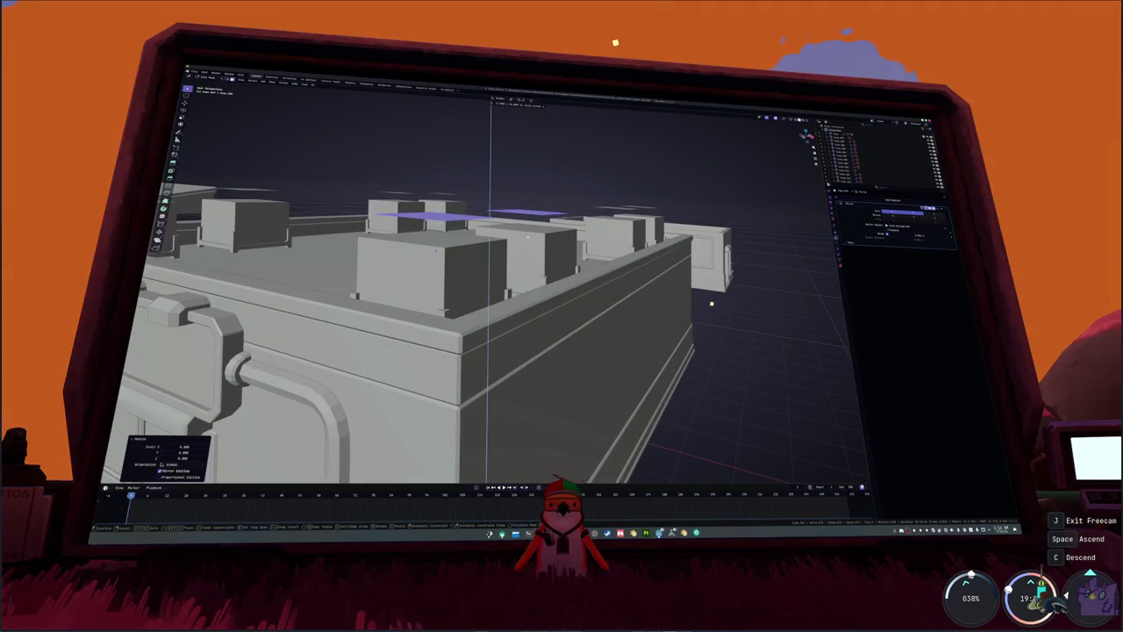
click(573, 312)
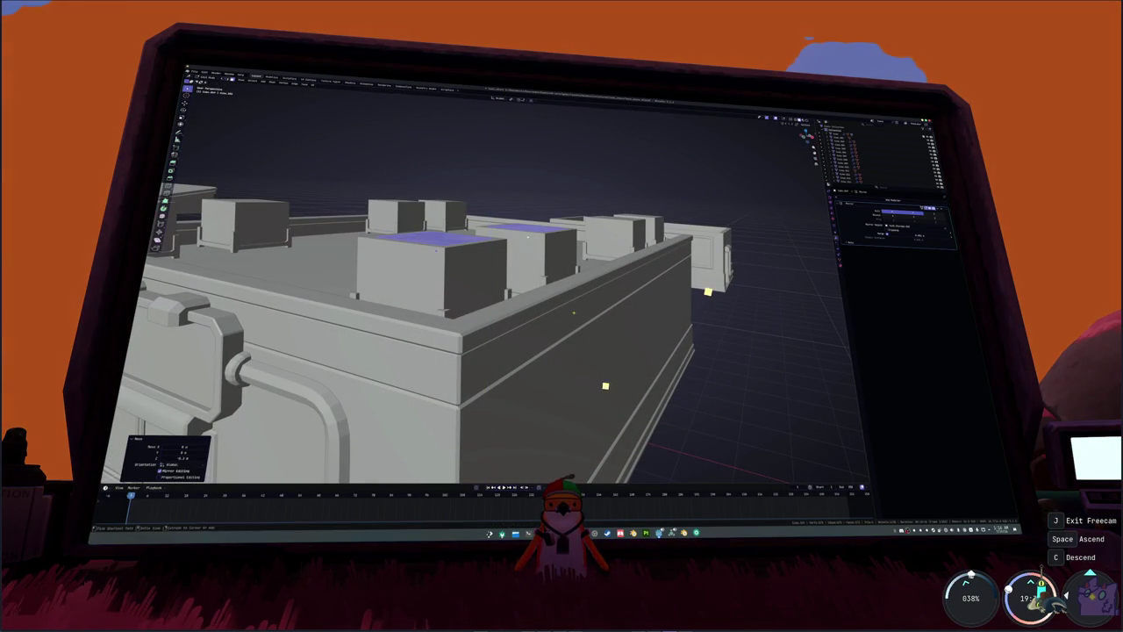
- Add a Solidify modifier to the lids, apply scale, and raise the Thickness into slabs
click(880, 202)
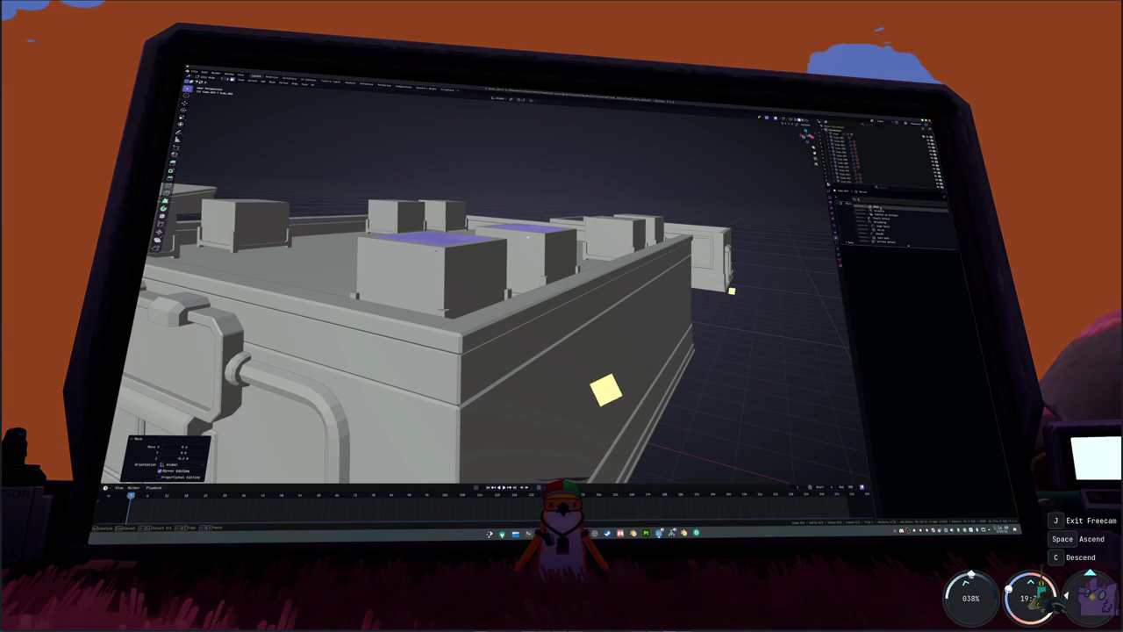
click(875, 224)
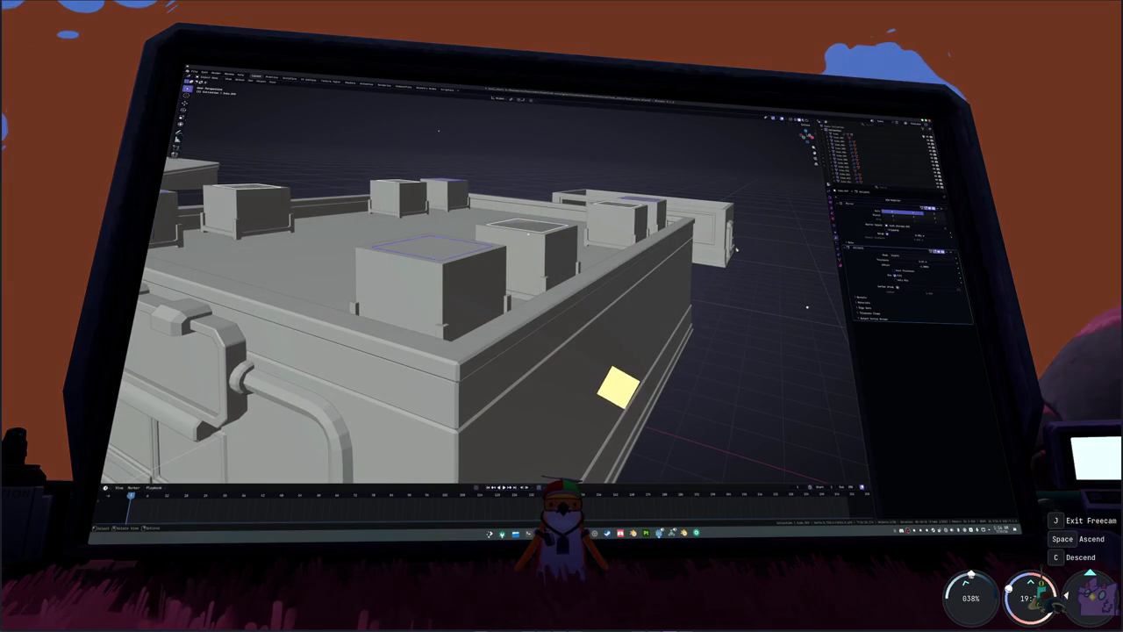
key(ctrl+a)
middle_drag(738, 250, 790, 228)
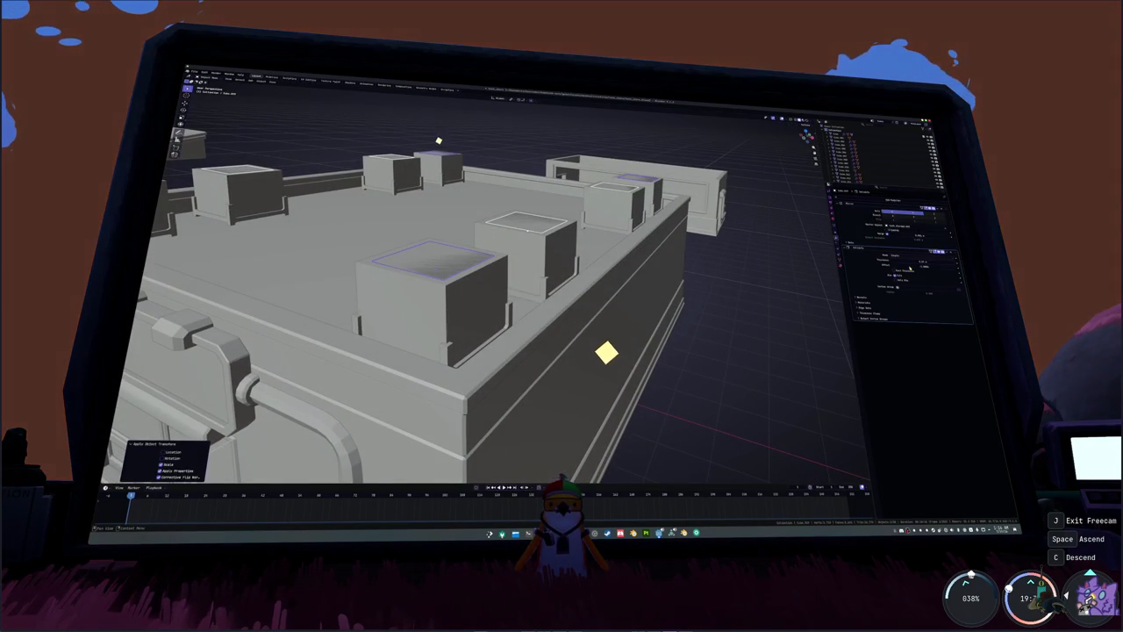
mouse_move(912, 269)
mouse_down()
mouse_move(937, 274)
mouse_move(939, 262)
mouse_up()
drag(396, 170, 360, 191)
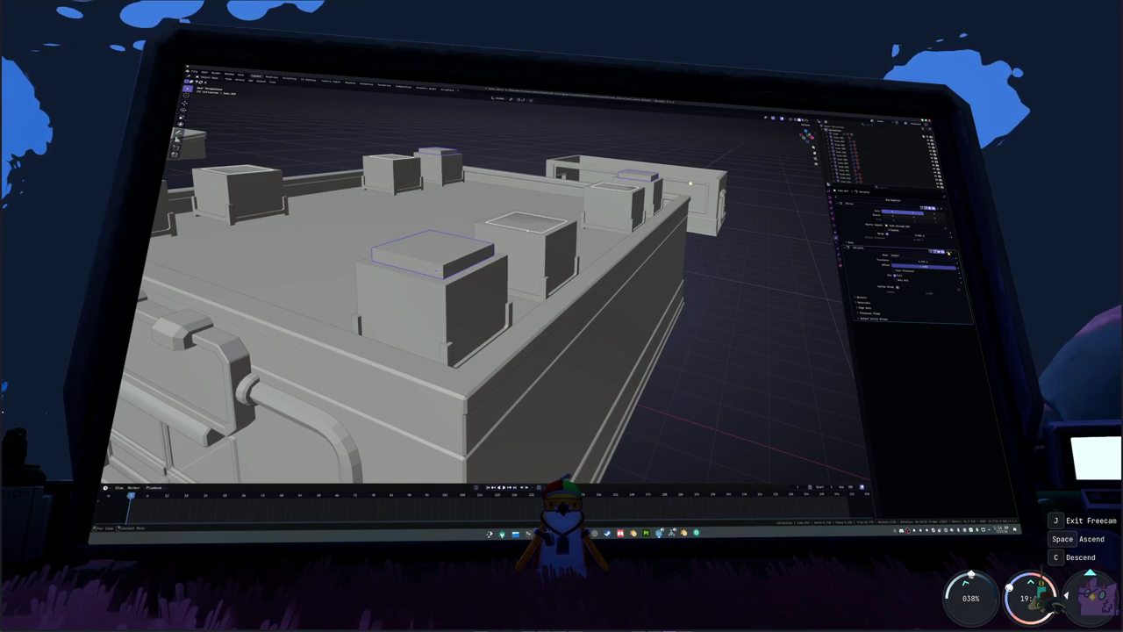
drag(947, 254, 927, 261)
key(ctrl+a)
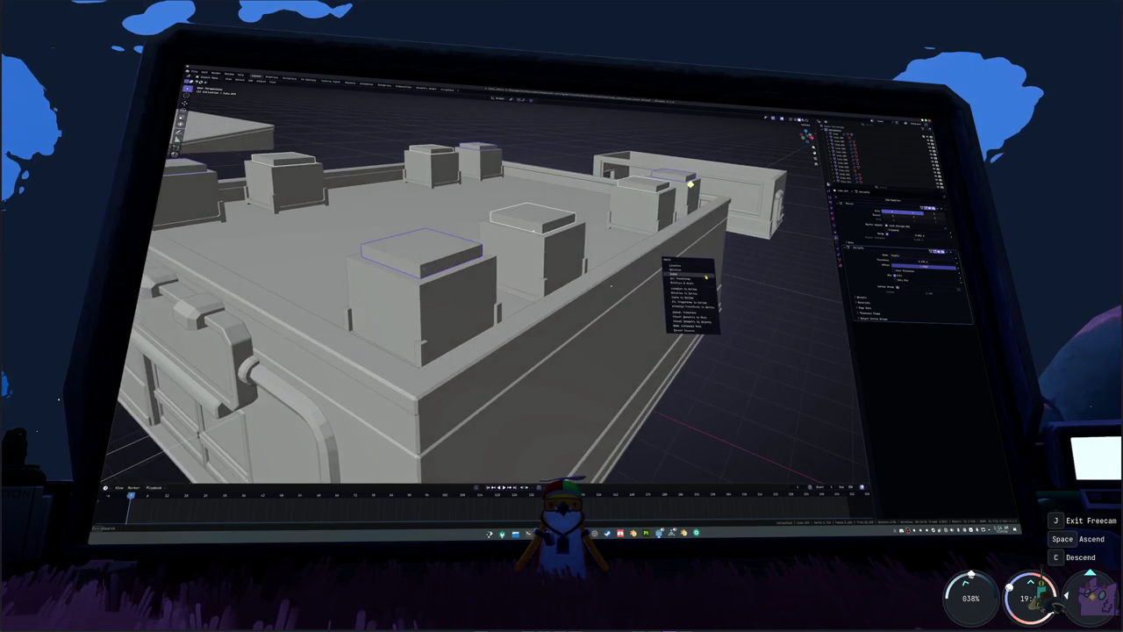
click(694, 290)
mouse_move(693, 290)
middle_down()
mouse_move(677, 257)
mouse_move(546, 233)
mouse_move(526, 281)
middle_up()
scroll(661, 258, up, 4)
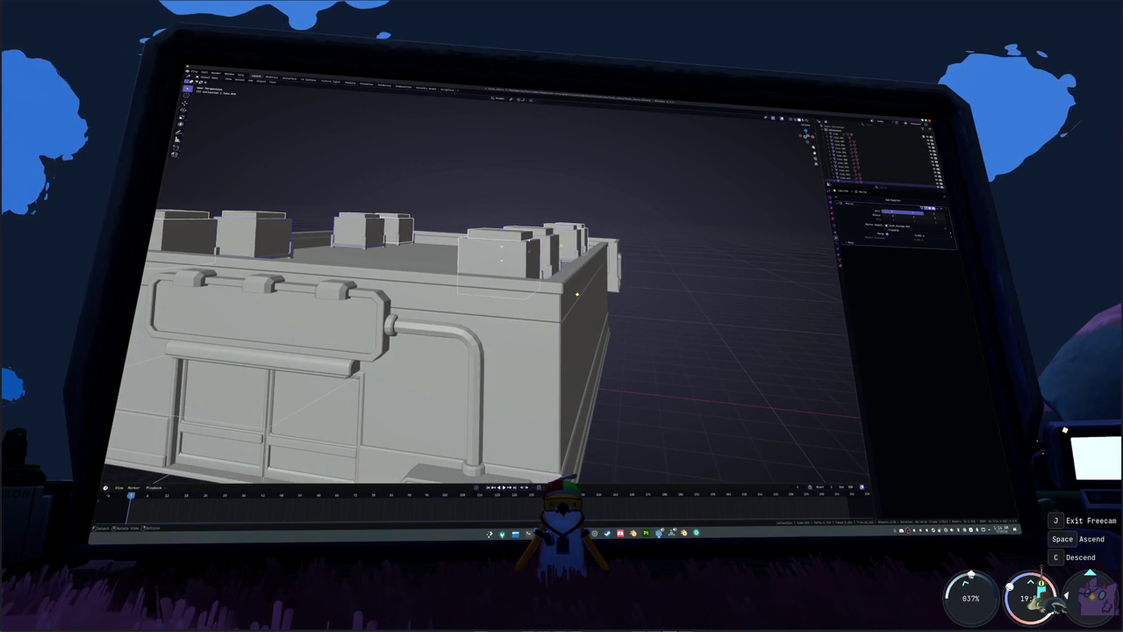
- Knife-cut across the rooftop unit and its lid in front X-ray view
key(KP_1)
key(alt+z)
scroll(556, 309, up, 2)
drag(463, 172, 602, 251)
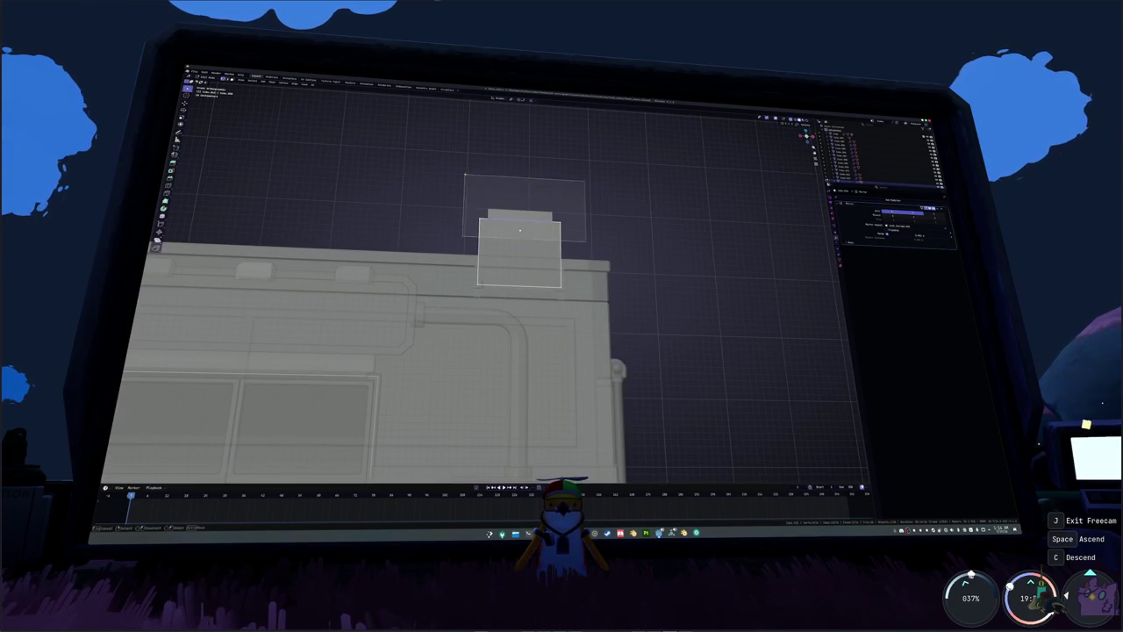
key(k)
key(Return)
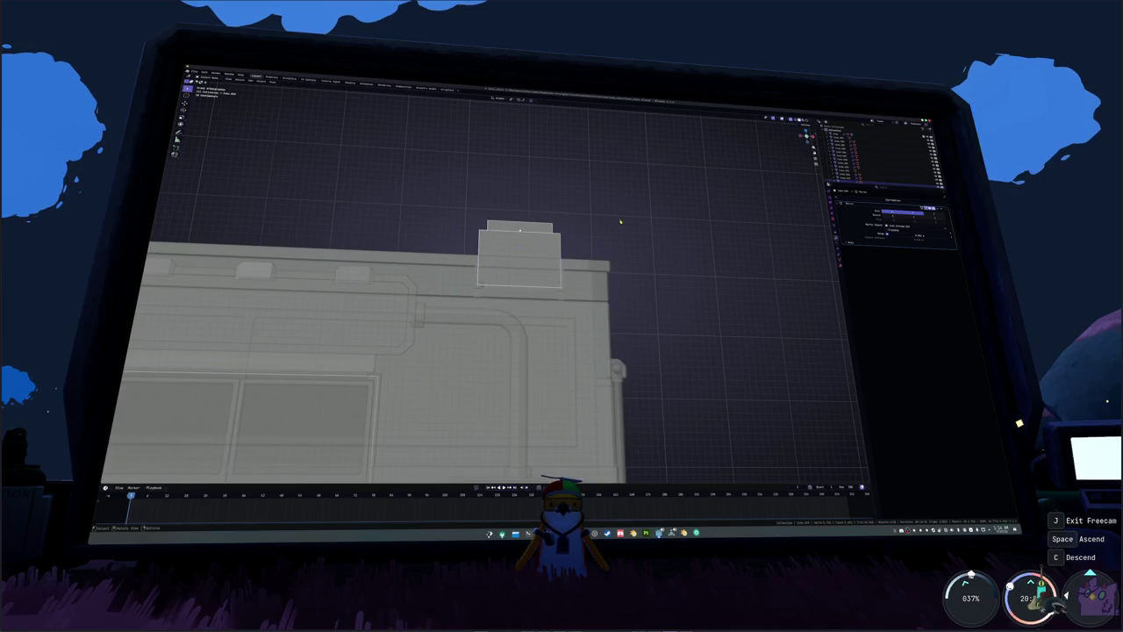
key(alt+z)
- Adjust the top box's Solidify Offset so the lid sits on the box
mouse_move(604, 231)
middle_down()
mouse_move(507, 252)
mouse_move(799, 250)
middle_up()
click(506, 253)
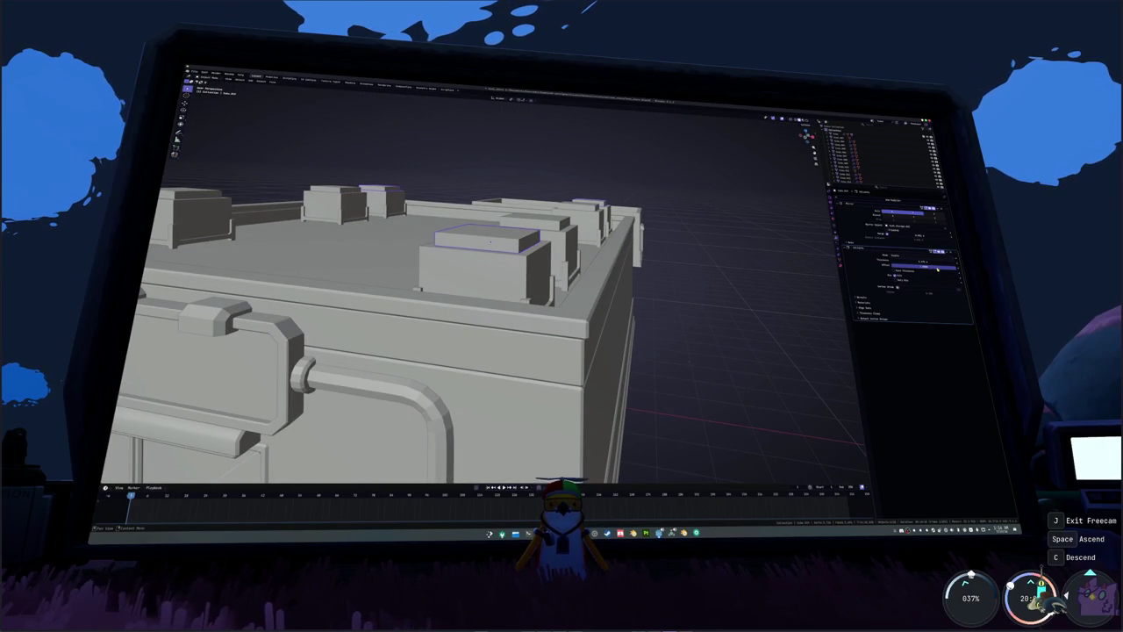
mouse_move(937, 269)
mouse_down()
mouse_move(876, 273)
mouse_move(956, 272)
mouse_up()
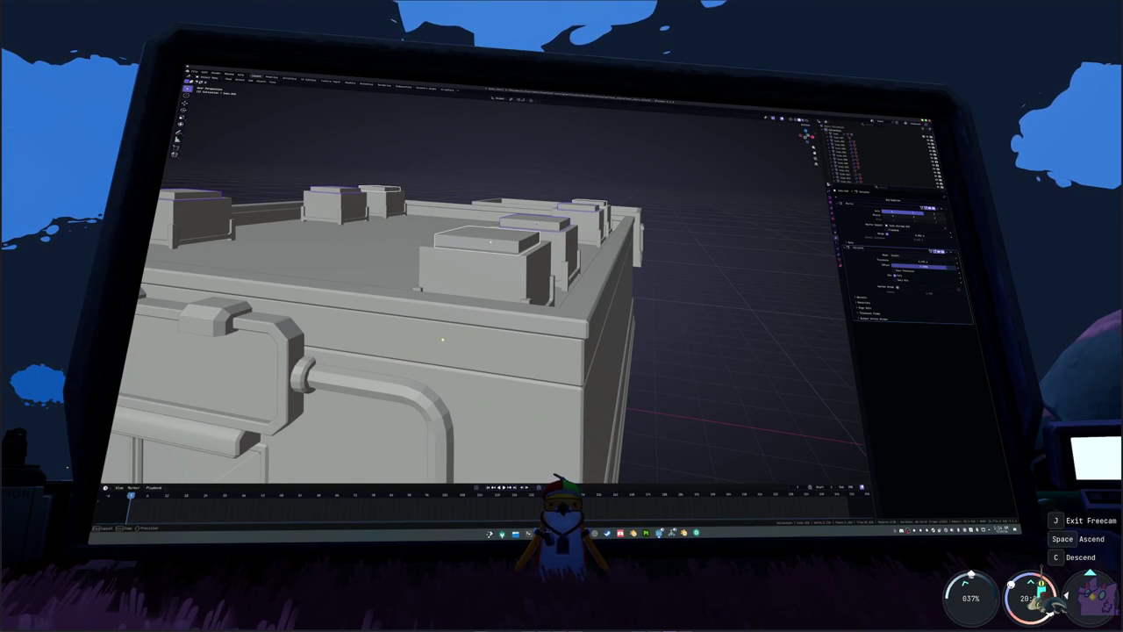
mouse_move(759, 266)
middle_down()
mouse_move(527, 253)
mouse_move(550, 254)
middle_up()
- Delete the selected side faces to open up the rooftop units
key(alt+z)
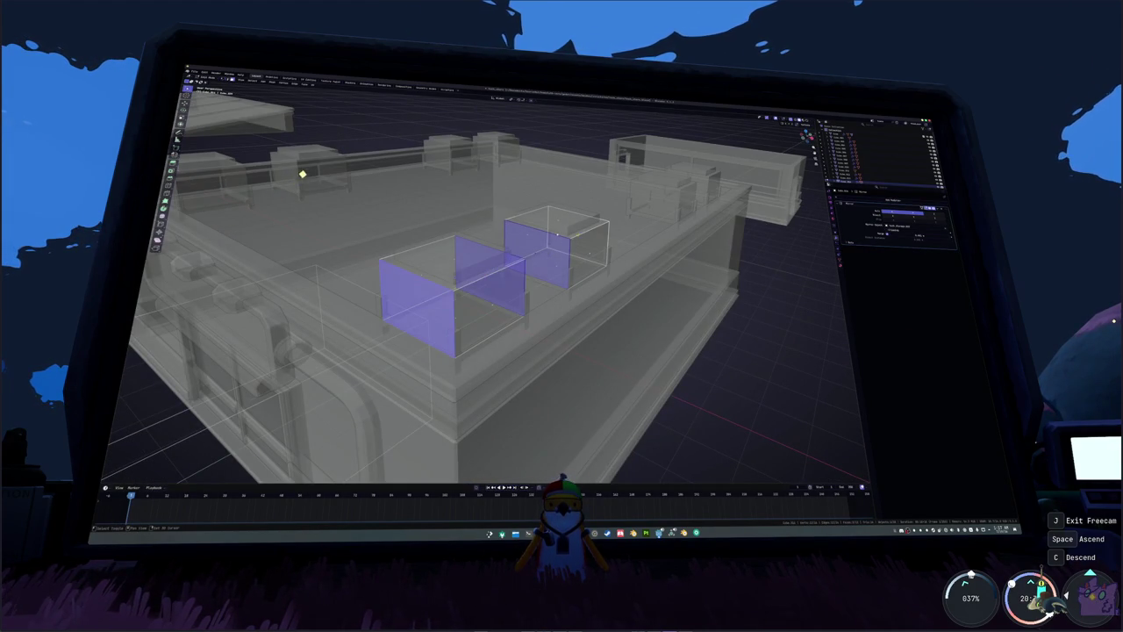
key(alt+z)
mouse_move(413, 226)
middle_down()
mouse_move(528, 212)
mouse_move(436, 274)
middle_up()
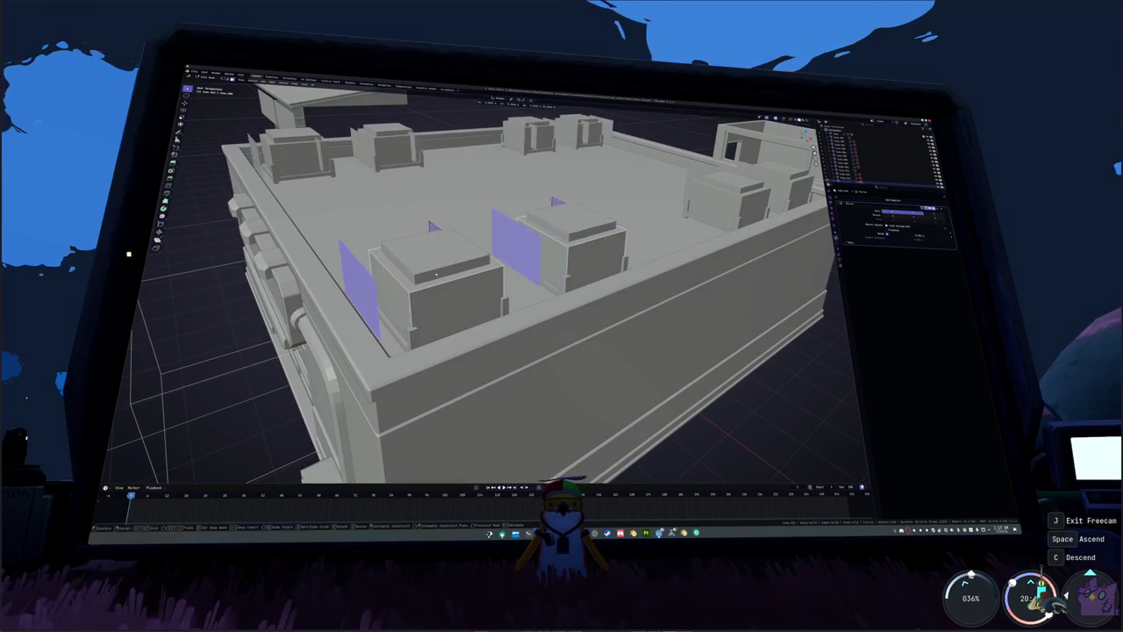
key(shift+d)
right_click(580, 307)
click(617, 311)
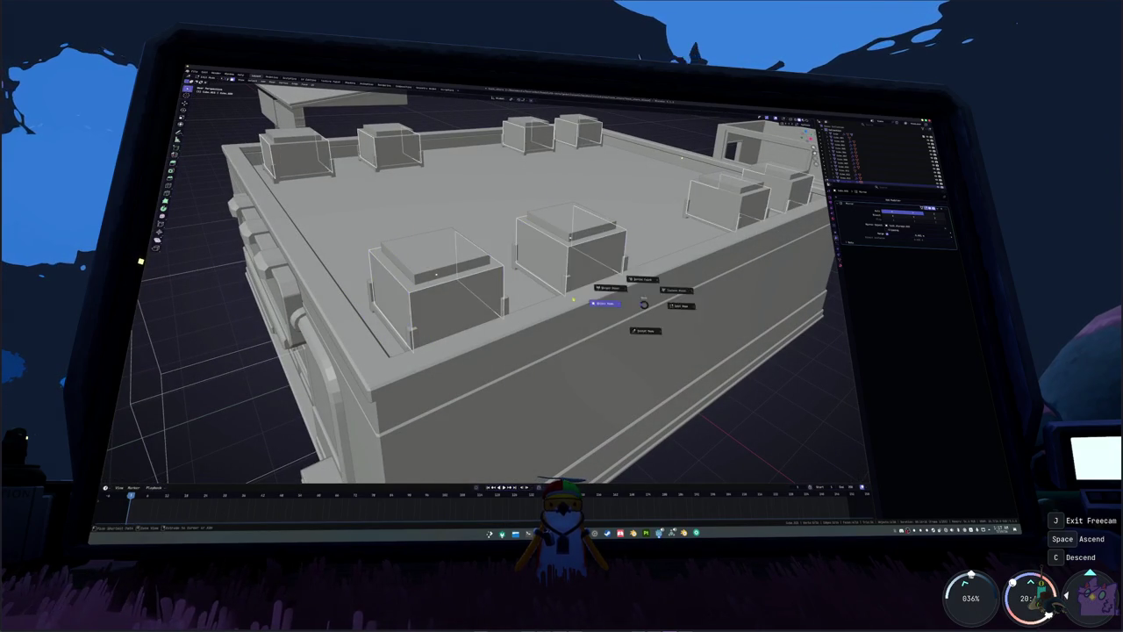
- Duplicate the selected rooftop units and place the copies beside the building
key(shift+d)
right_click(606, 262)
middle_drag(606, 263, 678, 129)
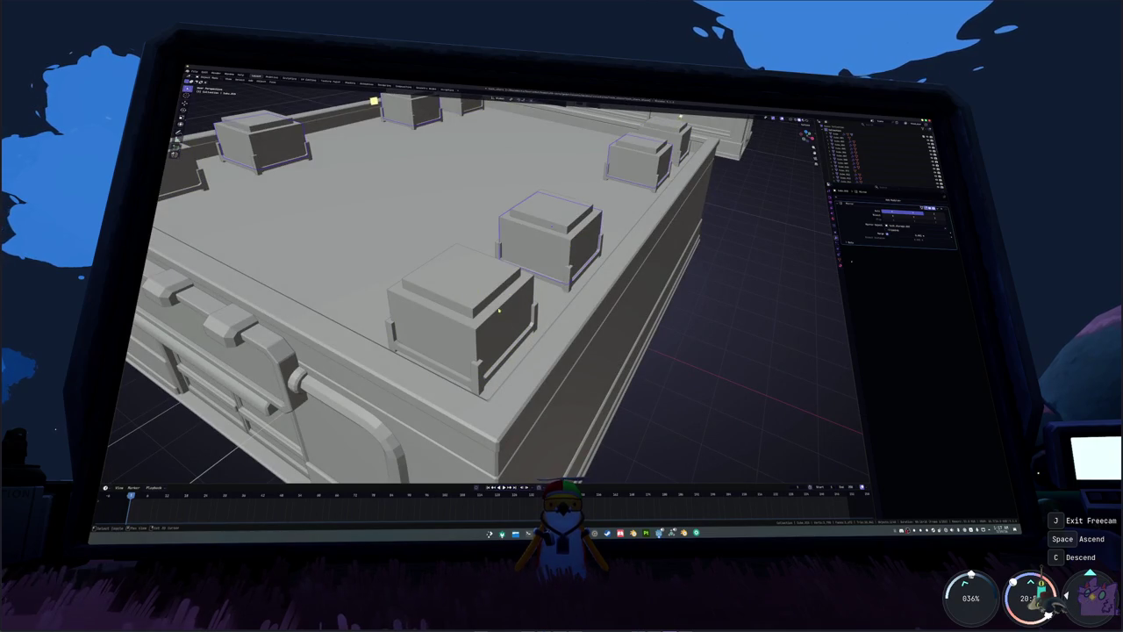
key(shift+d)
click(736, 285)
- Save the file and apply the units' transforms
middle_drag(457, 336, 456, 292)
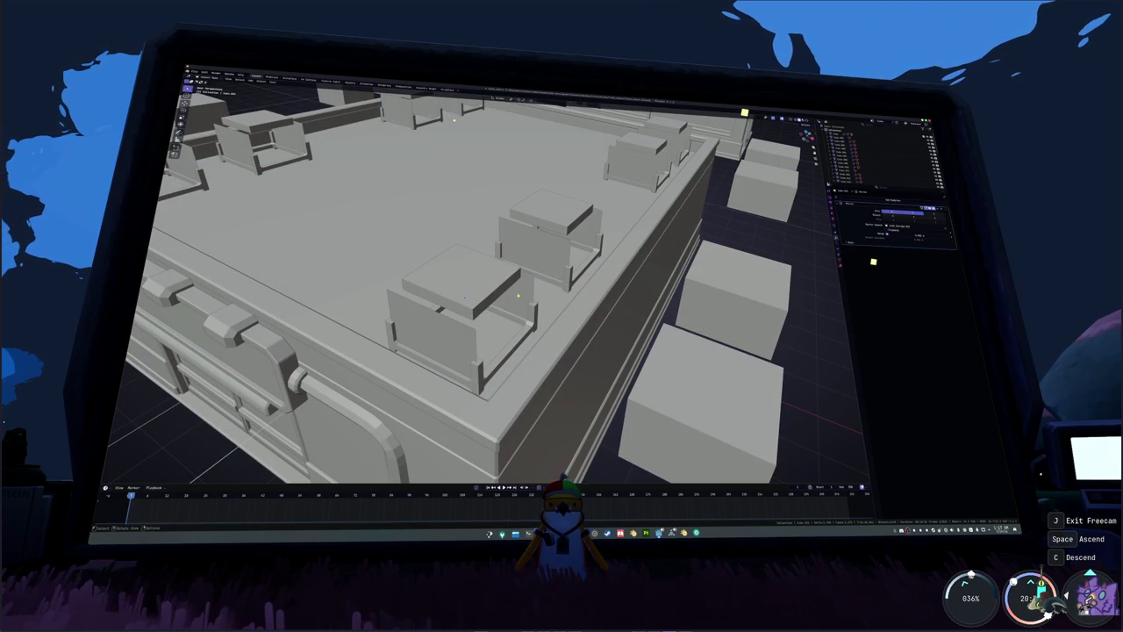
key(alt+z)
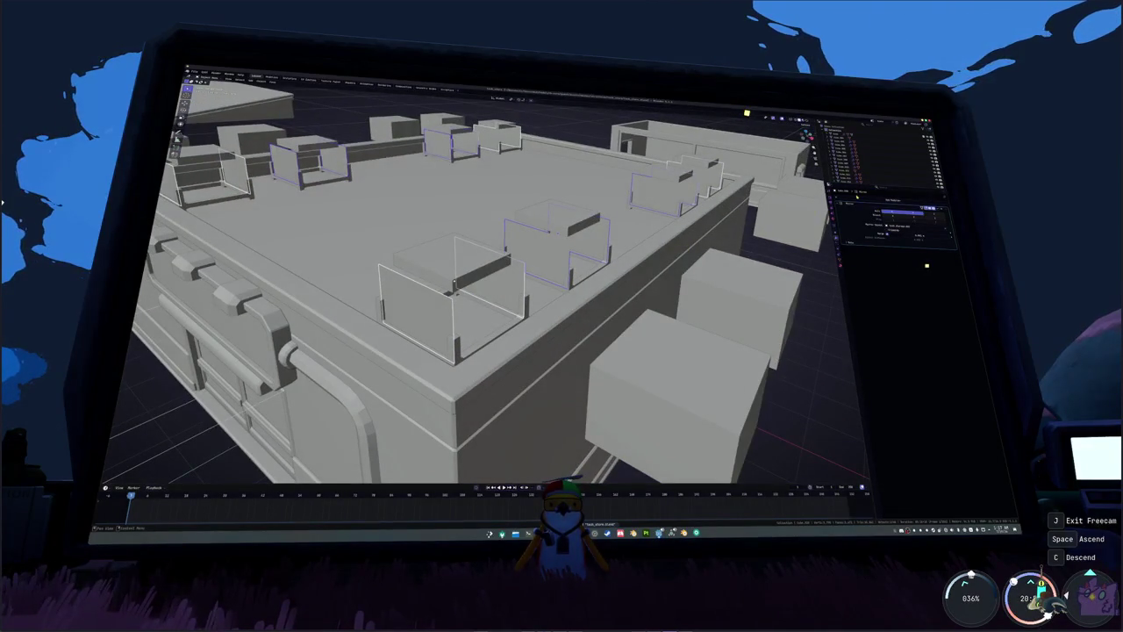
key(ctrl+s)
middle_drag(455, 289, 693, 254)
key(ctrl+a)
click(693, 250)
- Select the stand side panels and change their Solidify mode
click(500, 234)
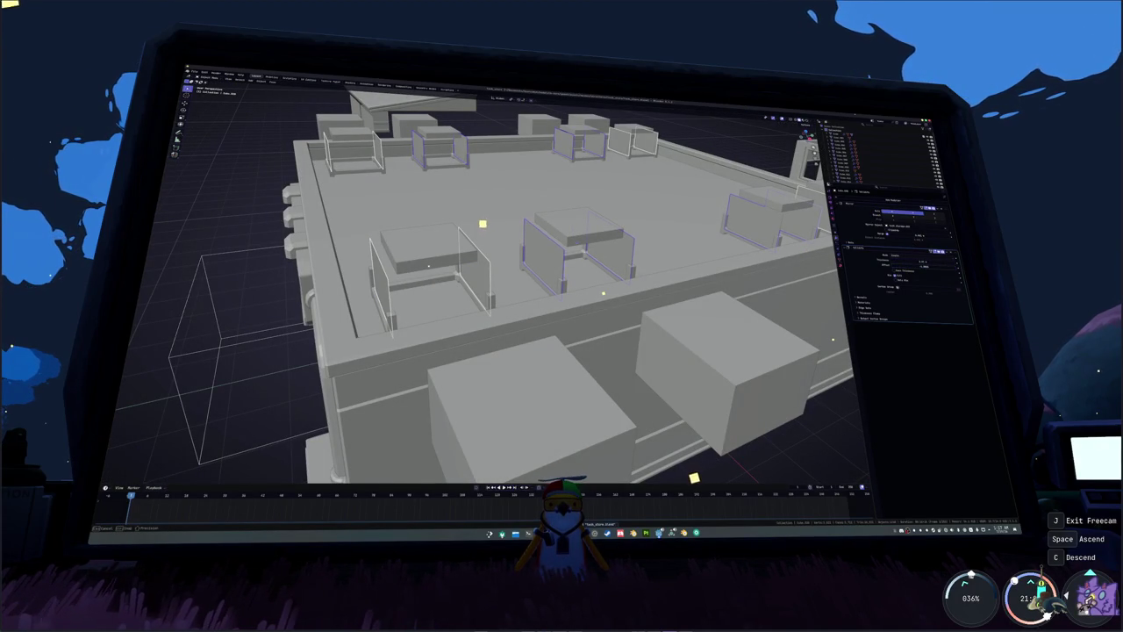
shift+click(536, 255)
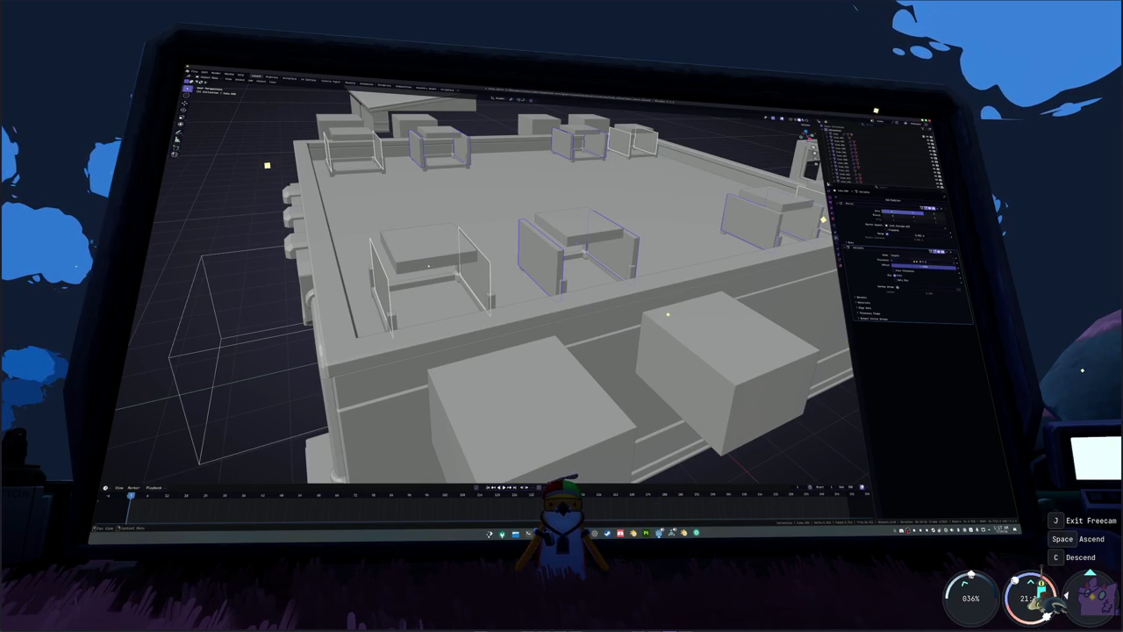
click(942, 254)
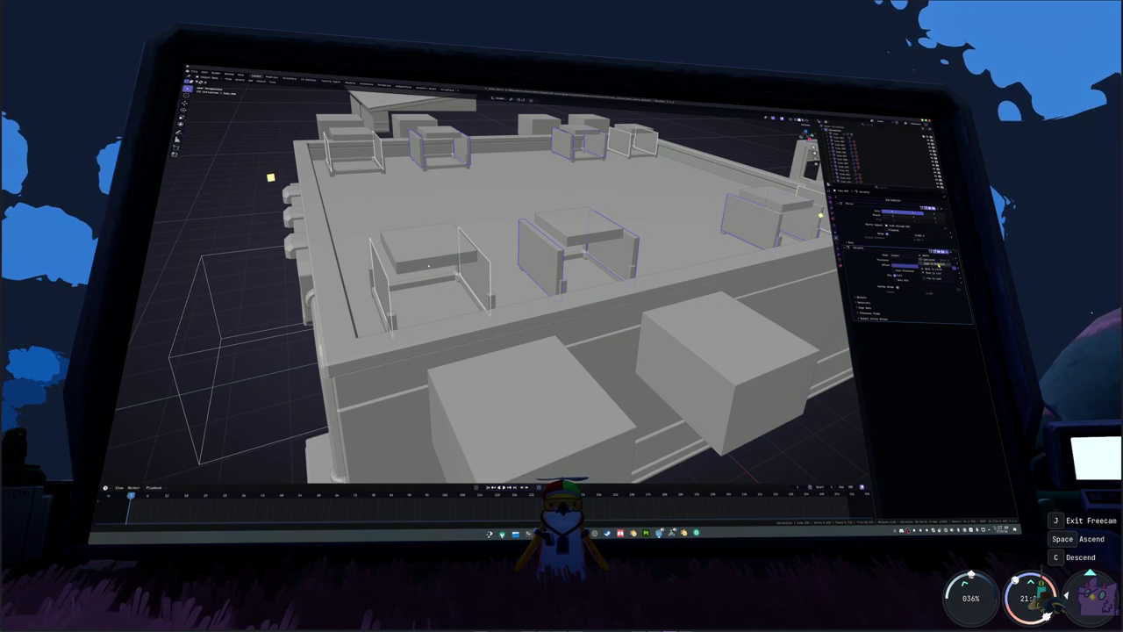
scroll(281, 197, up, 1)
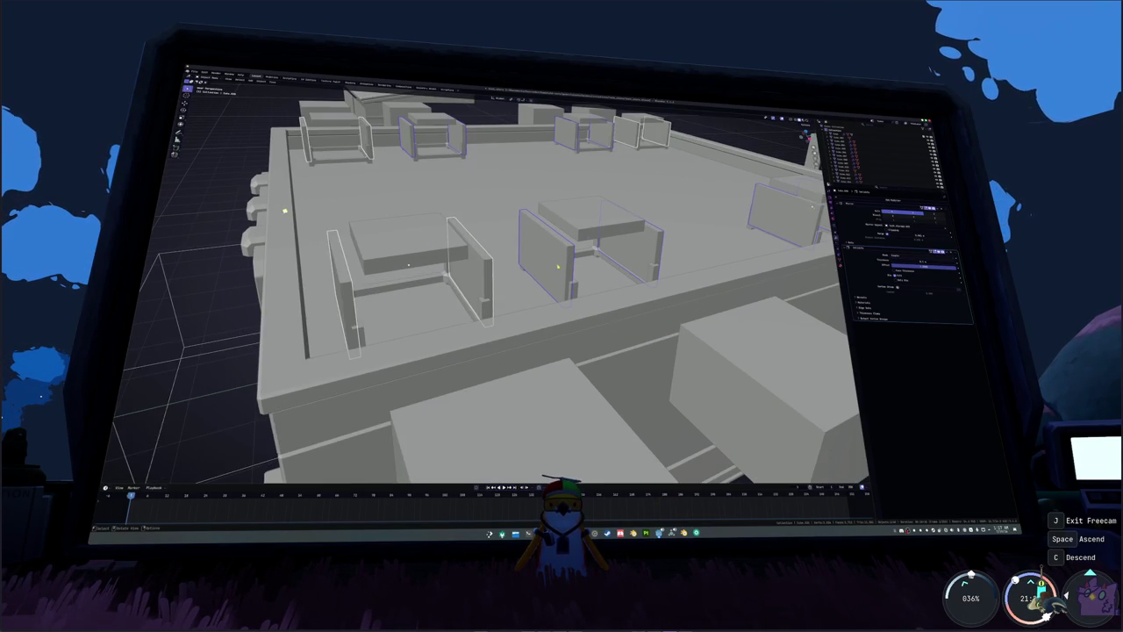
scroll(289, 219, up, 1)
scroll(290, 225, up, 1)
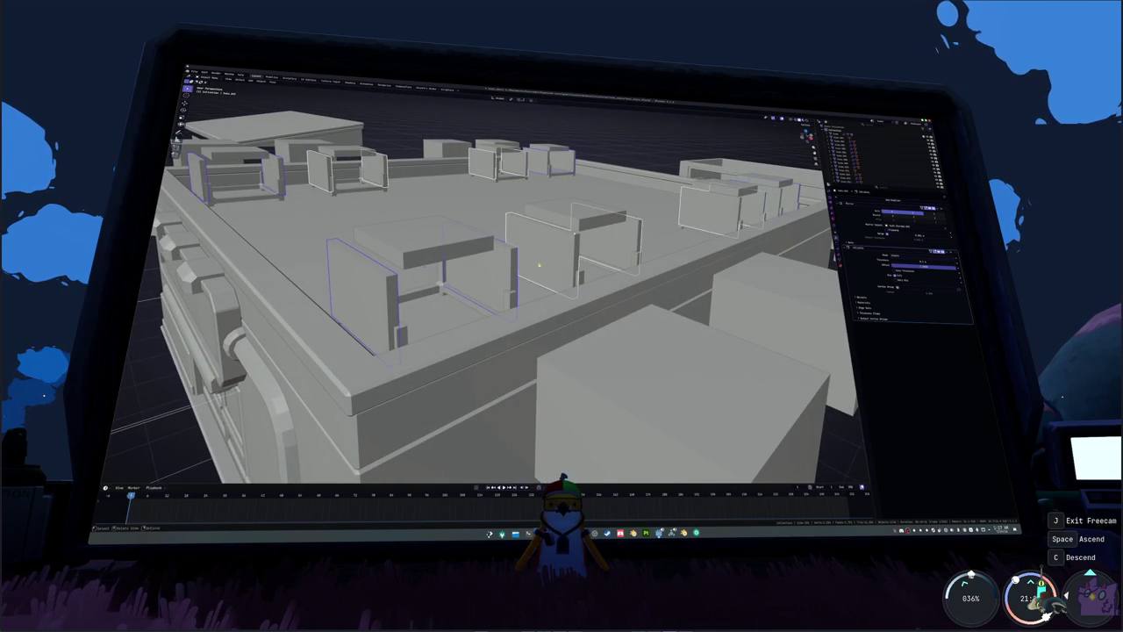
scroll(559, 265, up, 1)
- Inset the selected panel faces and extrude them inward as recessed panels
key(Tab)
key(i)
click(576, 233)
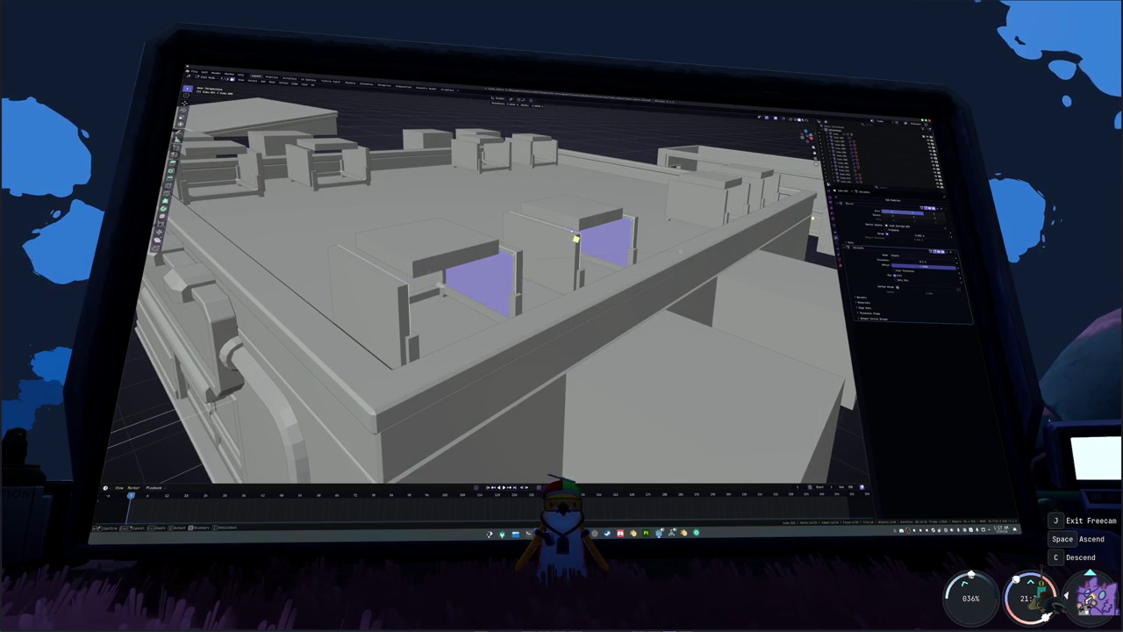
key(e)
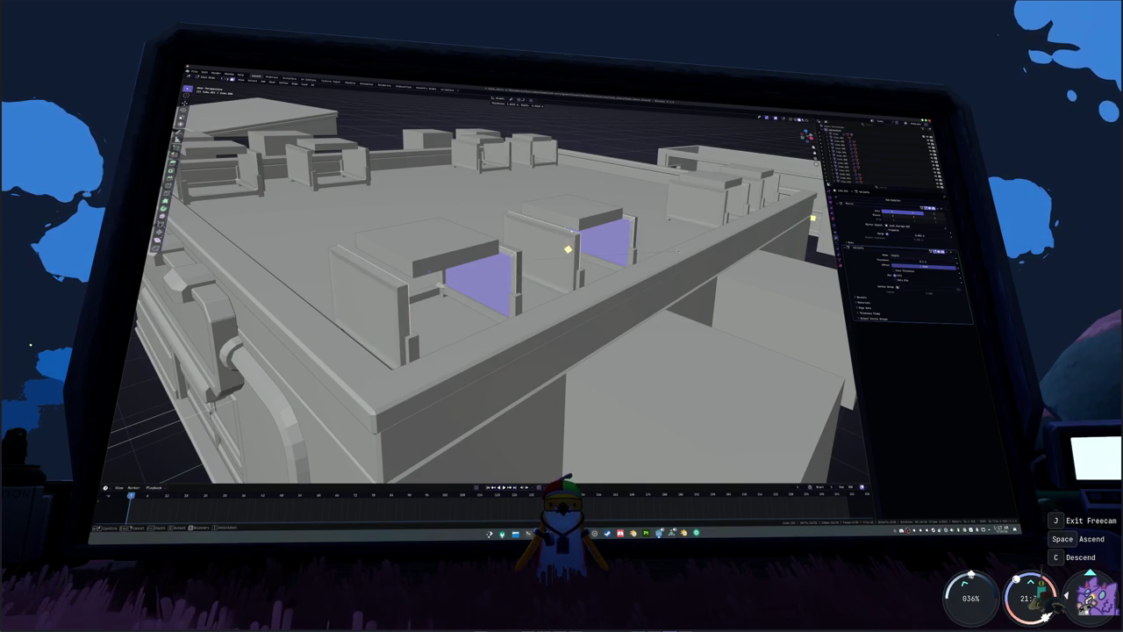
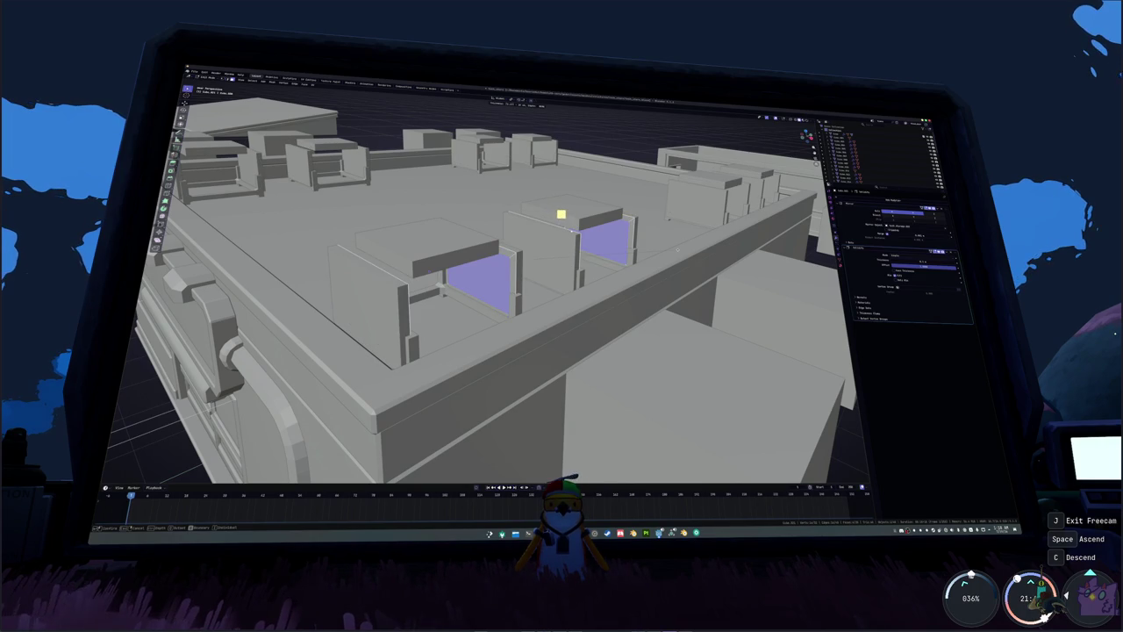
- Extrude the selected wall panels outward into shallow rooftop boxes
click(593, 189)
mouse_move(677, 250)
middle_down()
mouse_move(543, 264)
mouse_move(526, 289)
middle_up()
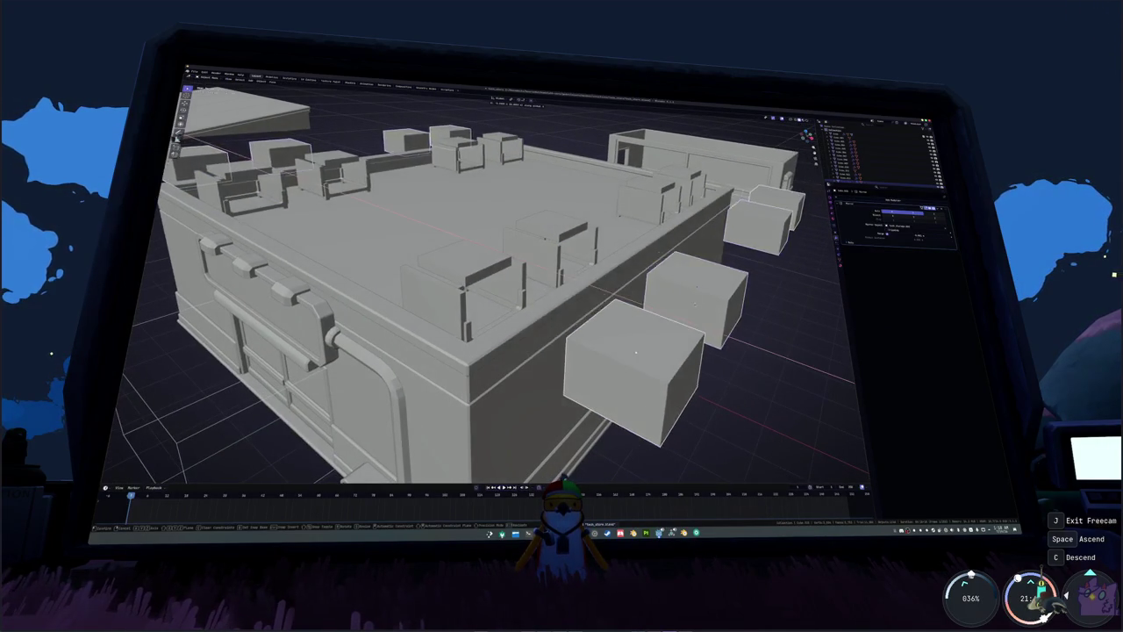
key(e)
click(509, 275)
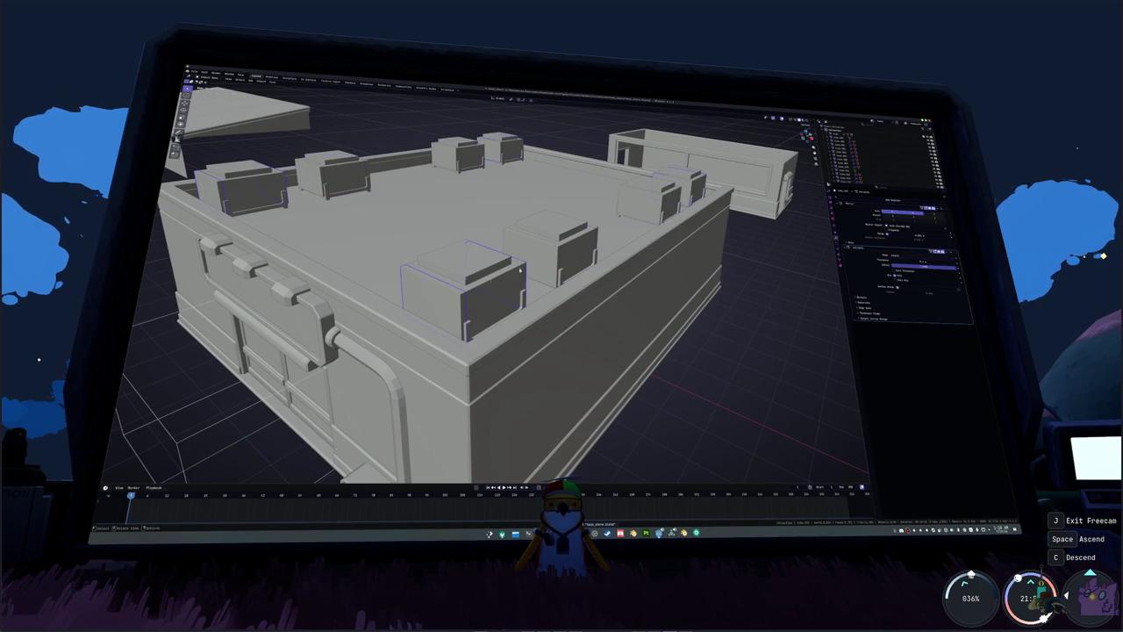
- Add a Bevel modifier to all rooftop boxes, apply their scale and adjust the bevel amount
key(ctrl+l)
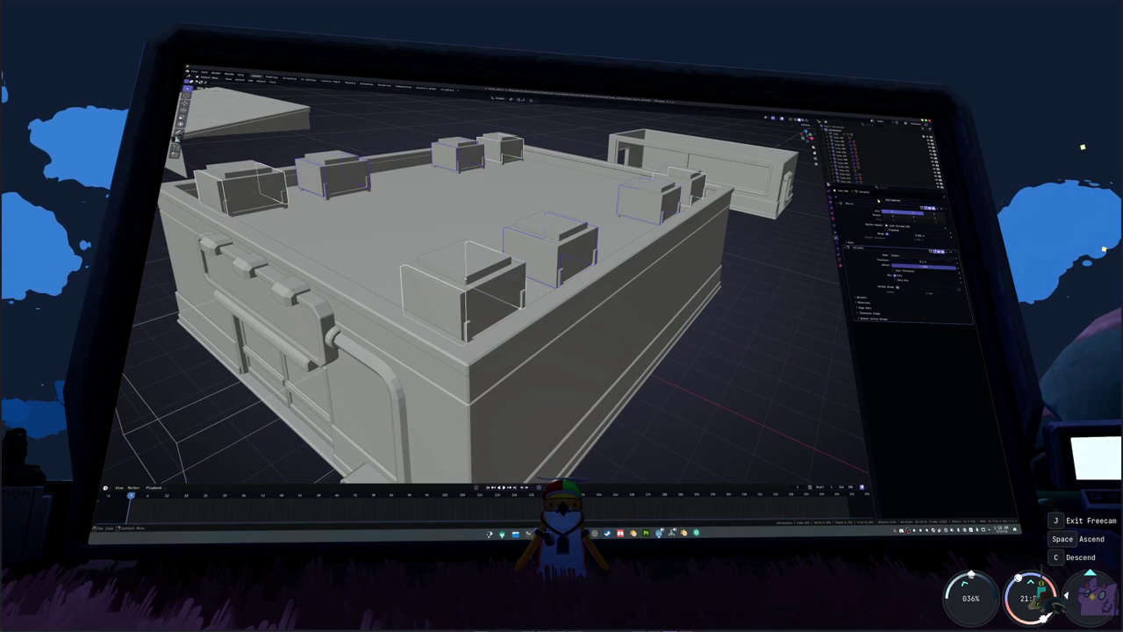
click(878, 200)
click(913, 221)
key(ctrl+a)
click(749, 280)
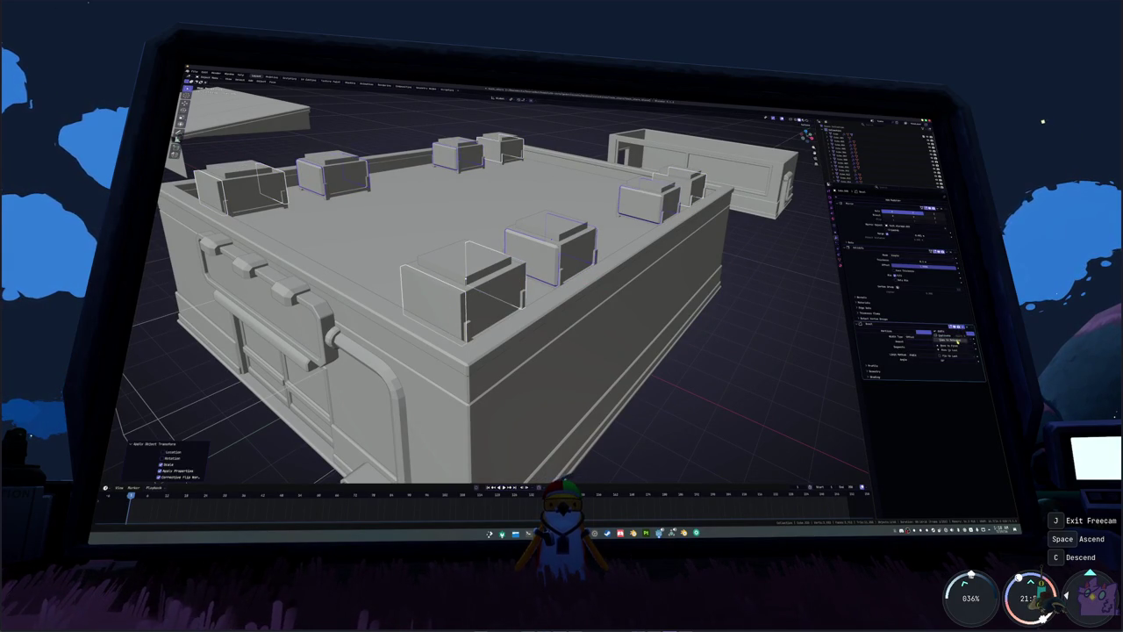
scroll(436, 283, up, 3)
drag(939, 341, 961, 342)
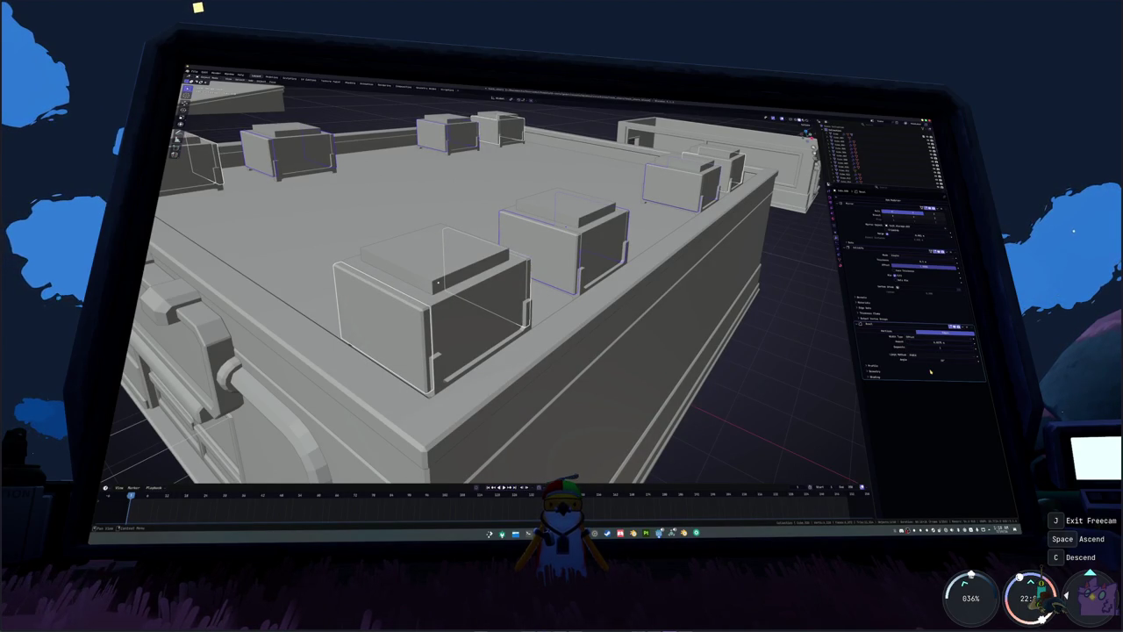
- Rework the bevel width option on the front, left and other four rooftop boxes
middle_drag(456, 250, 632, 262)
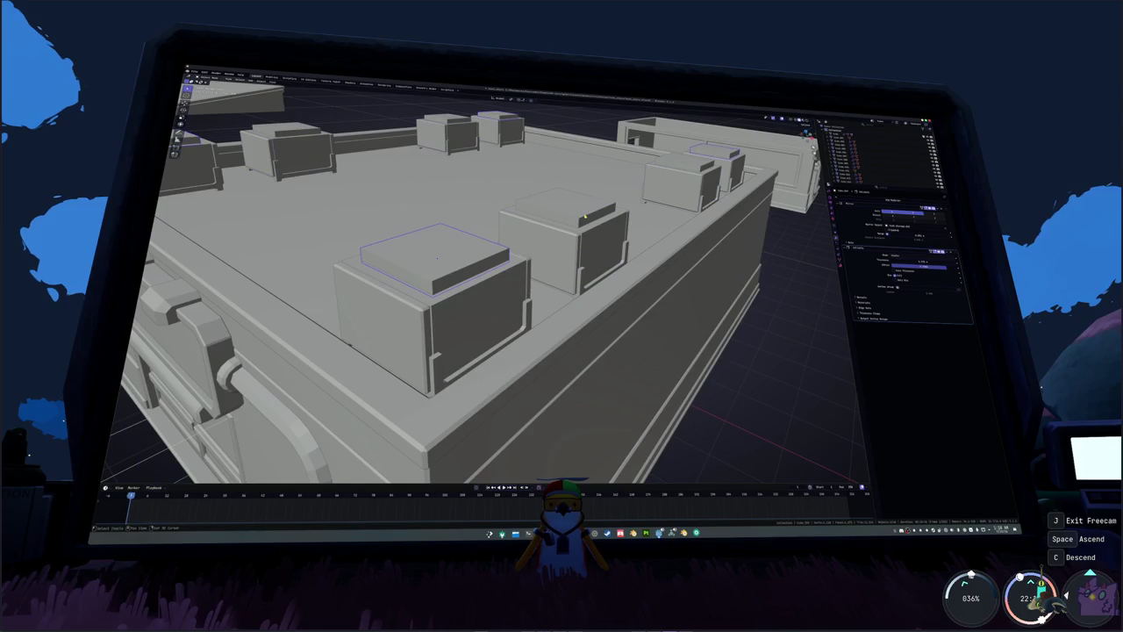
click(448, 292)
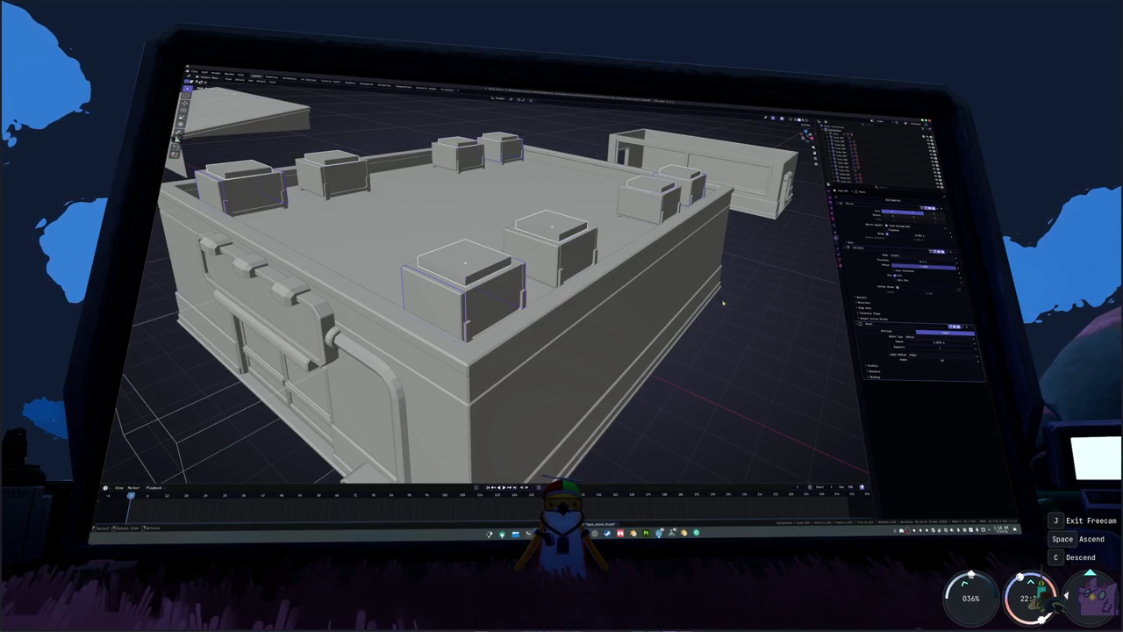
click(959, 339)
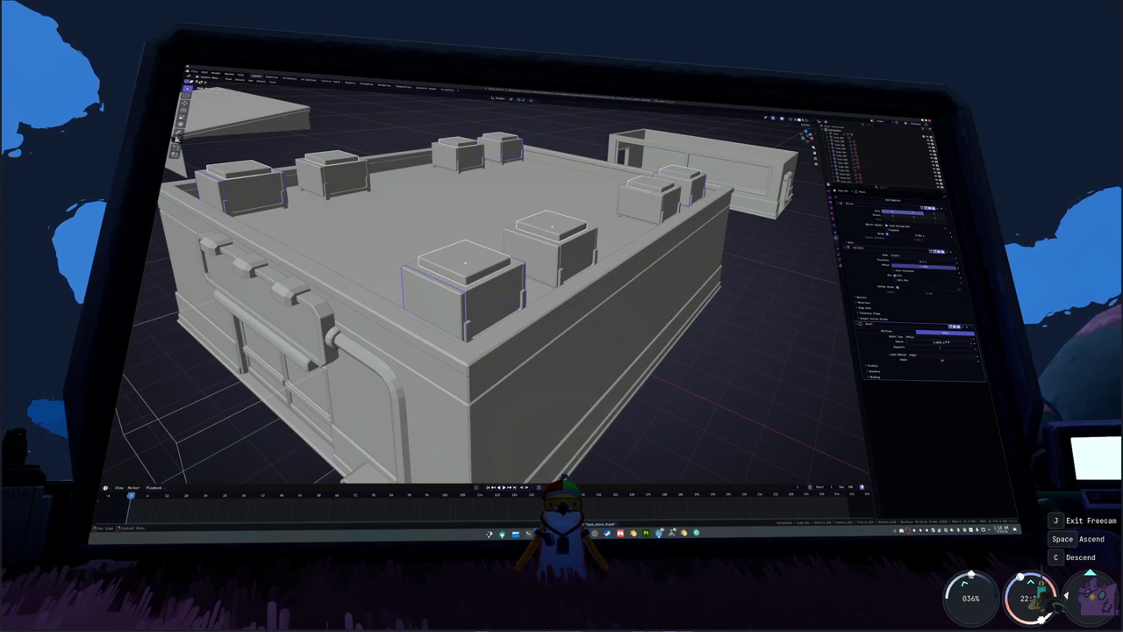
key(ctrl+z)
key(ctrl+z)
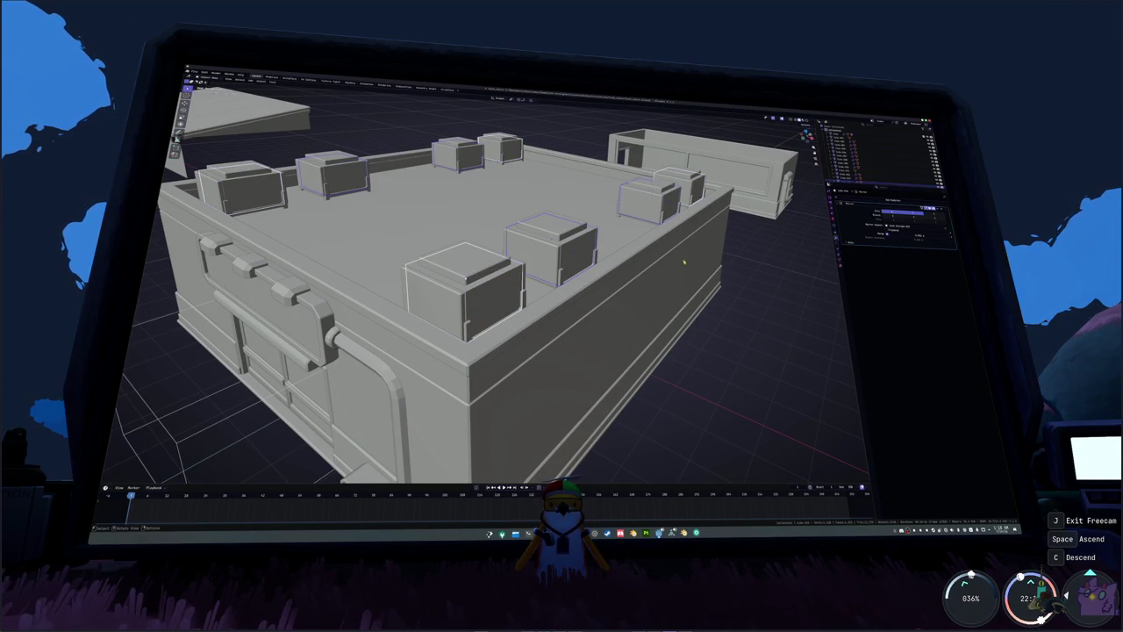
key(ctrl+z)
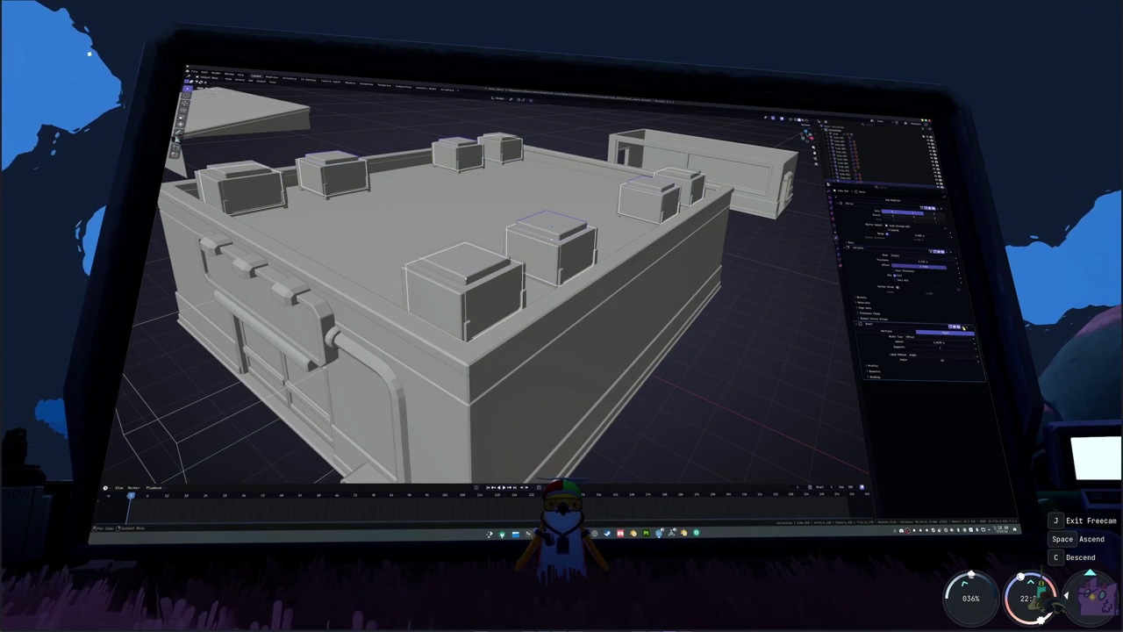
click(955, 341)
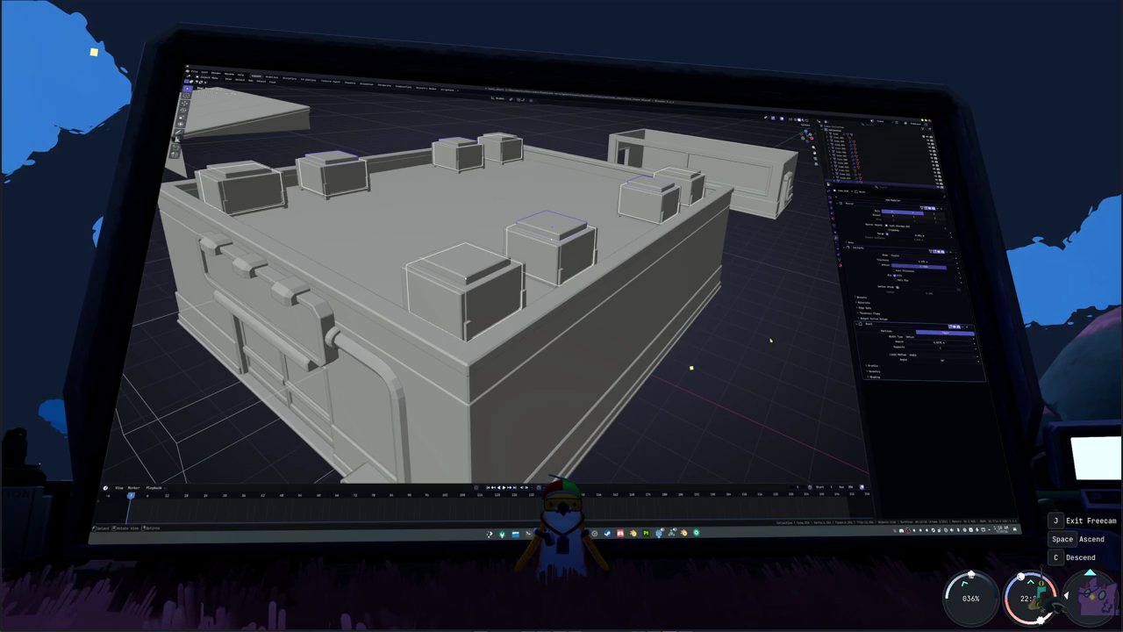
- Apply scale to the four remaining rooftop boxes and then to the front box
key(ctrl+a)
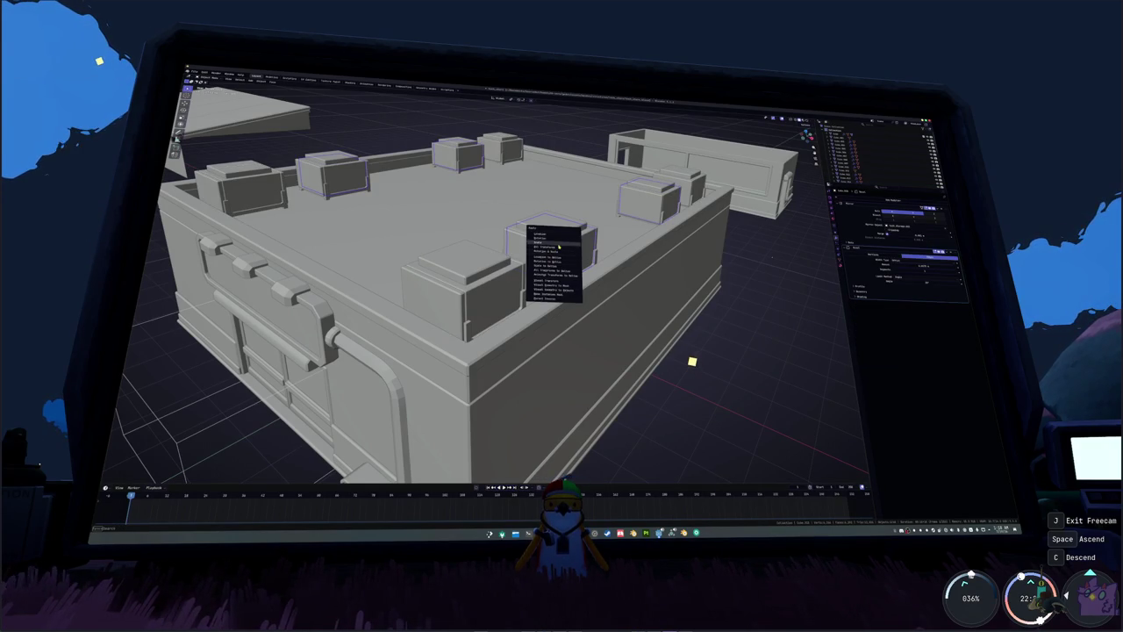
click(558, 246)
shift+click(474, 290)
key(ctrl+a)
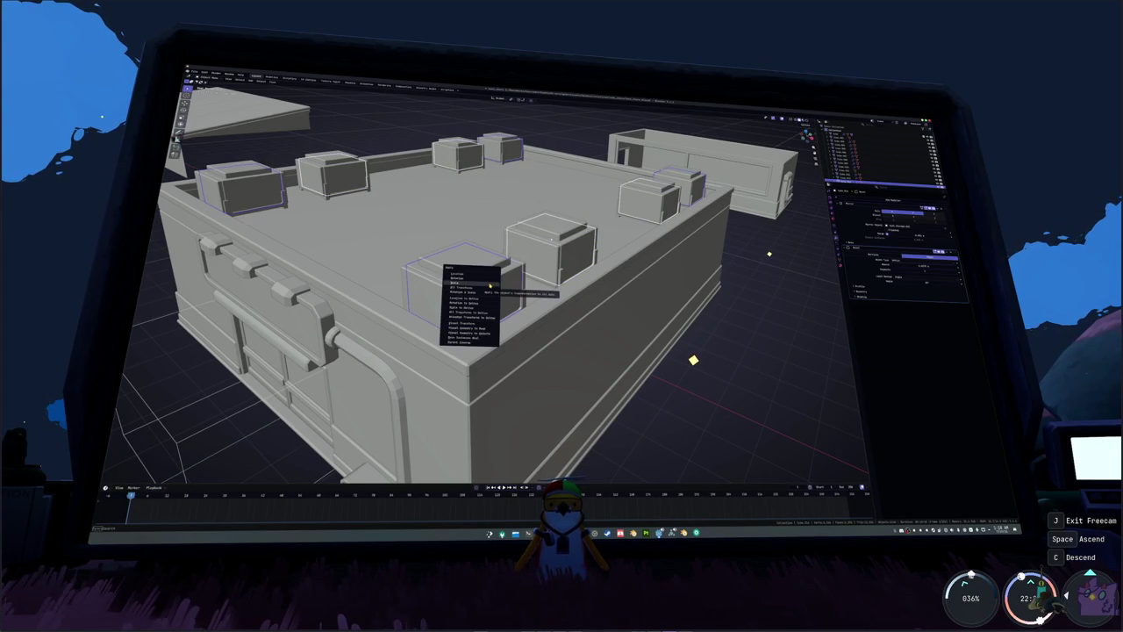
click(489, 285)
middle_drag(551, 238, 489, 273)
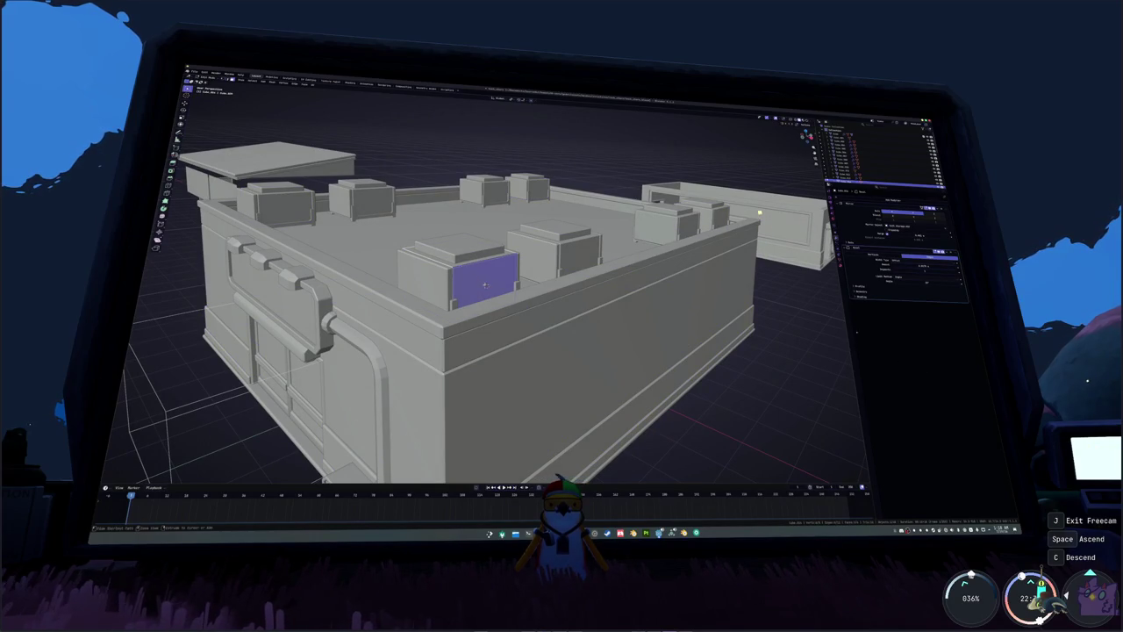
middle_drag(481, 281, 523, 295)
key(shift+a)
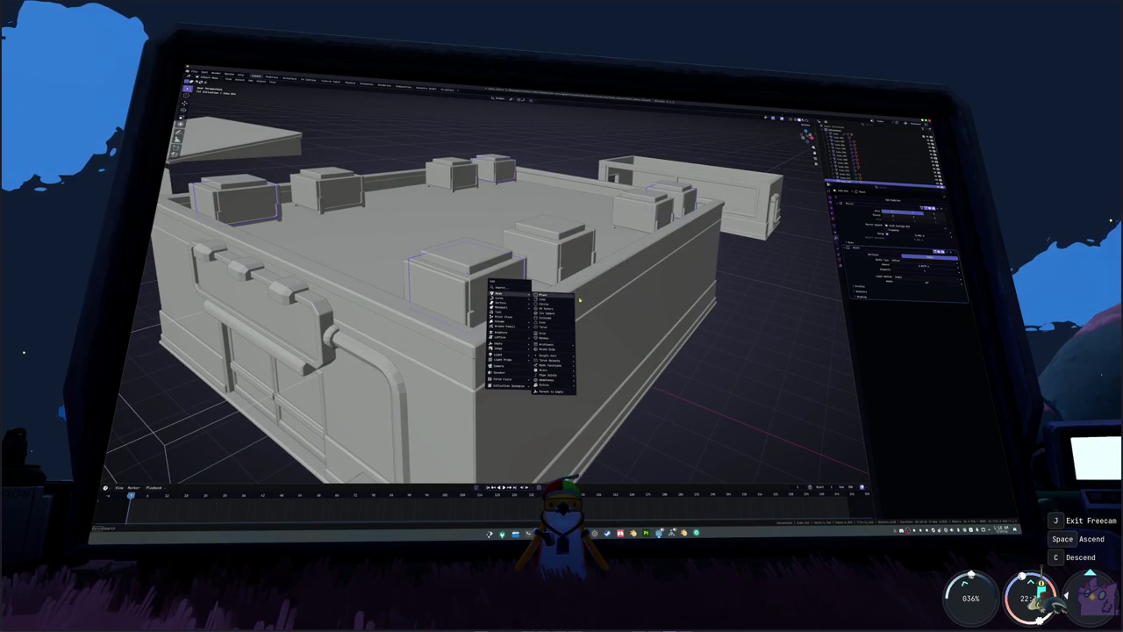
mouse_move(499, 293)
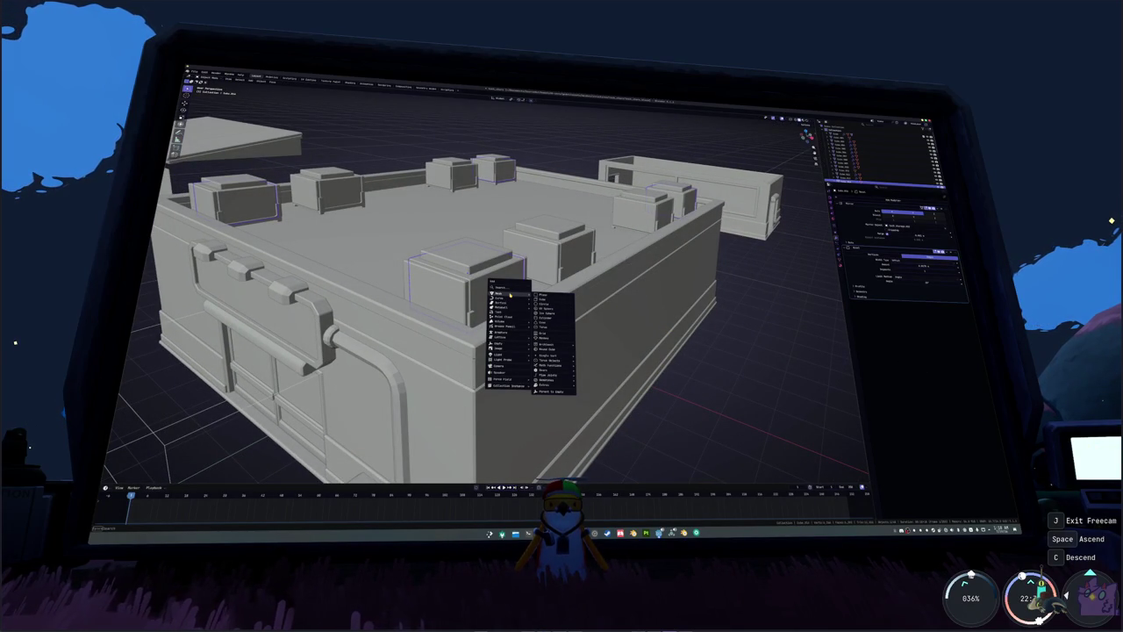
- Add a plane, stand it upright with R X 90, and scale it down against the wall
click(544, 294)
text(r)
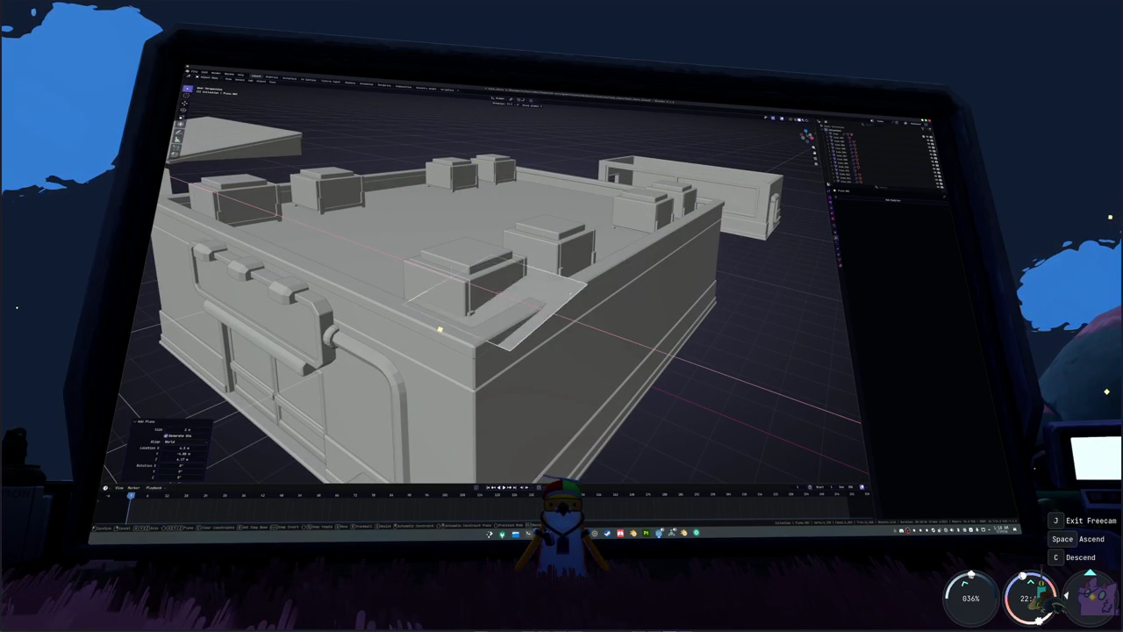
text(x90)
key(Return)
key(Return)
key(s)
click(408, 291)
mouse_move(408, 290)
middle_down()
mouse_move(439, 290)
mouse_move(445, 327)
middle_up()
- In Edit Mode, inset the panel face and extrude it to form a frame
key(Tab)
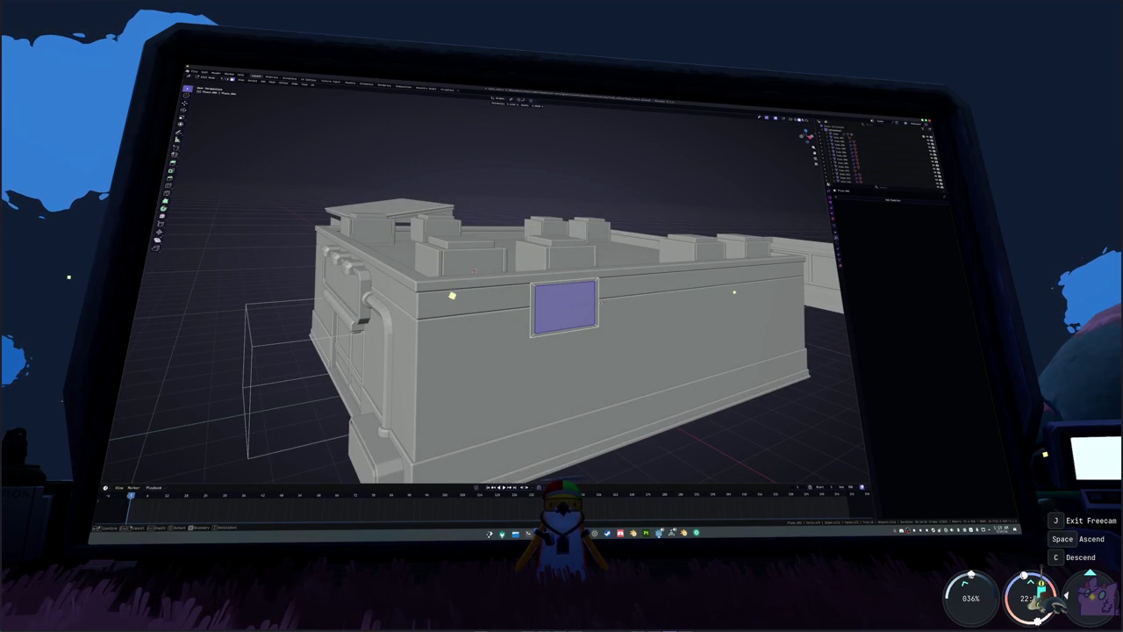
mouse_move(735, 292)
middle_down()
mouse_move(606, 288)
mouse_move(544, 211)
middle_up()
right_click(606, 288)
click(612, 325)
key(i)
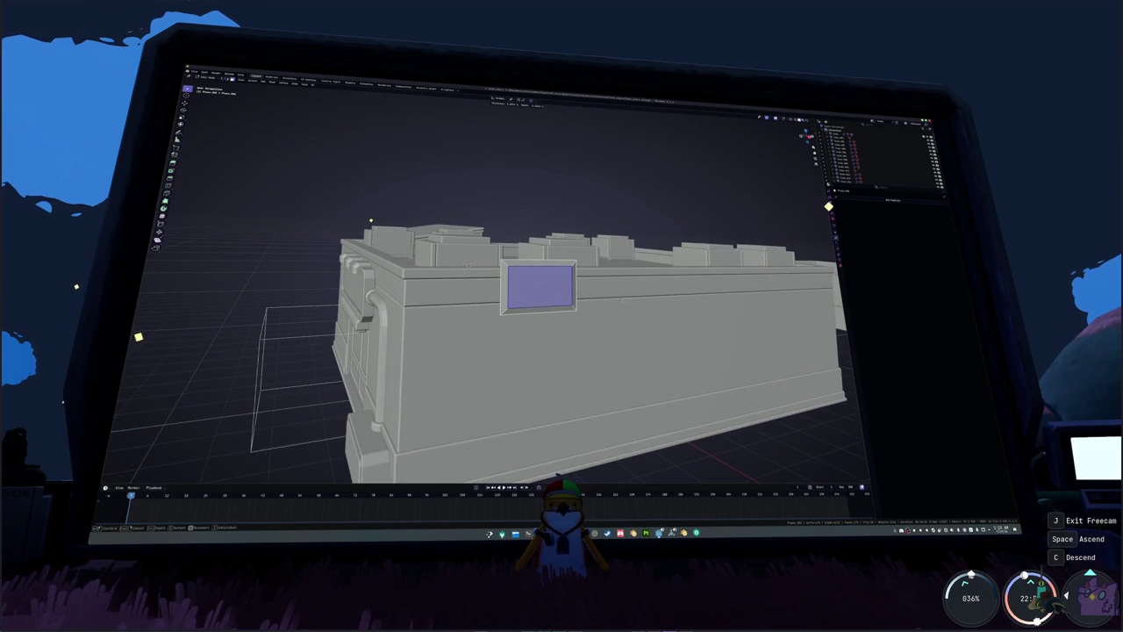
click(623, 301)
key(e)
click(667, 289)
- Inset the panel face a second time and centre the view on it
key(alt+a)
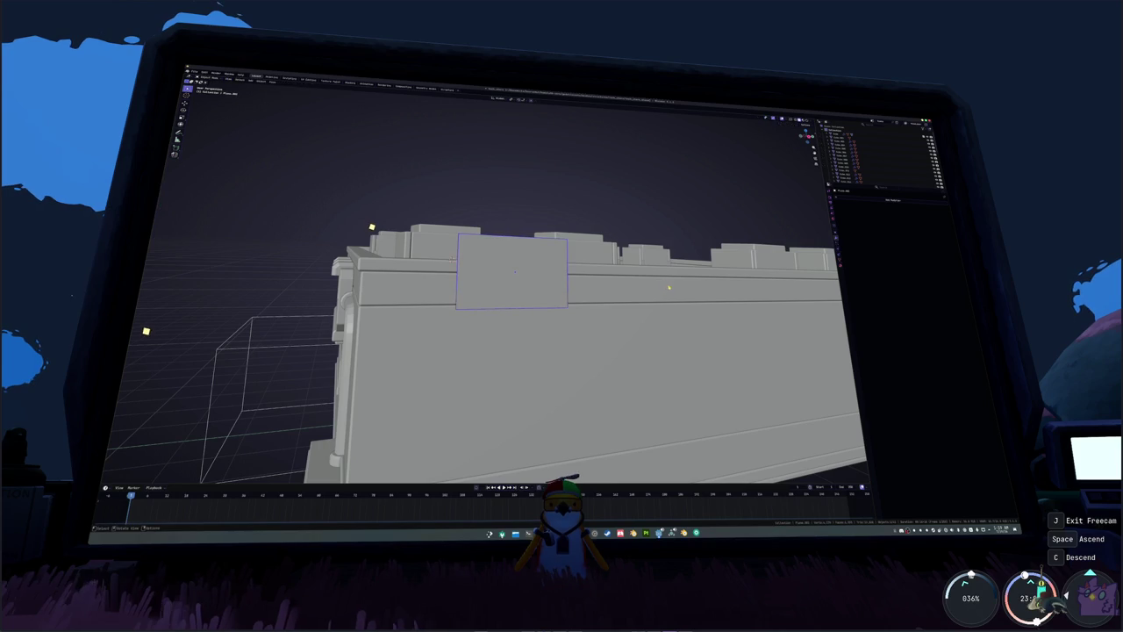
key(Tab)
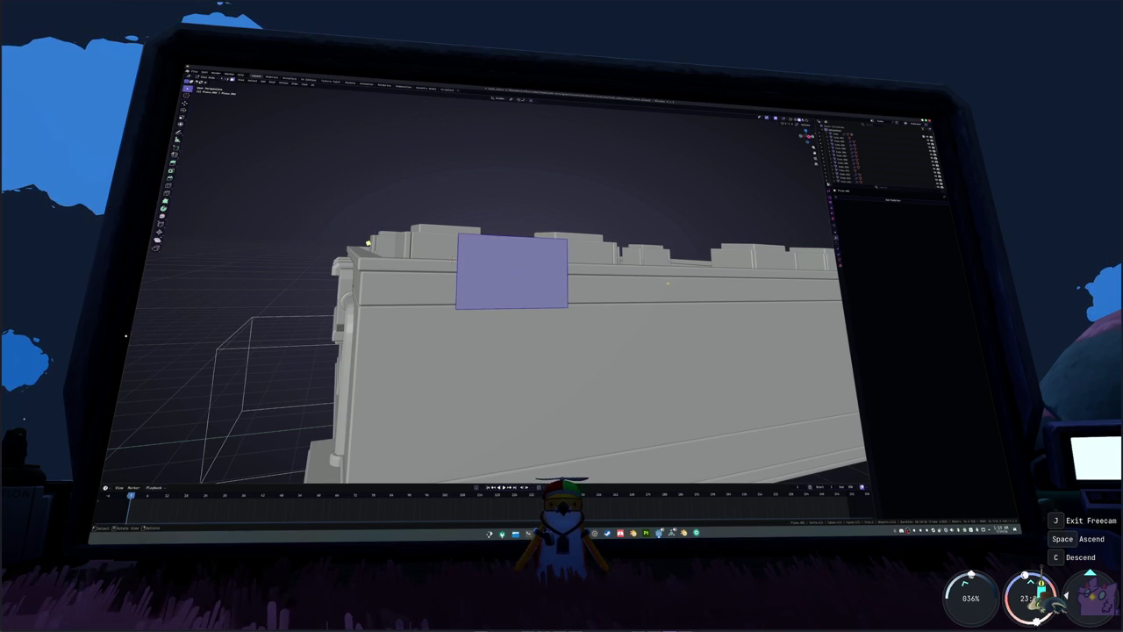
key(i)
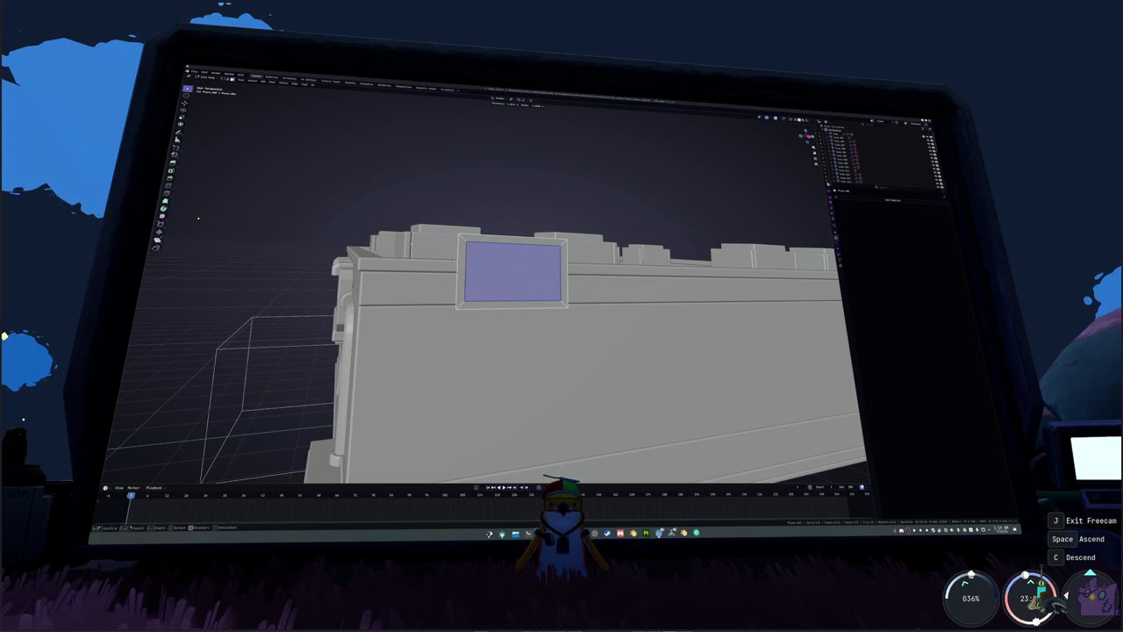
click(660, 282)
key(KP_Decimal)
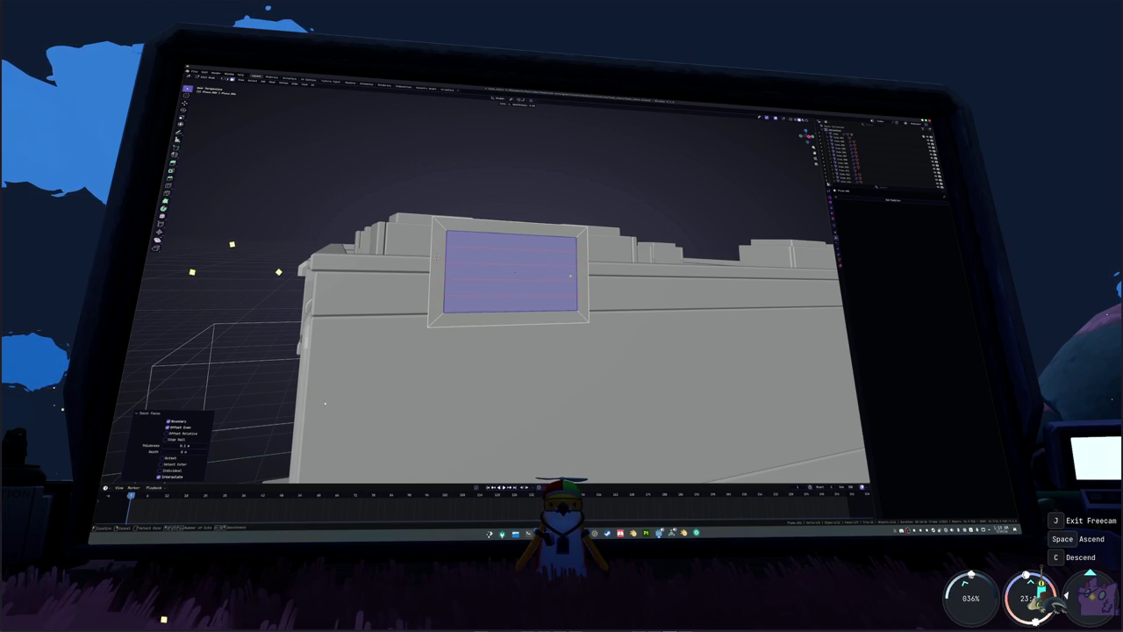
- Add evenly spaced horizontal loop cuts across the inset face and select the bottom strips
click(571, 277)
right_click(571, 276)
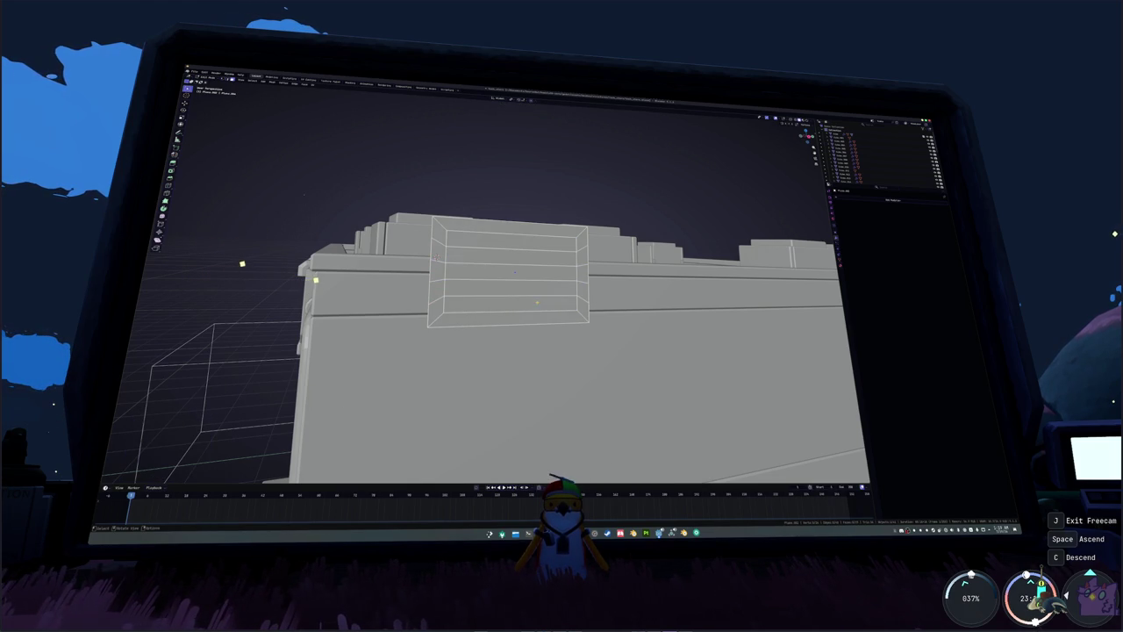
click(550, 303)
click(518, 288)
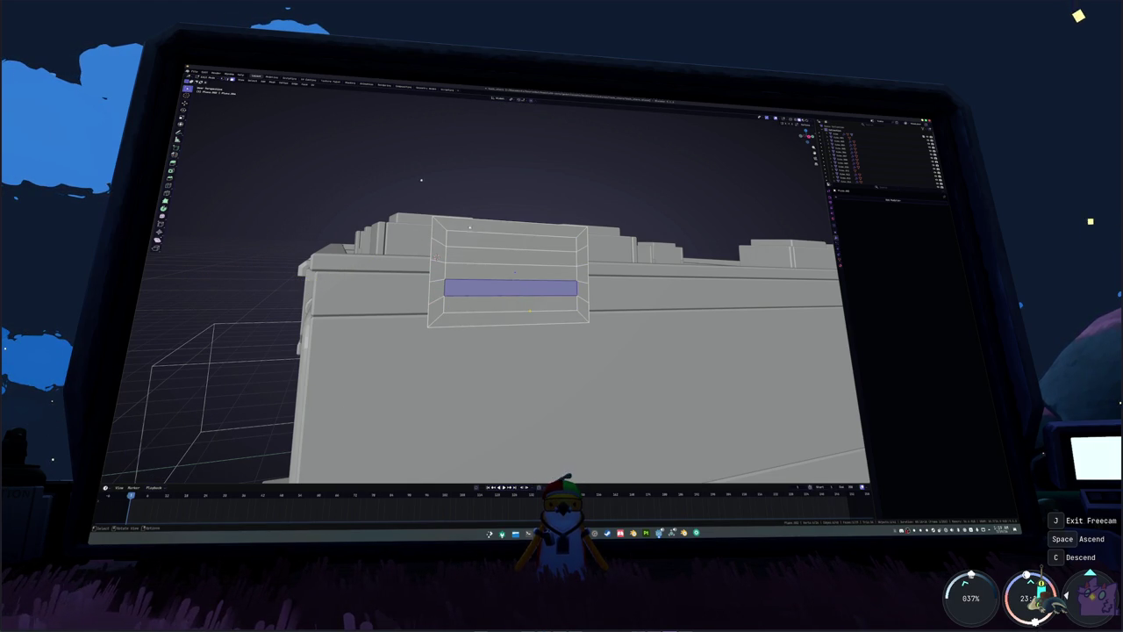
- Move the panel up off the wall to a new position
middle_drag(416, 182, 457, 175)
key(g)
middle_drag(527, 219, 544, 207)
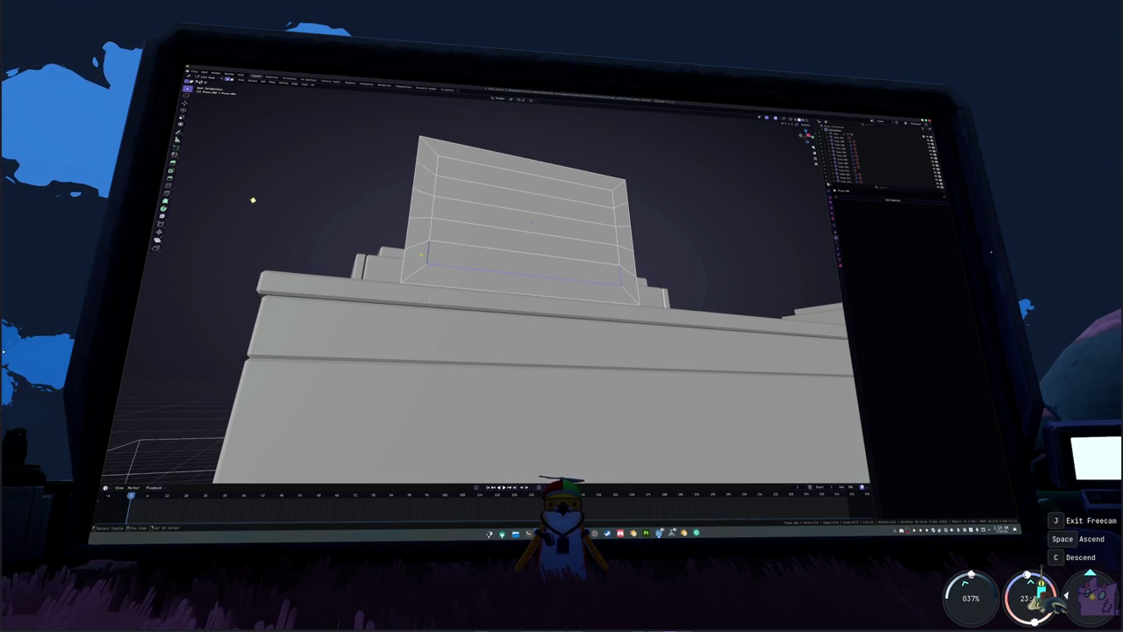
scroll(438, 258, up, 2)
mouse_move(509, 289)
middle_down()
mouse_move(492, 263)
mouse_move(474, 263)
middle_up()
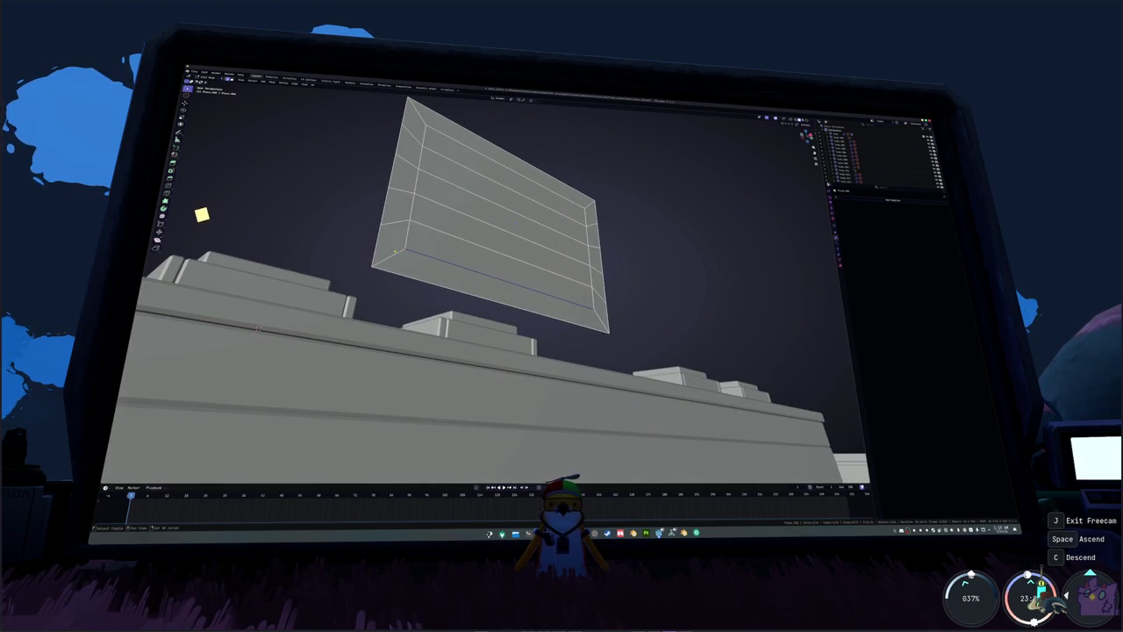
middle_drag(258, 326, 430, 290)
key(g)
click(433, 287)
- Slide the panel along the X axis to sit beside the building
key(g)
key(x)
click(425, 284)
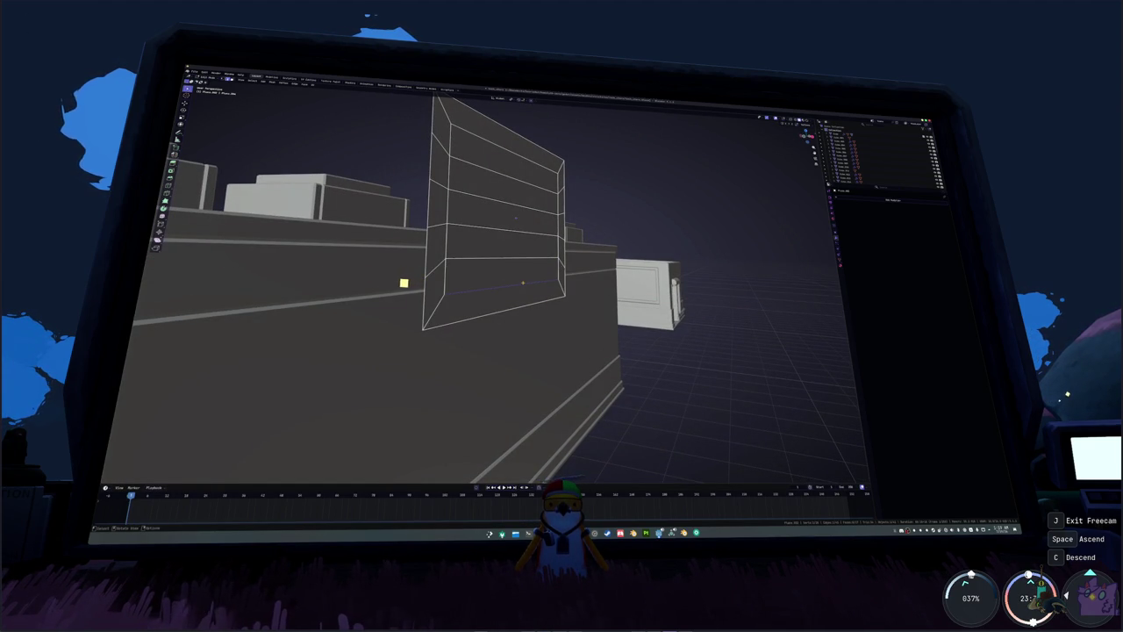
middle_drag(403, 282, 394, 280)
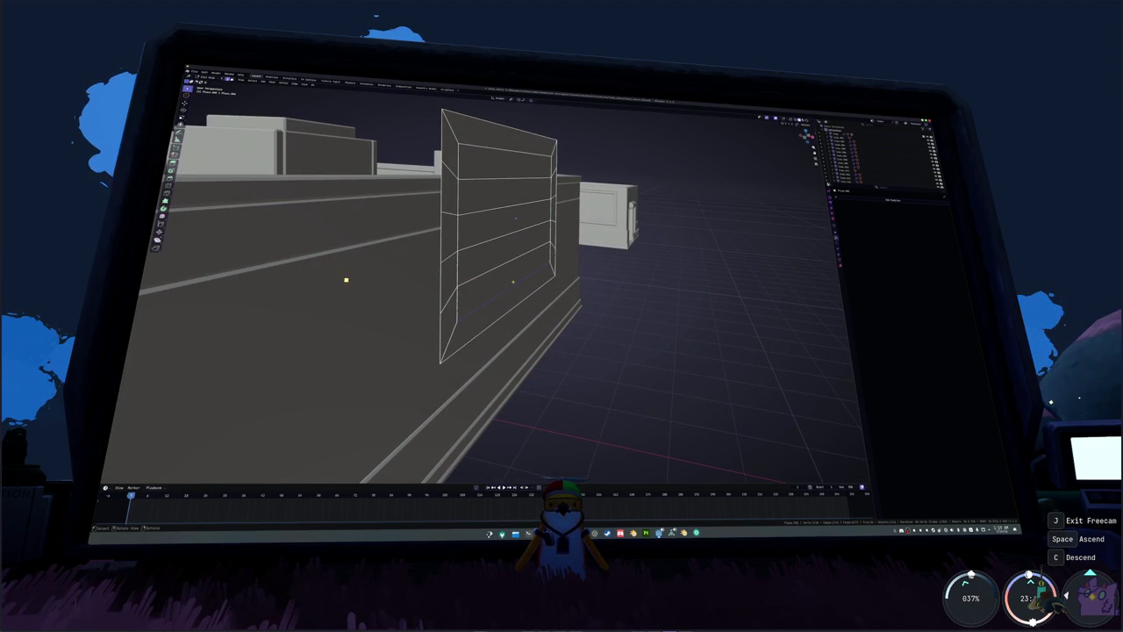
key(g)
key(x)
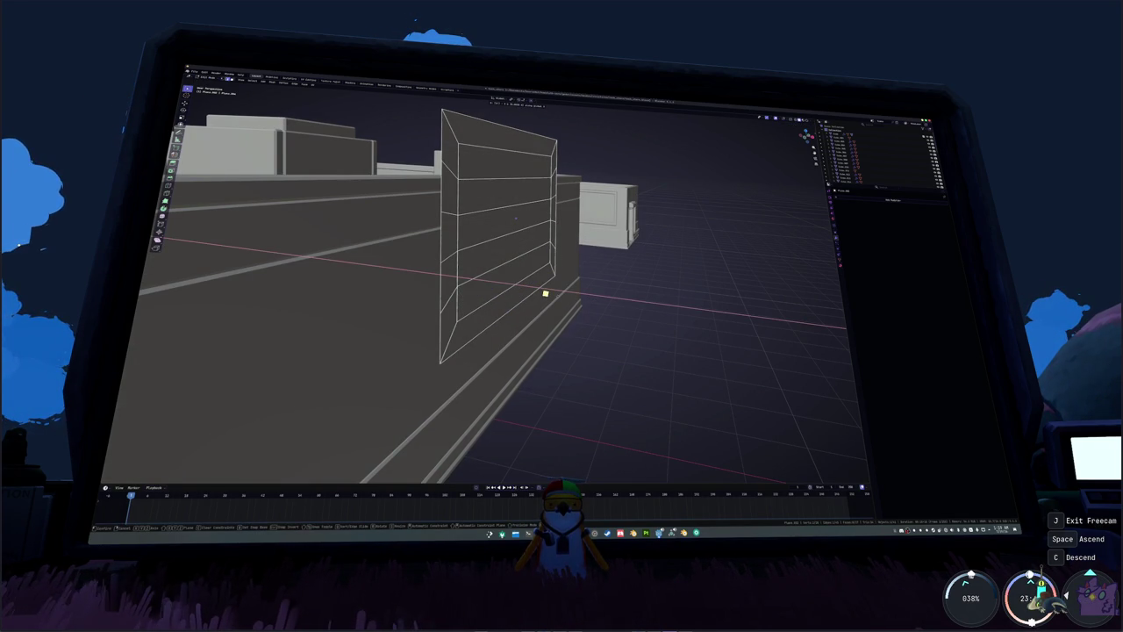
- Confirm the panel's position, leaving it unchanged after trial X-axis moves
click(541, 285)
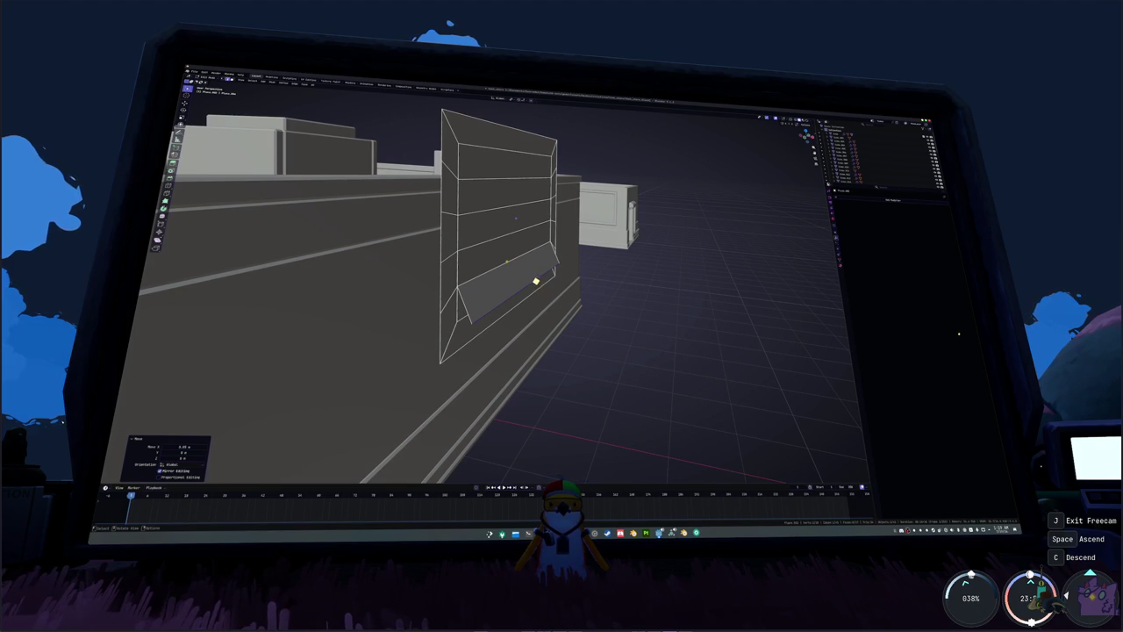
middle_drag(536, 281, 522, 260)
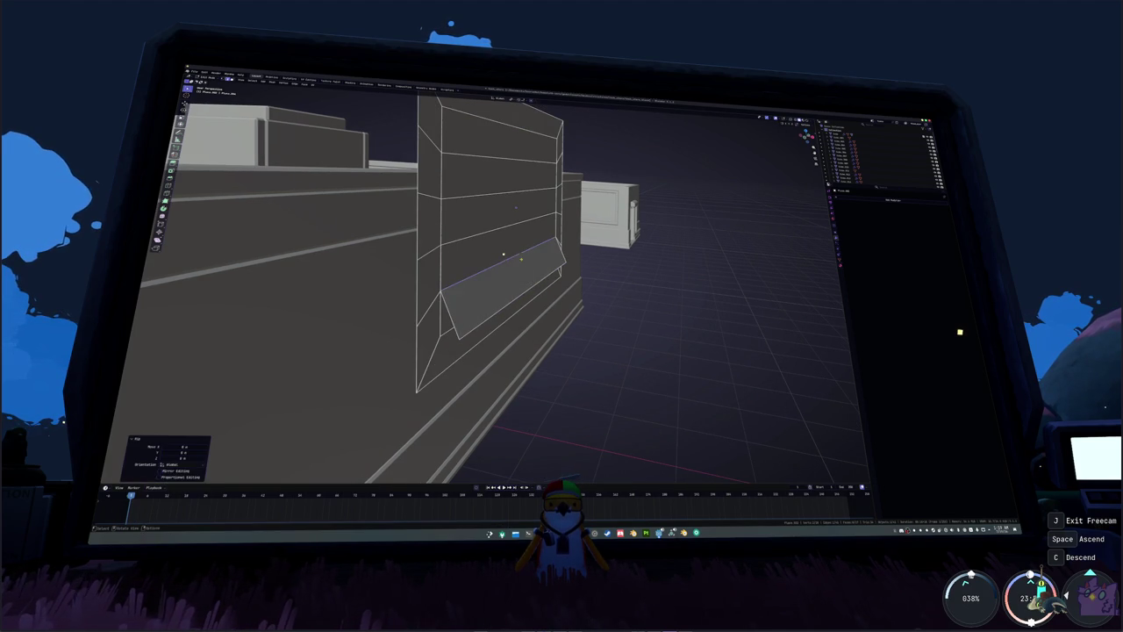
middle_drag(503, 255, 560, 258)
key(g)
key(x)
key(Escape)
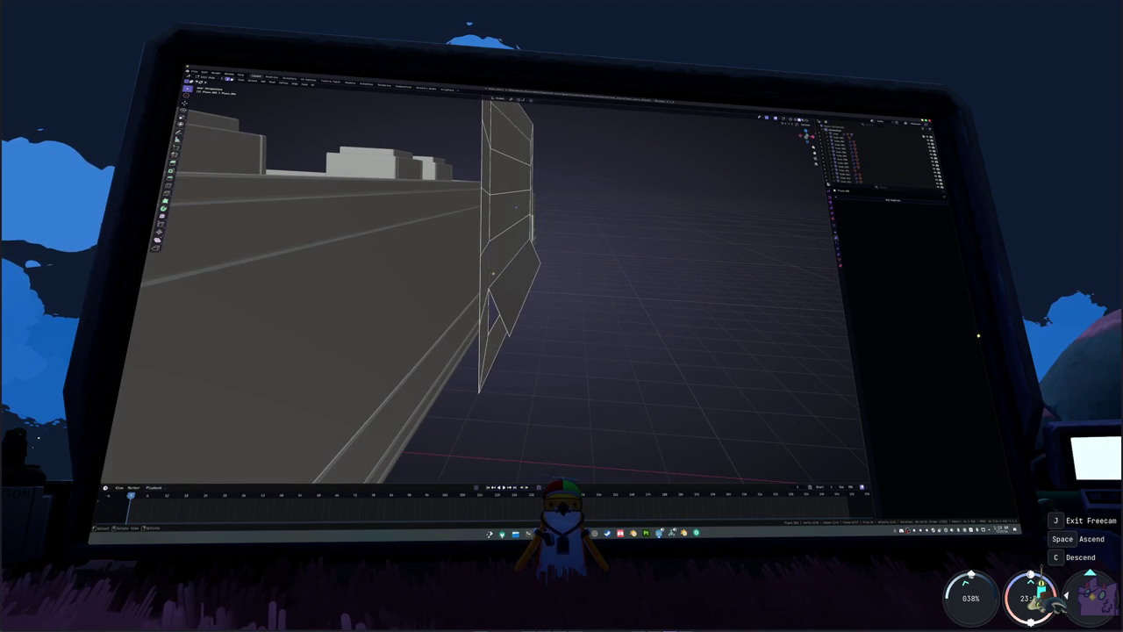
key(g)
key(x)
key(Escape)
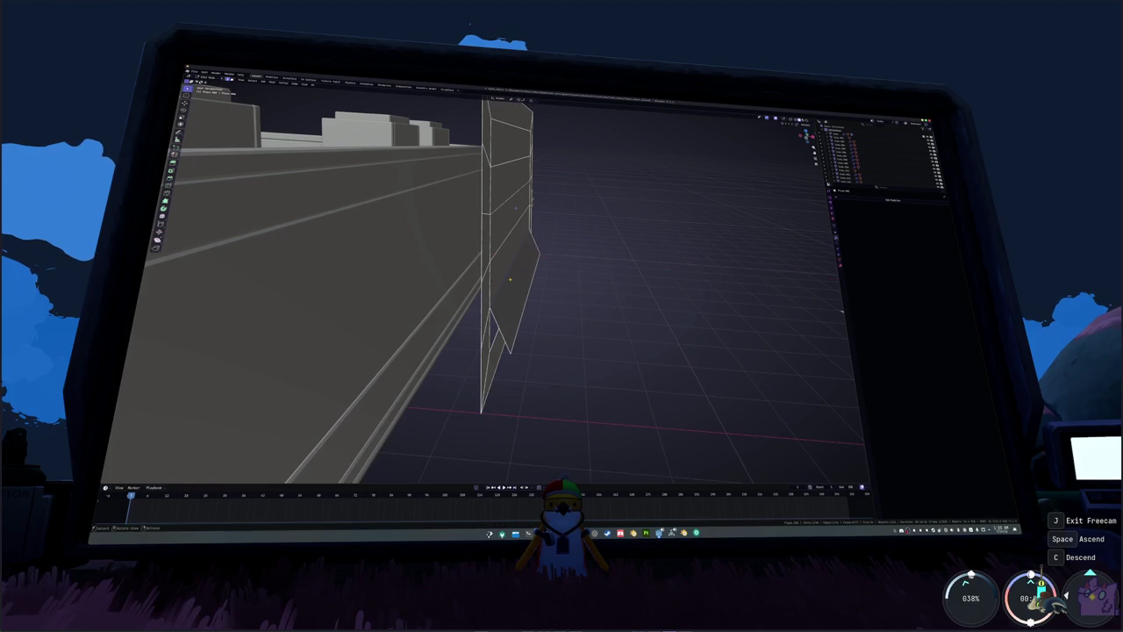
- Knife-cut a new edge across the panel in X-ray view and lower it along Z
middle_drag(509, 264, 562, 263)
key(alt+z)
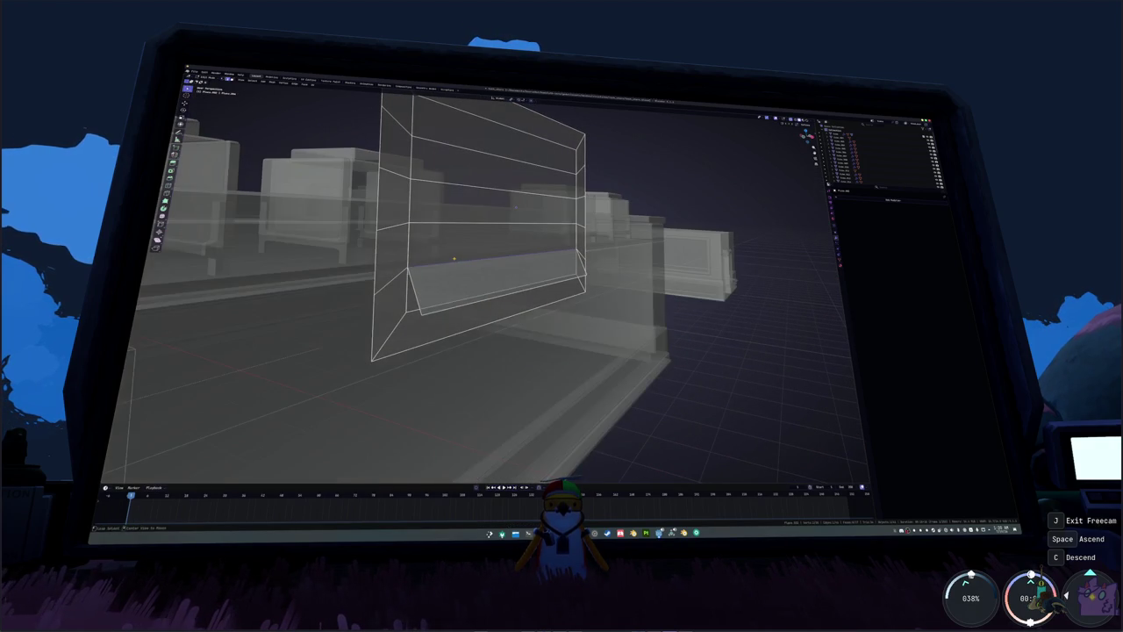
middle_drag(428, 259, 465, 266)
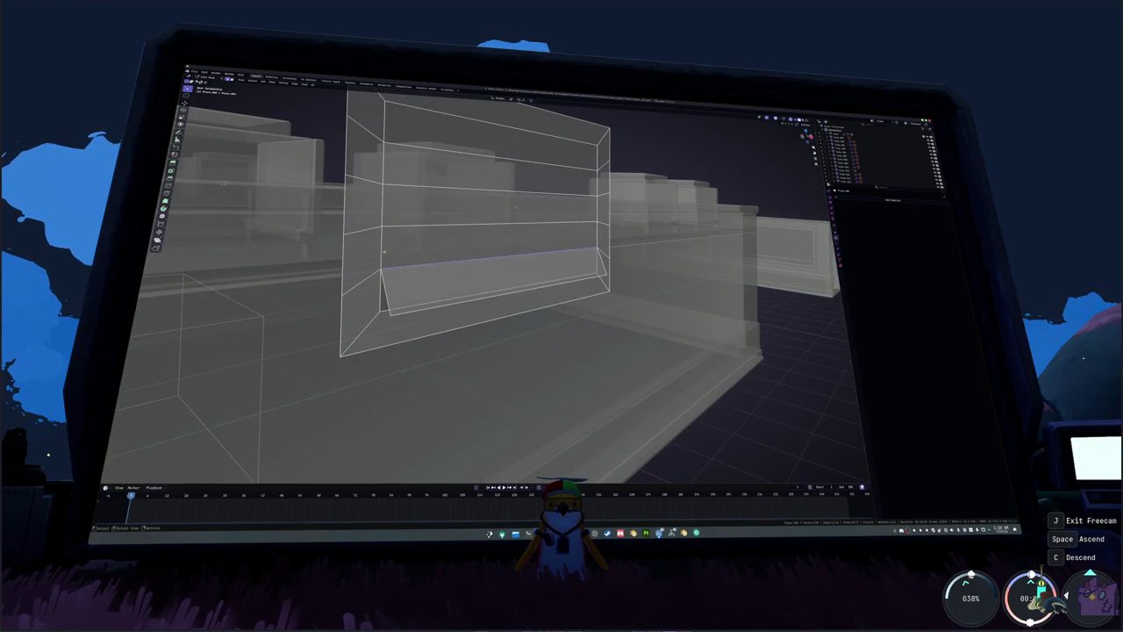
click(384, 253)
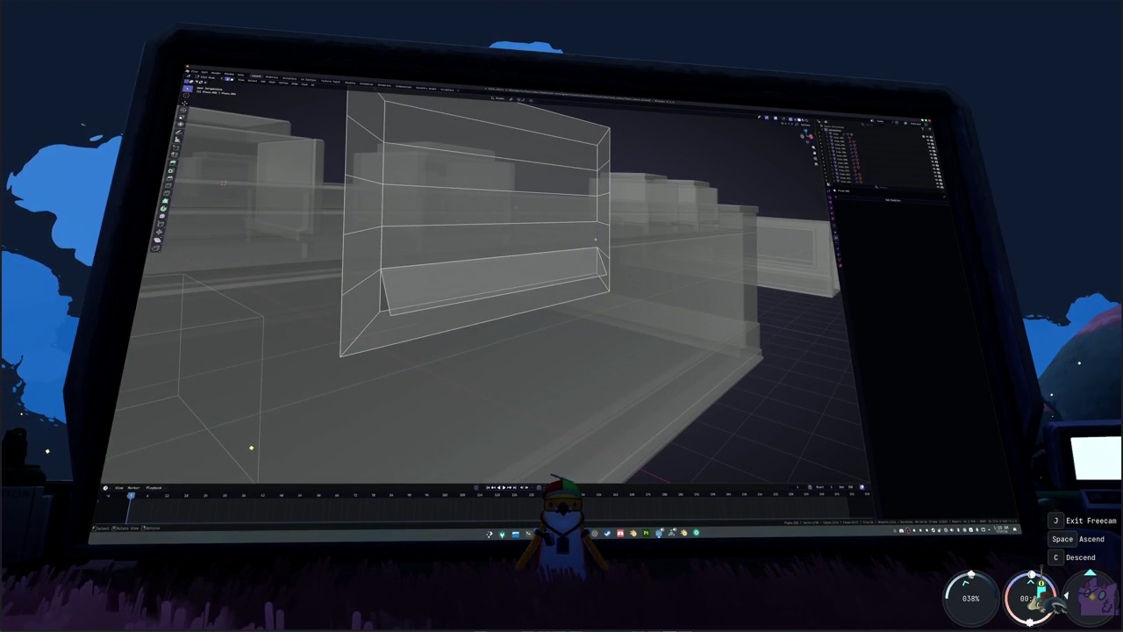
key(alt+z)
middle_drag(597, 234, 560, 250)
key(g)
key(z)
click(543, 251)
- Separate the lower strip face into its own piece and move it
click(543, 269)
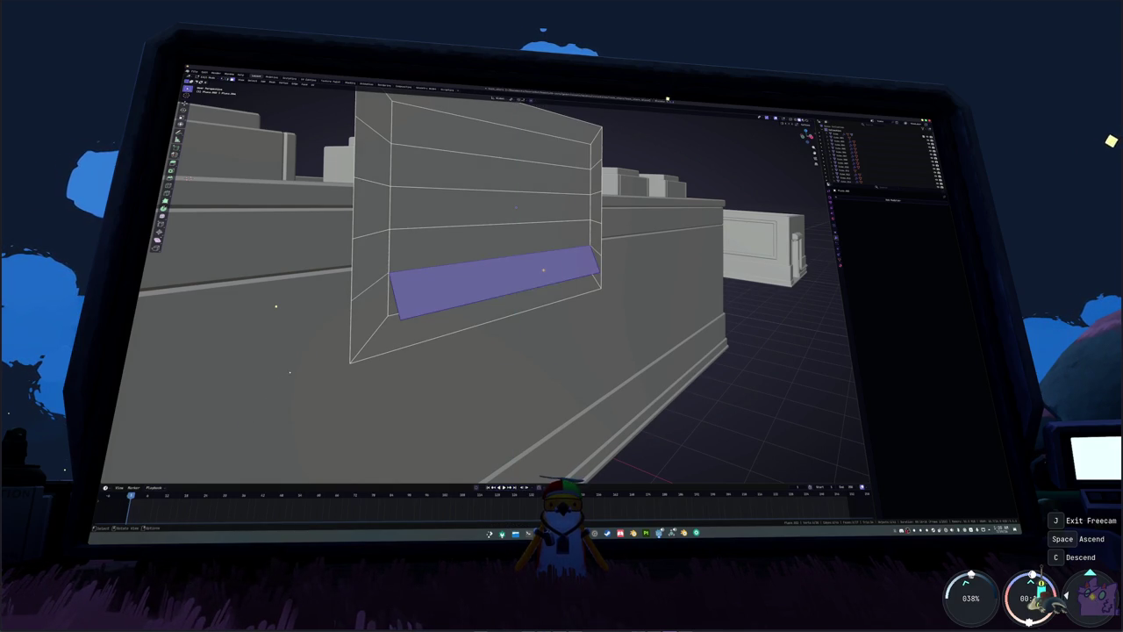
right_click(528, 268)
click(569, 343)
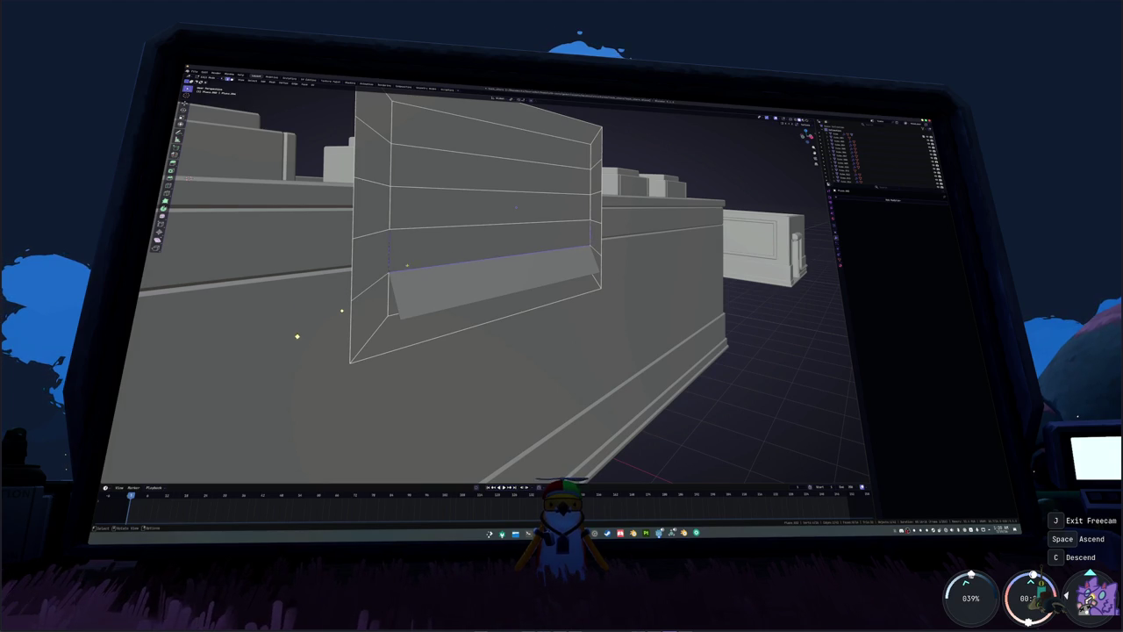
middle_drag(341, 309, 346, 310)
key(g)
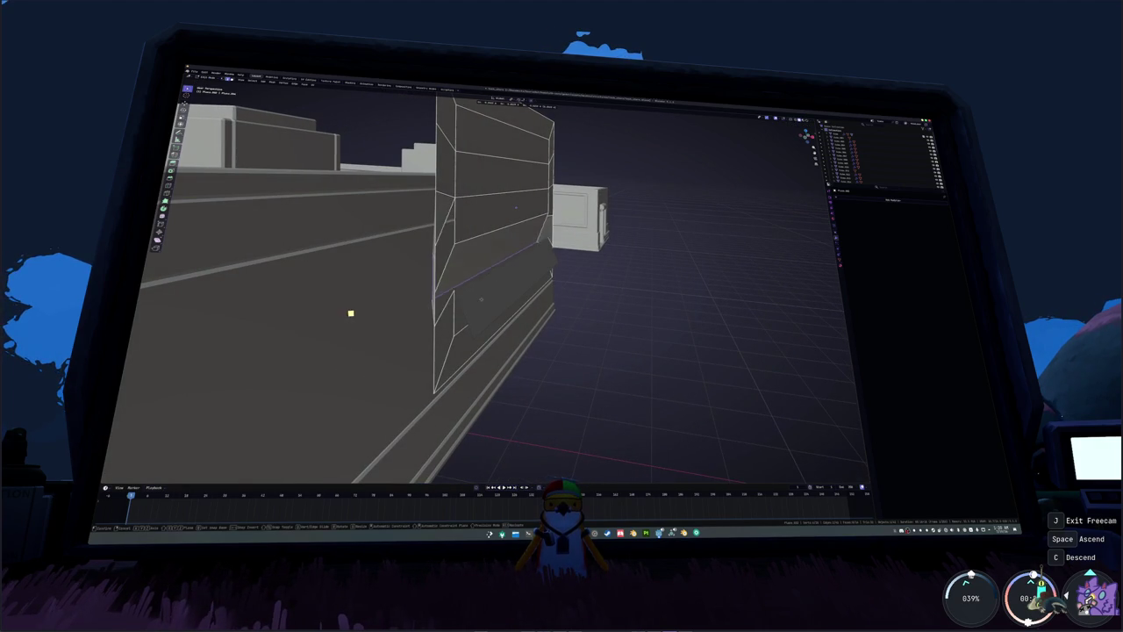
click(372, 308)
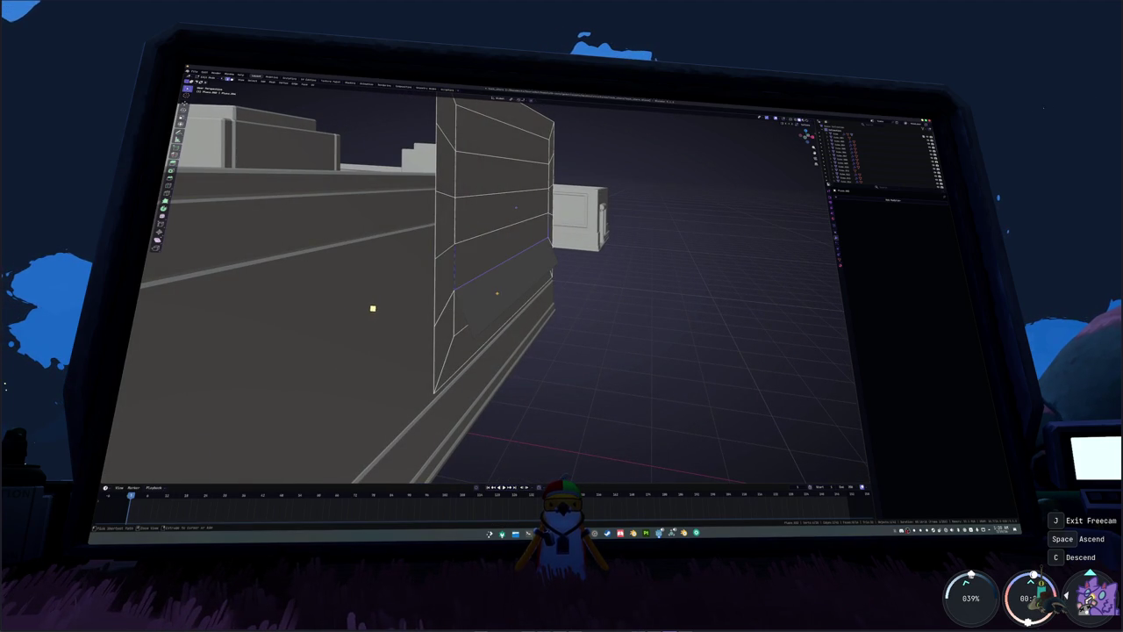
- Merge by Distance on the whole wall mesh, then nudge the selected face slightly
middle_drag(372, 308, 376, 311)
key(a)
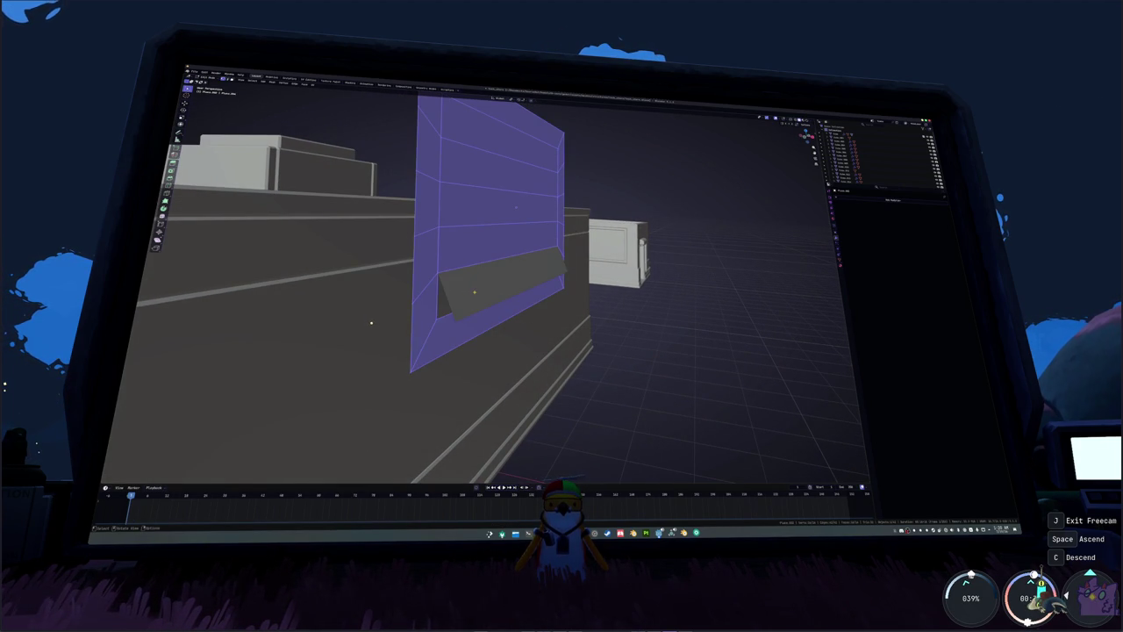
right_click(372, 323)
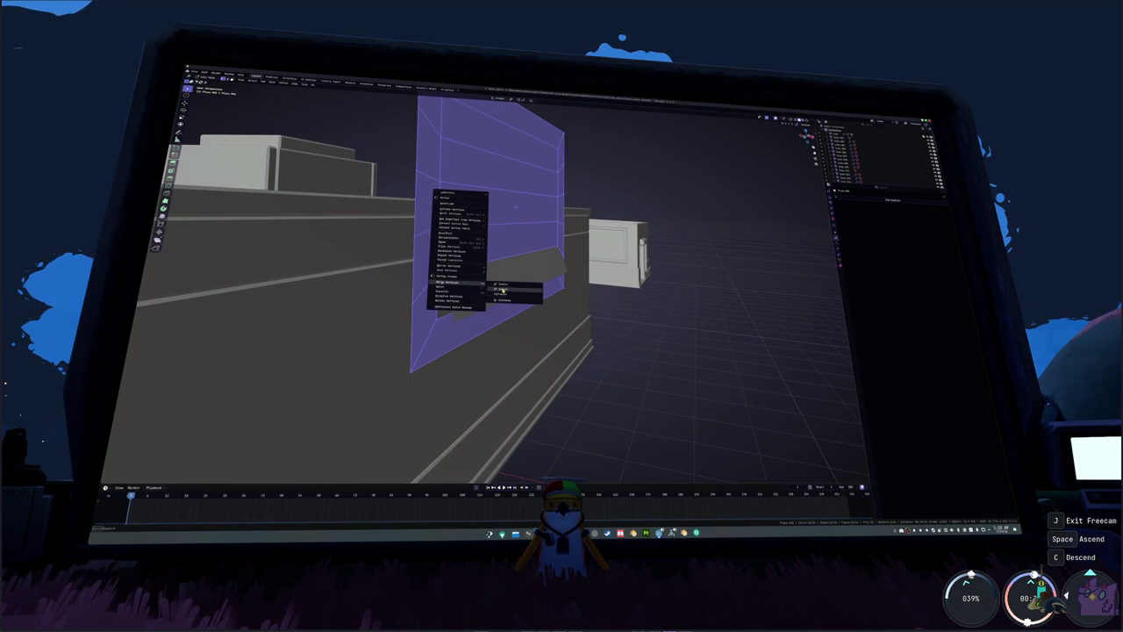
click(509, 286)
middle_drag(516, 207, 516, 207)
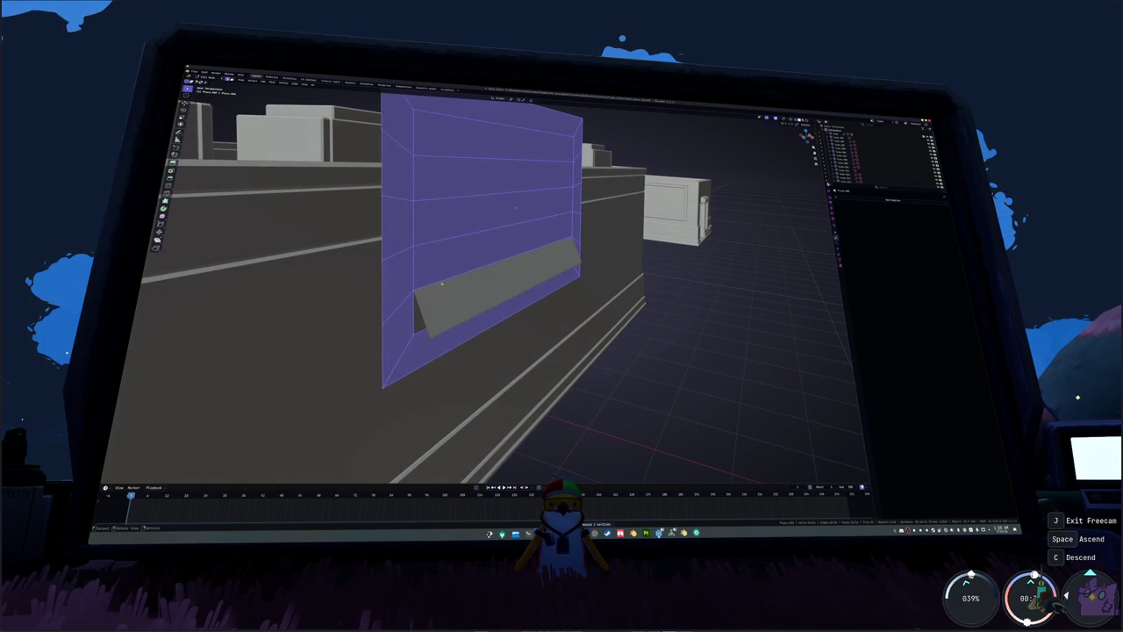
key(alt+a)
key(g)
click(516, 207)
middle_drag(516, 207, 516, 207)
key(g)
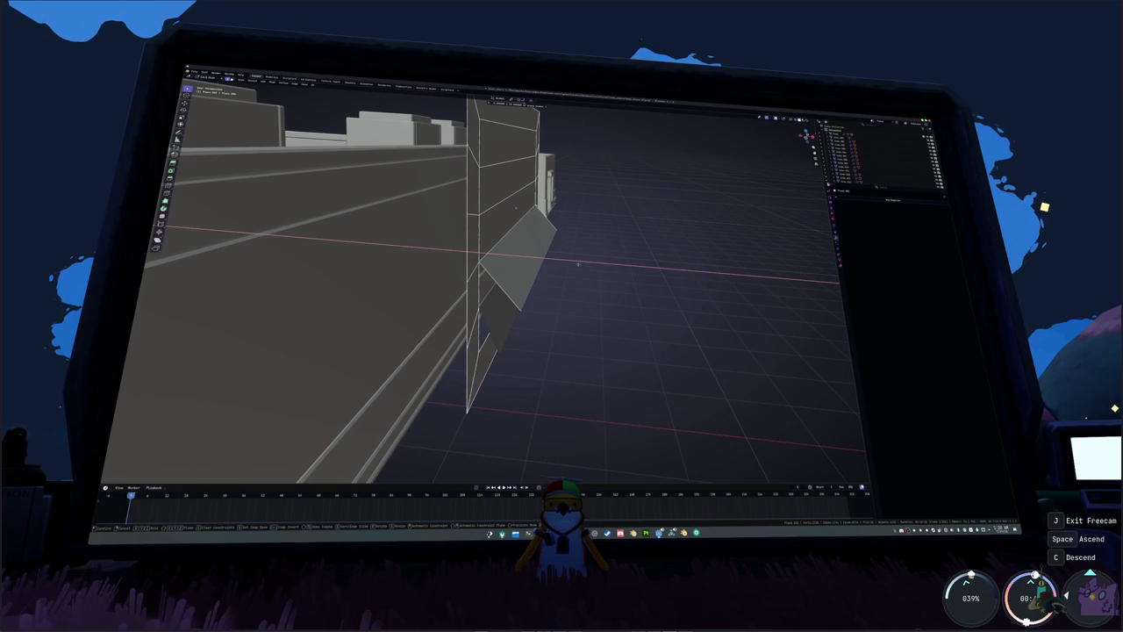
key(Escape)
- From the side view, move the strip plane along the X axis
key(KP_3)
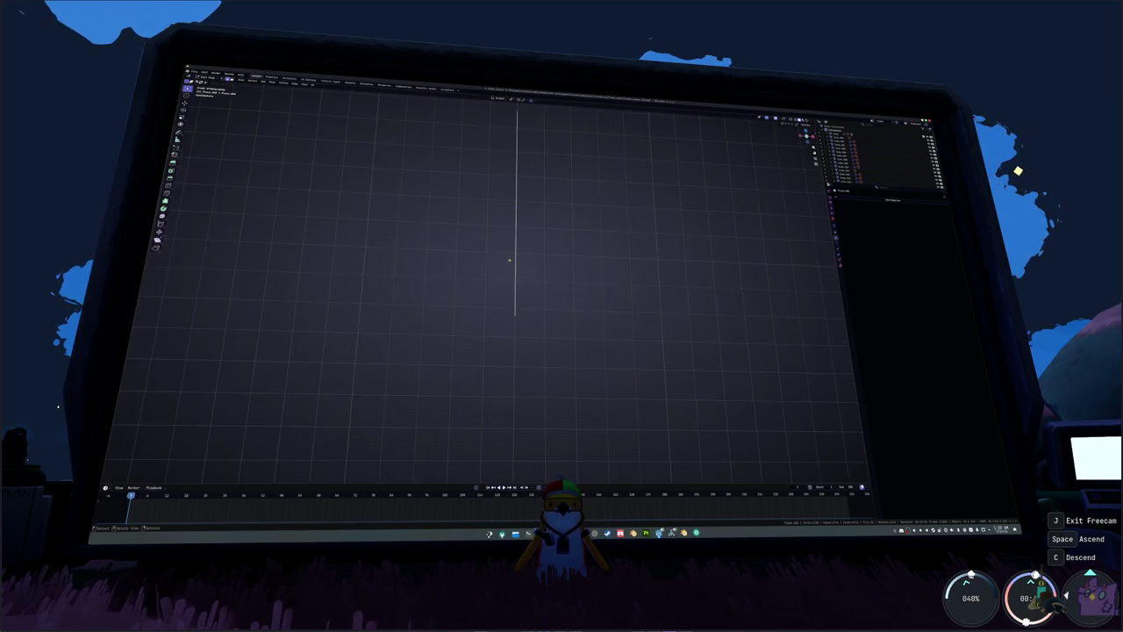
scroll(509, 260, up, 2)
mouse_move(579, 266)
middle_down()
mouse_move(604, 279)
mouse_move(611, 307)
mouse_move(620, 299)
middle_up()
key(g)
key(x)
click(610, 303)
- Rotate the strip about the X axis into an angled slat and select its face
key(r)
key(x)
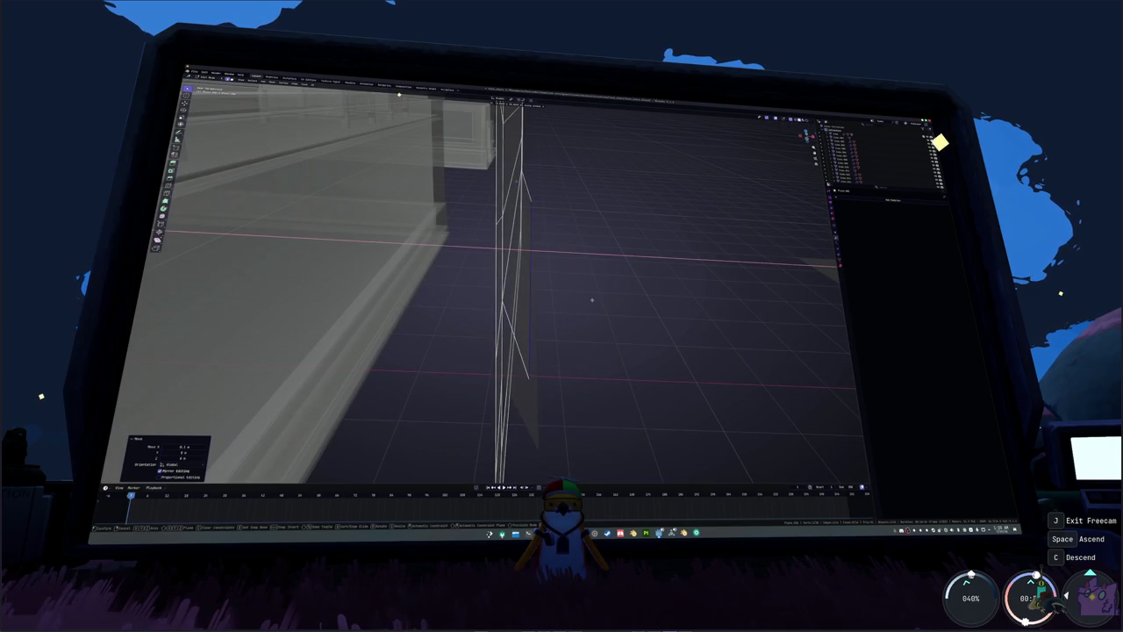
key(9)
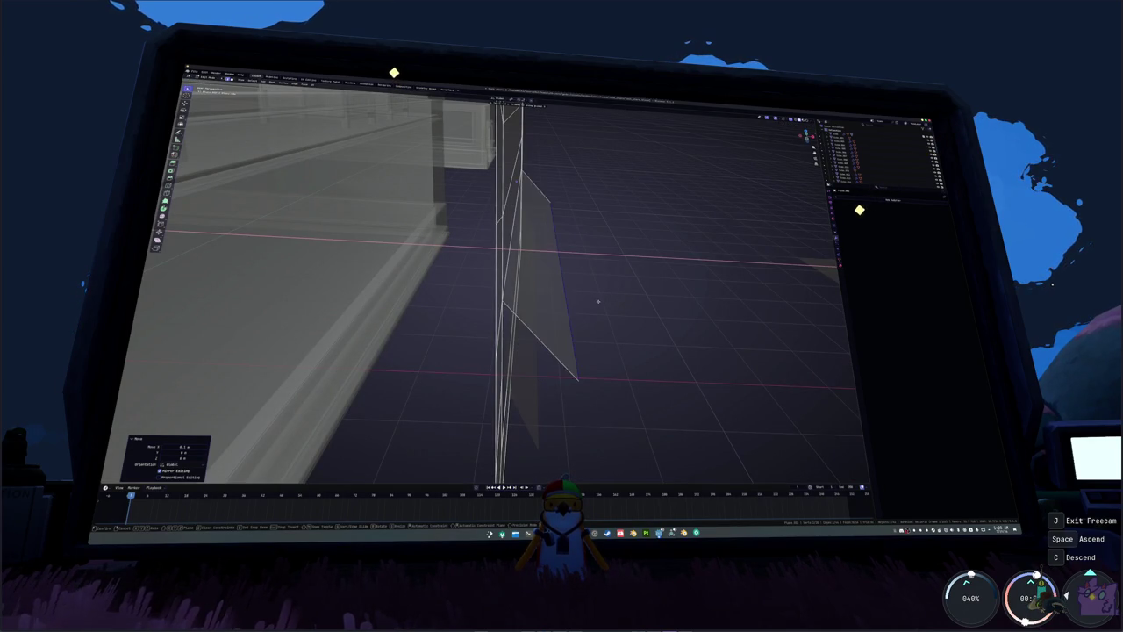
key(0)
key(Escape)
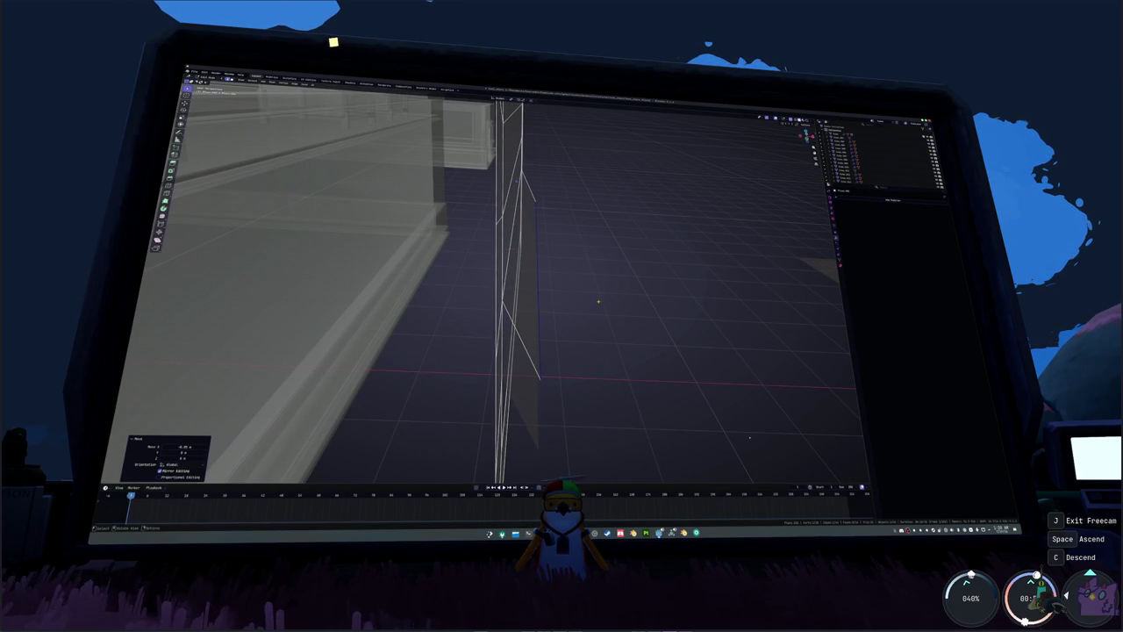
scroll(598, 302, up, 3)
mouse_move(598, 302)
middle_down()
mouse_move(570, 289)
mouse_move(522, 205)
middle_up()
click(449, 298)
right_click(448, 298)
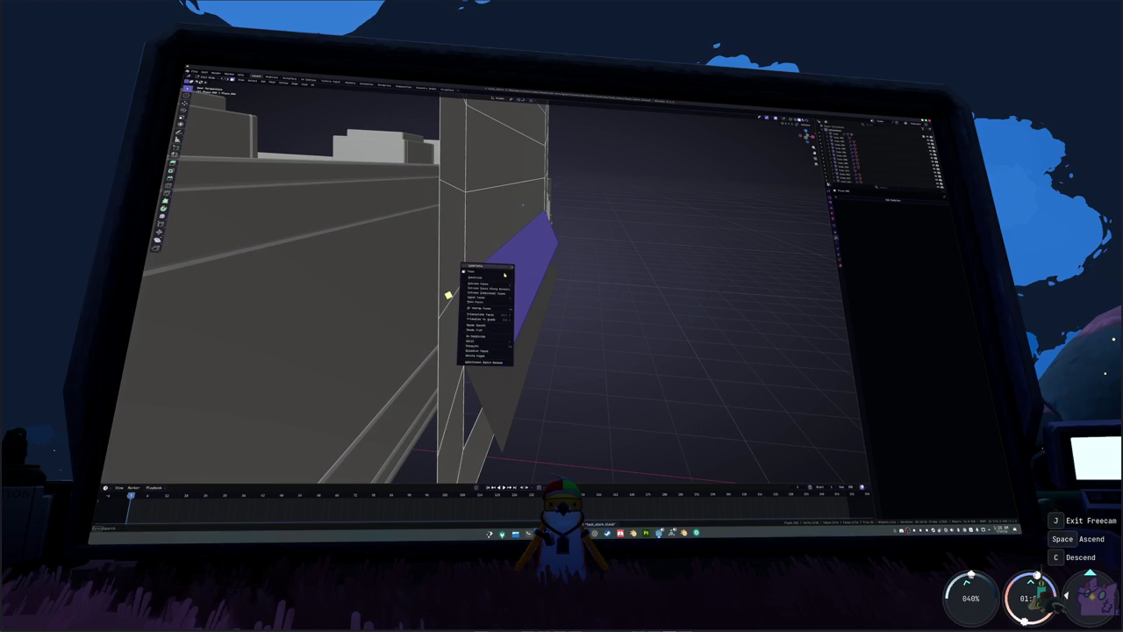
- Extrude a new slanted face from the wall's top edge
click(537, 350)
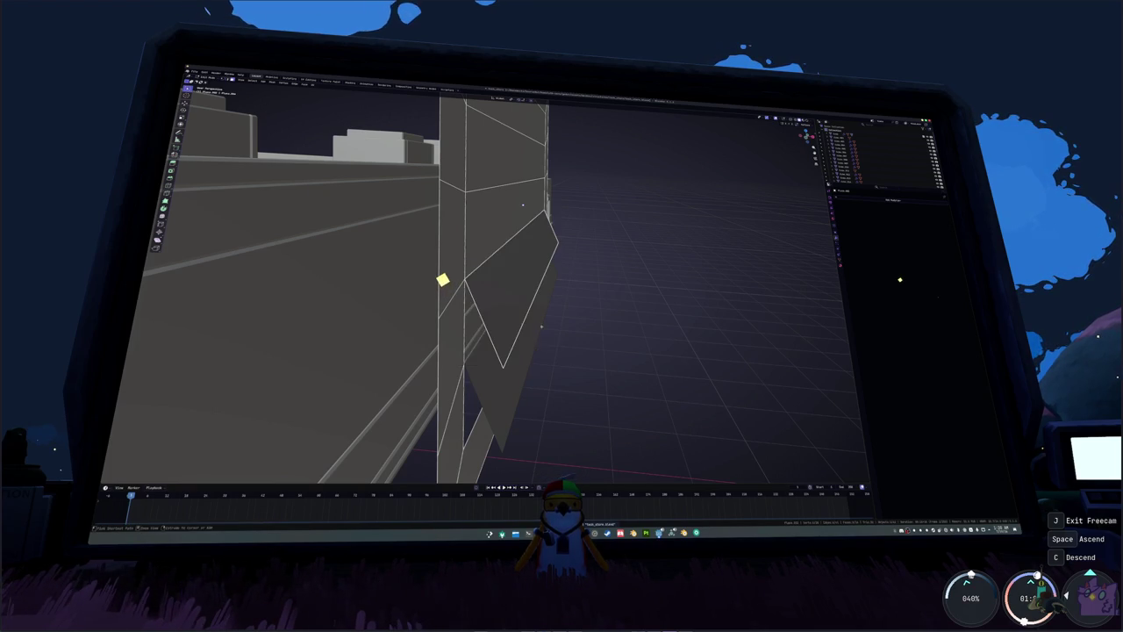
middle_drag(526, 289, 437, 279)
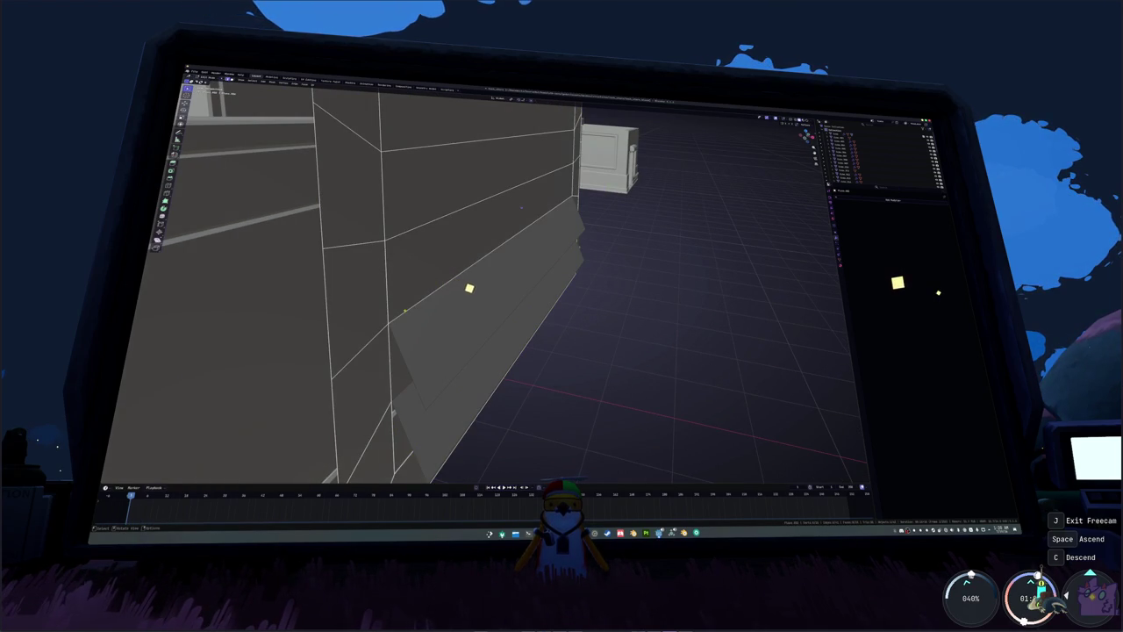
click(556, 203)
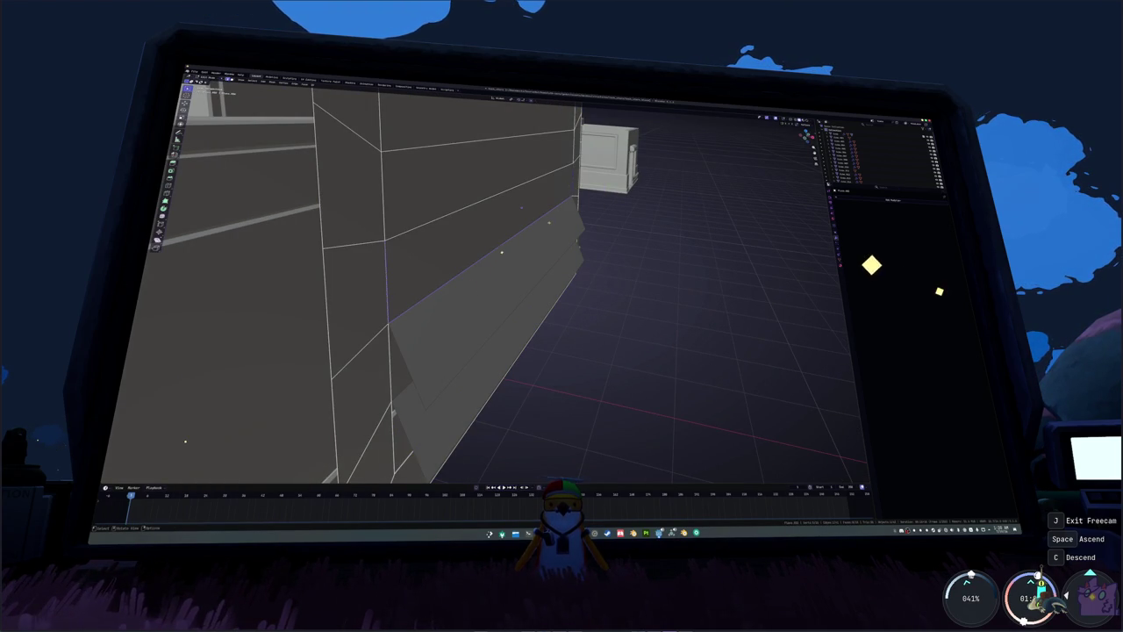
key(KP_Decimal)
key(e)
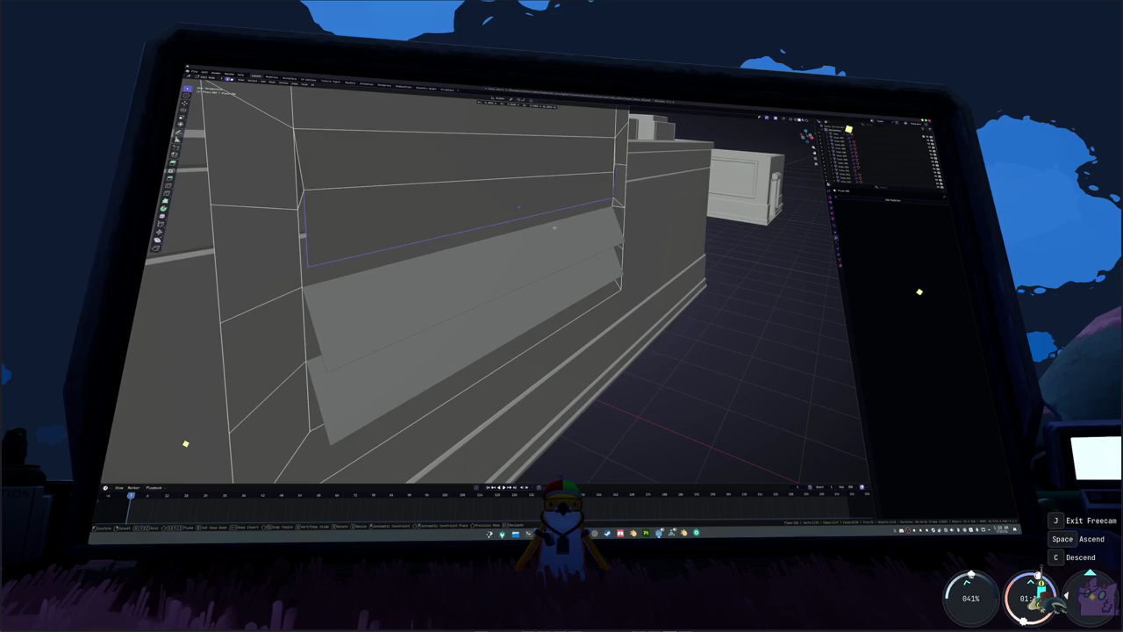
click(555, 228)
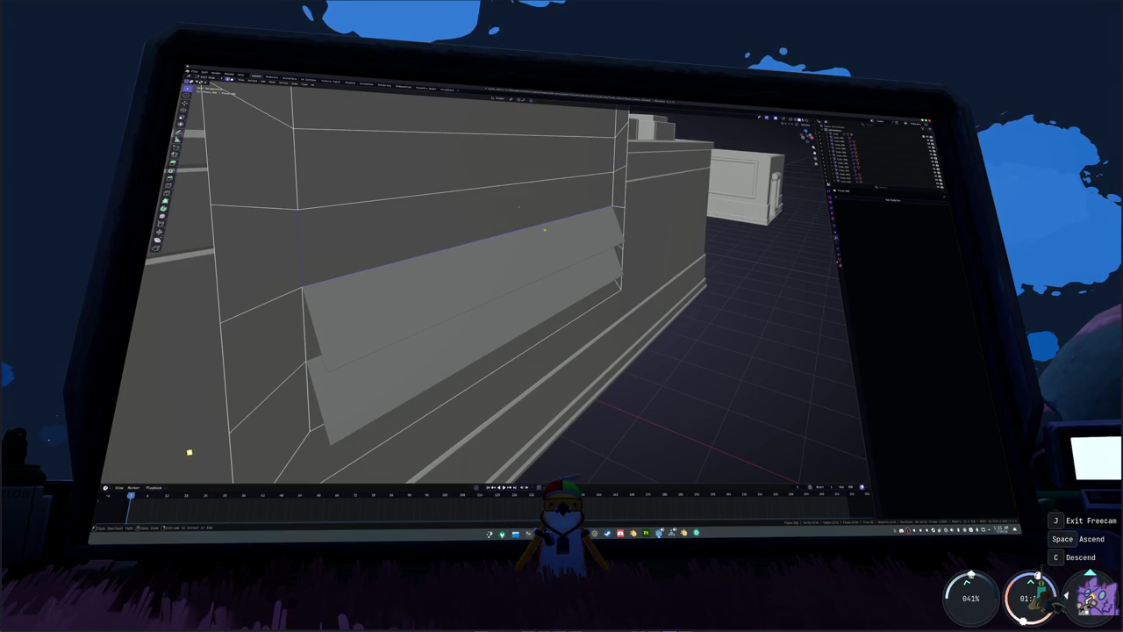
- Undo a stray extrusion and merge the selected vertices into one
middle_drag(188, 451, 195, 463)
key(e)
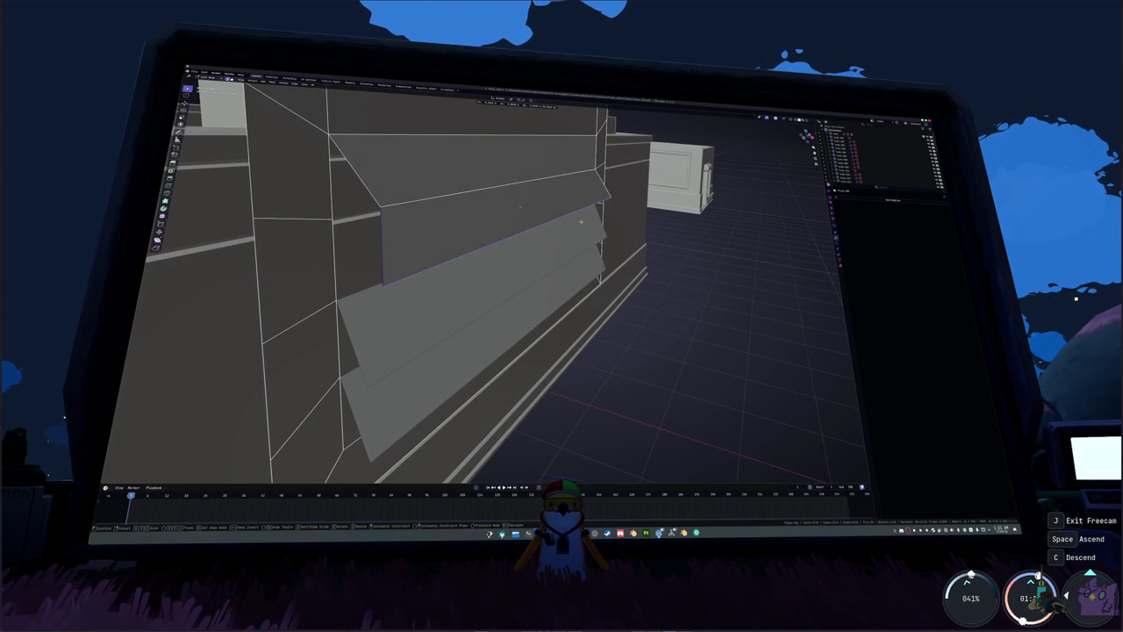
key(Escape)
key(ctrl+z)
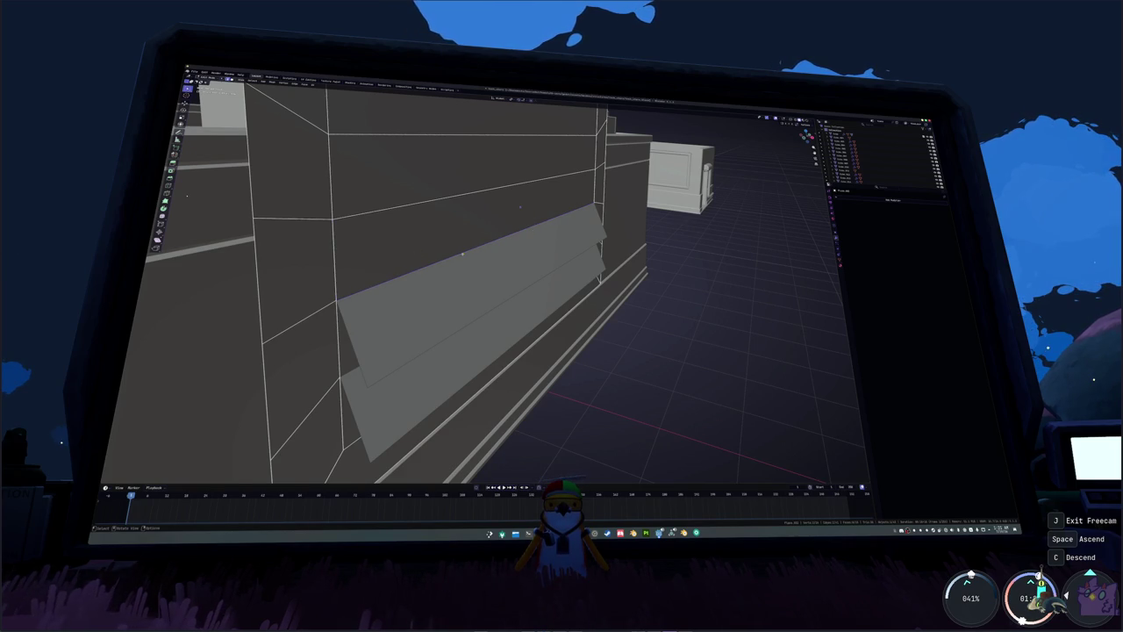
key(m)
click(471, 251)
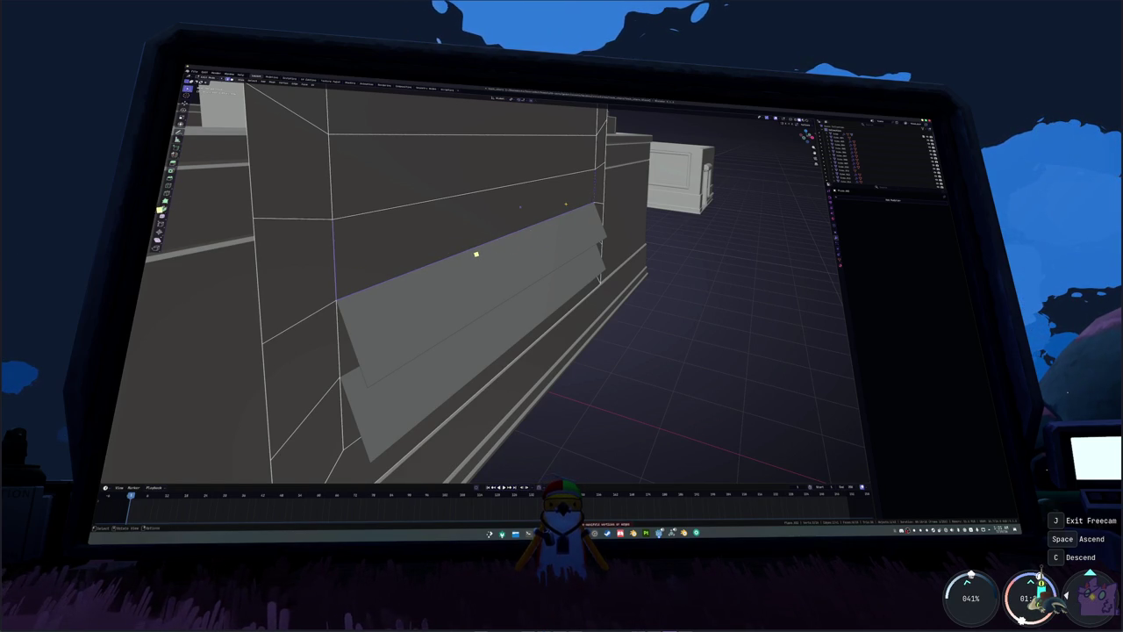
key(g)
key(Return)
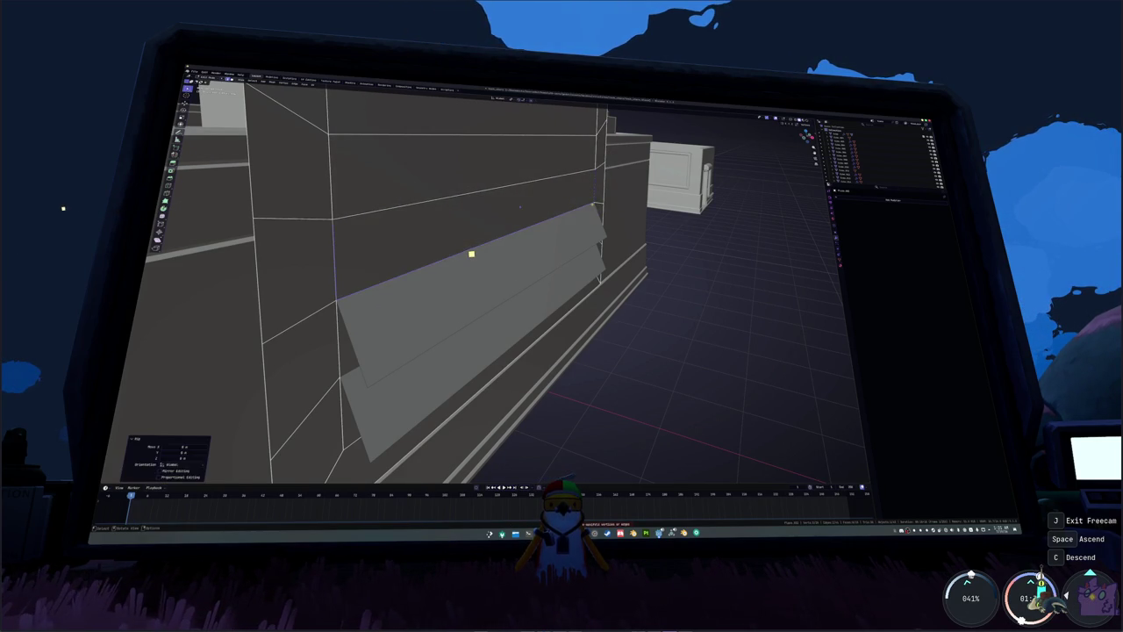
- Merge the wall's duplicate vertices by distance
key(a)
key(ctrl+v)
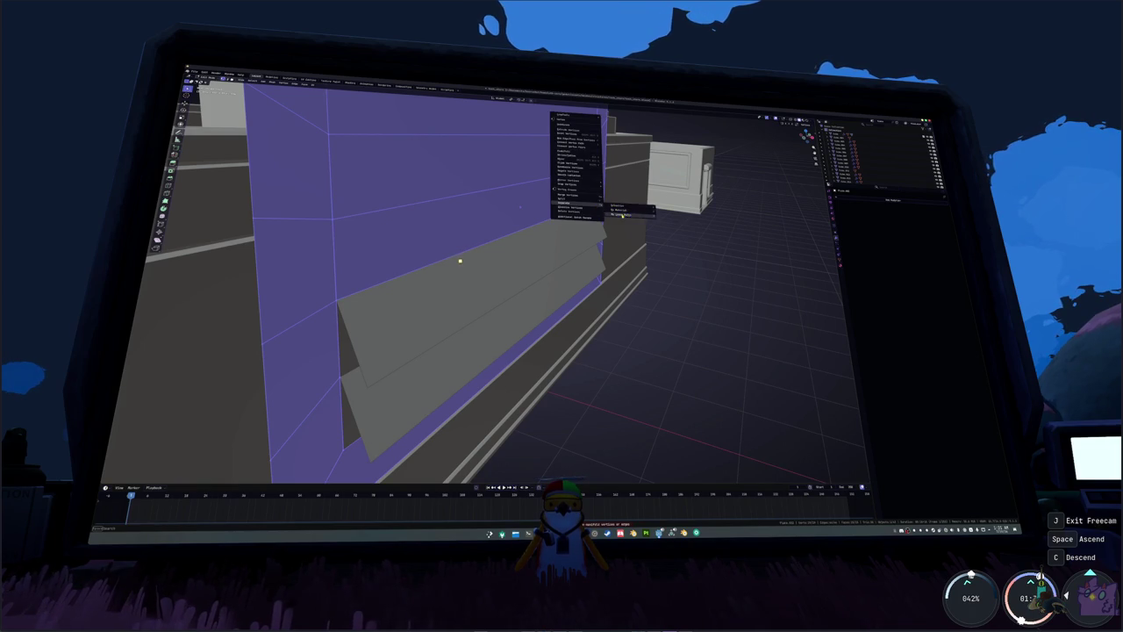
click(624, 214)
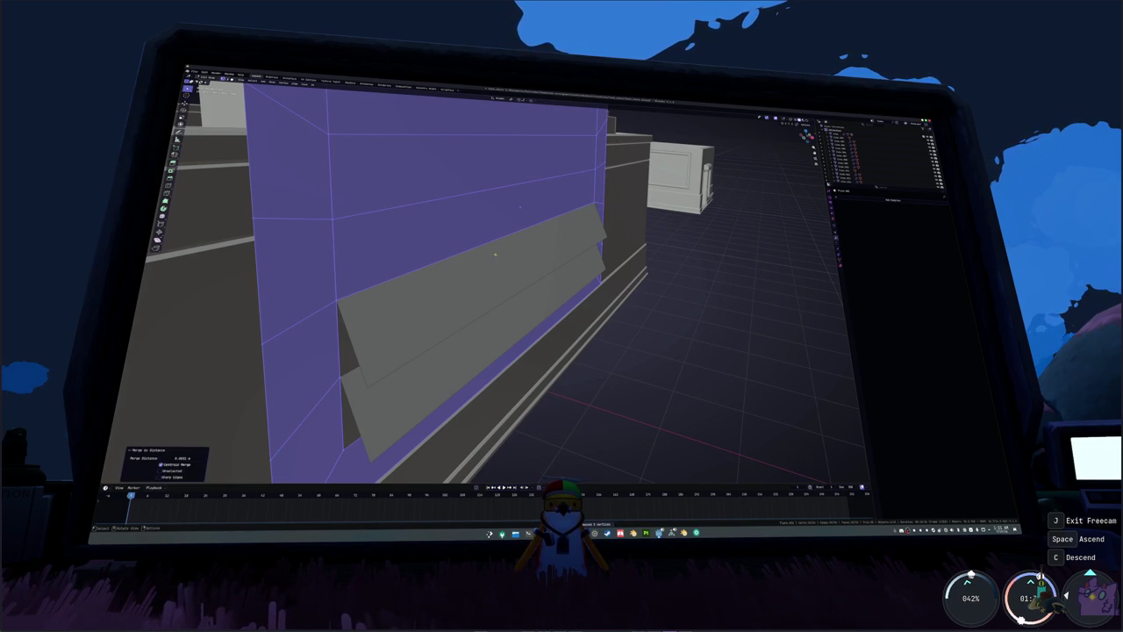
key(alt+a)
- Extrude the slat's top edge along X into a third slanted slat and select it
click(530, 214)
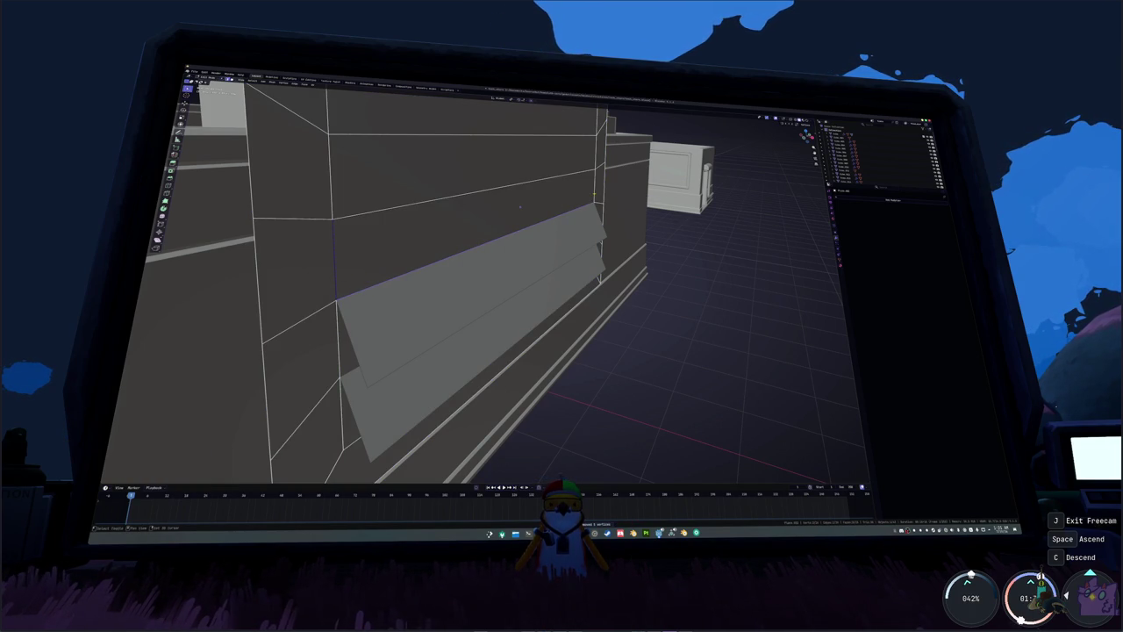
key(e)
click(472, 248)
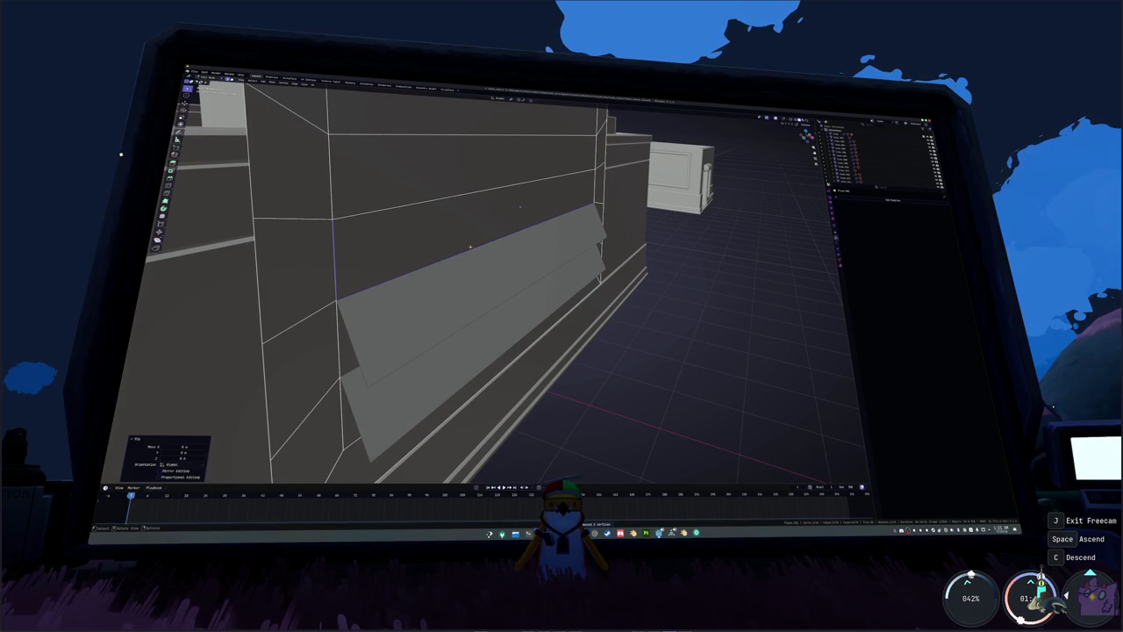
key(ctrl+z)
key(e)
key(x)
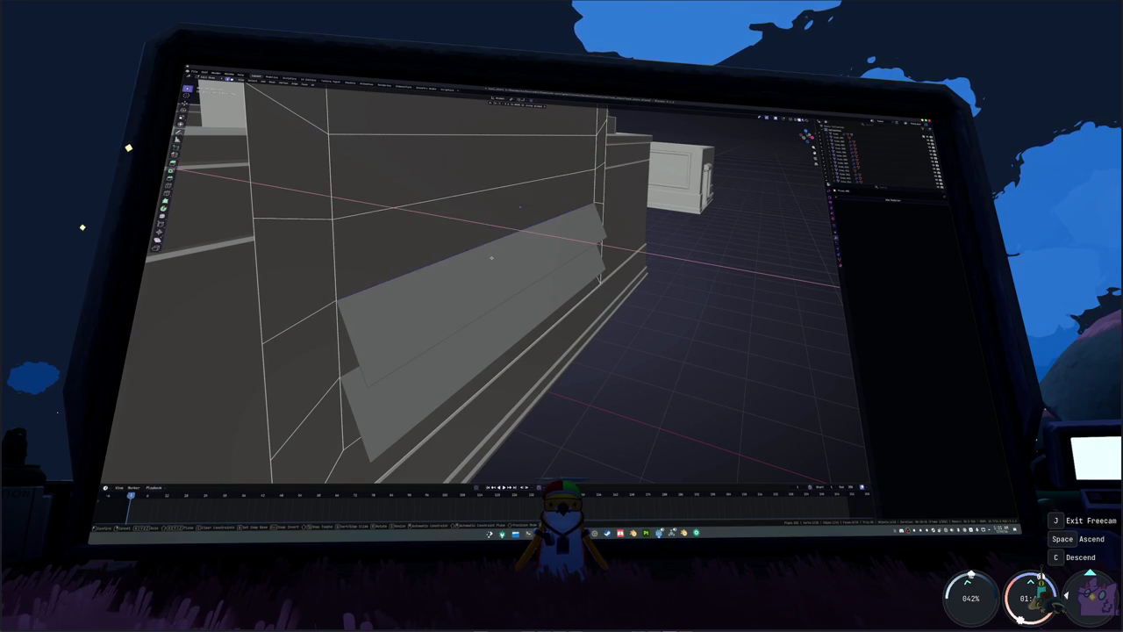
click(491, 258)
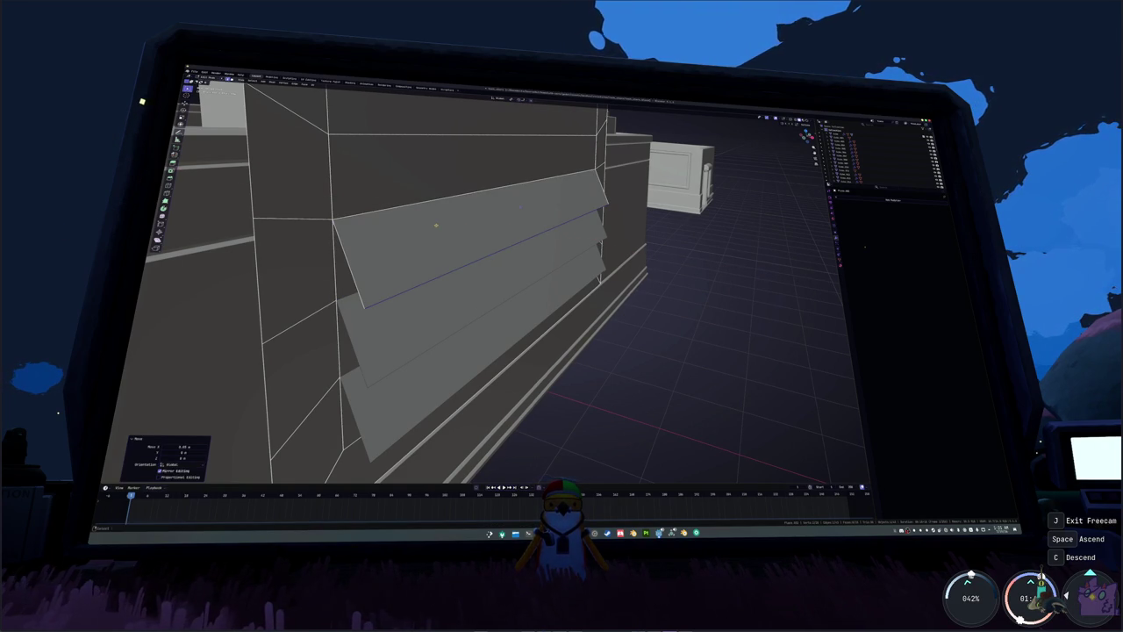
middle_drag(492, 257, 436, 225)
click(405, 236)
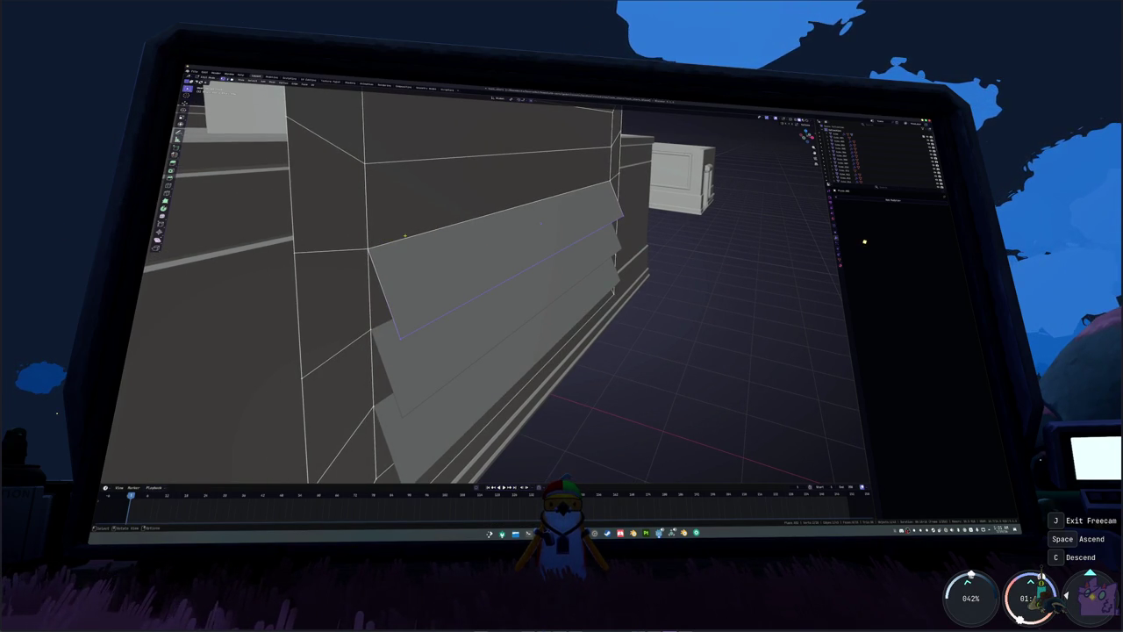
click(445, 255)
right_click(507, 227)
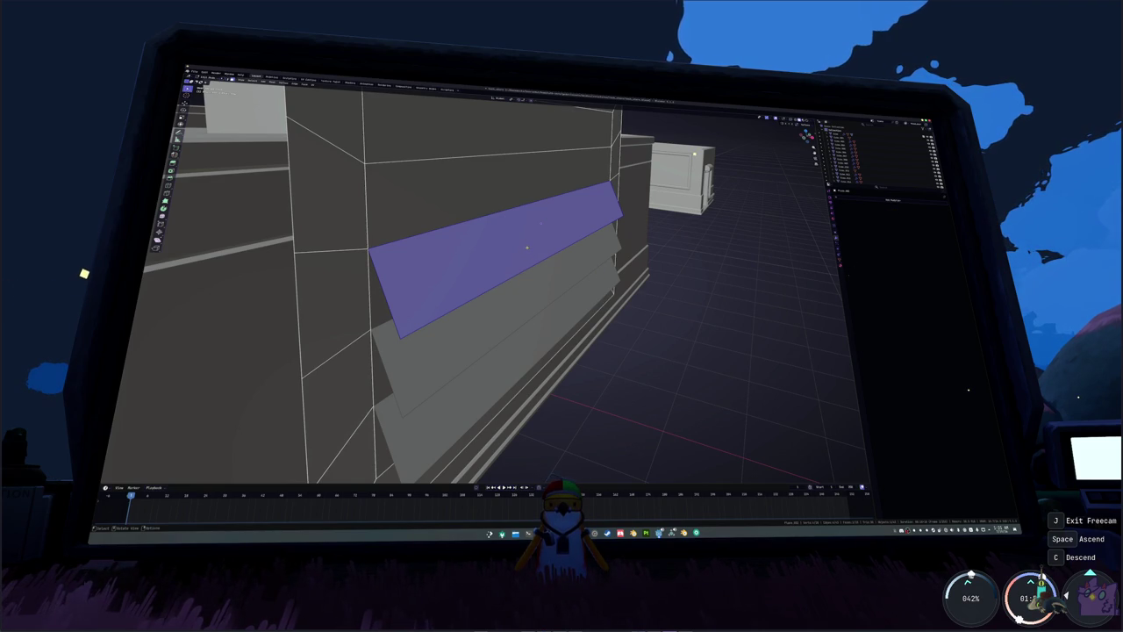
- Separate the new slat from the wall, then shift the selected faces along X
right_click(527, 246)
click(516, 316)
key(Tab)
key(Tab)
click(598, 184)
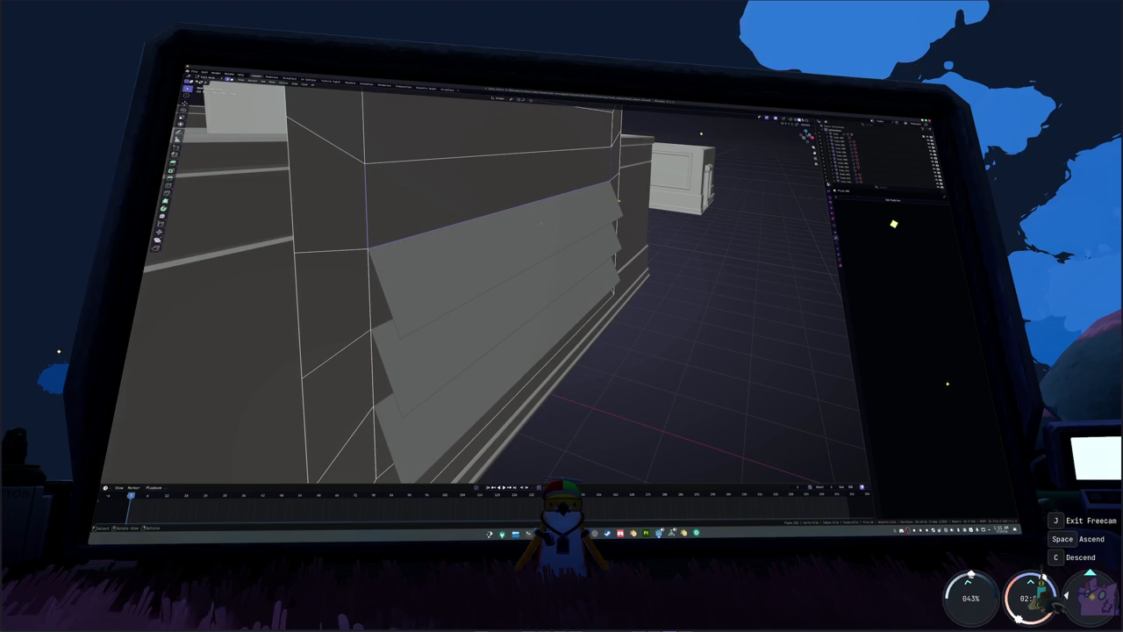
click(492, 197)
alt+click(325, 263)
right_click(615, 189)
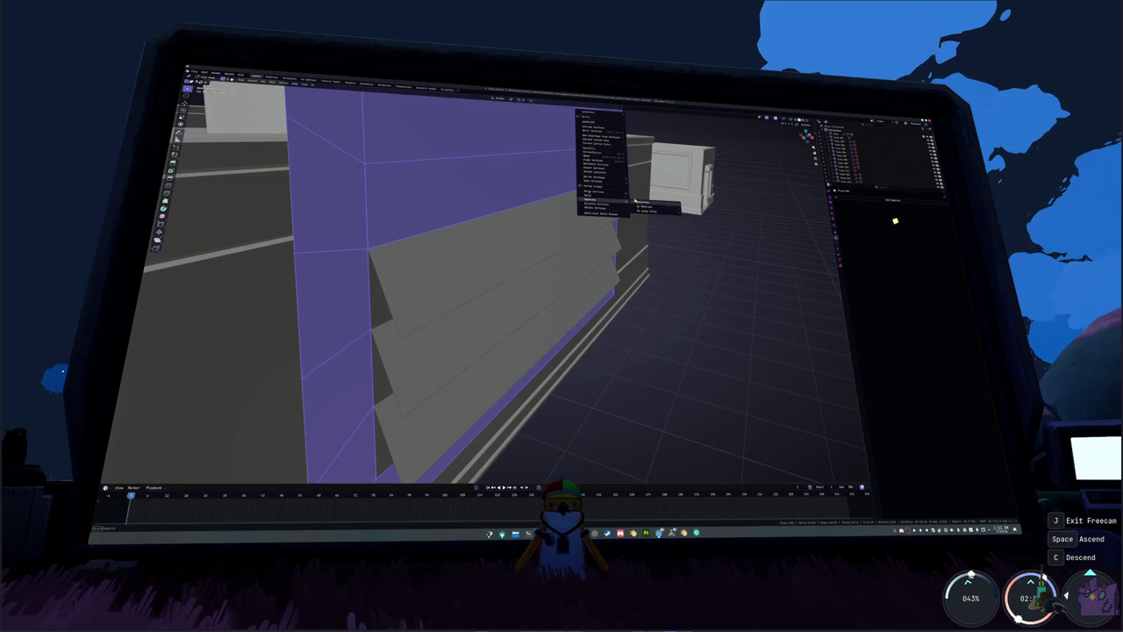
click(740, 401)
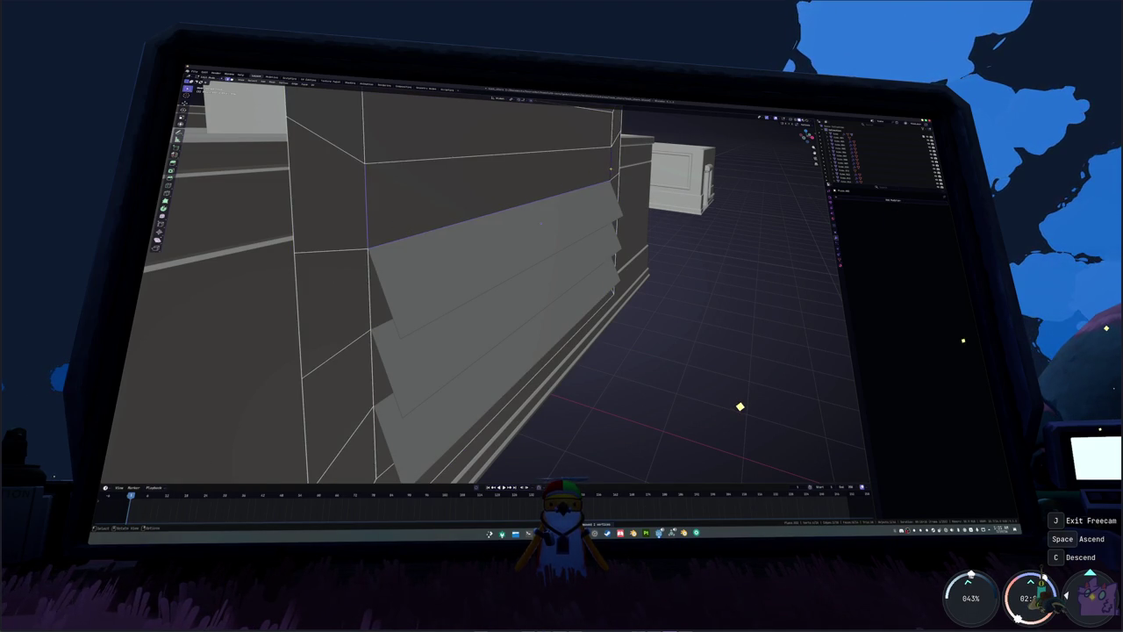
middle_drag(612, 169, 566, 202)
key(x)
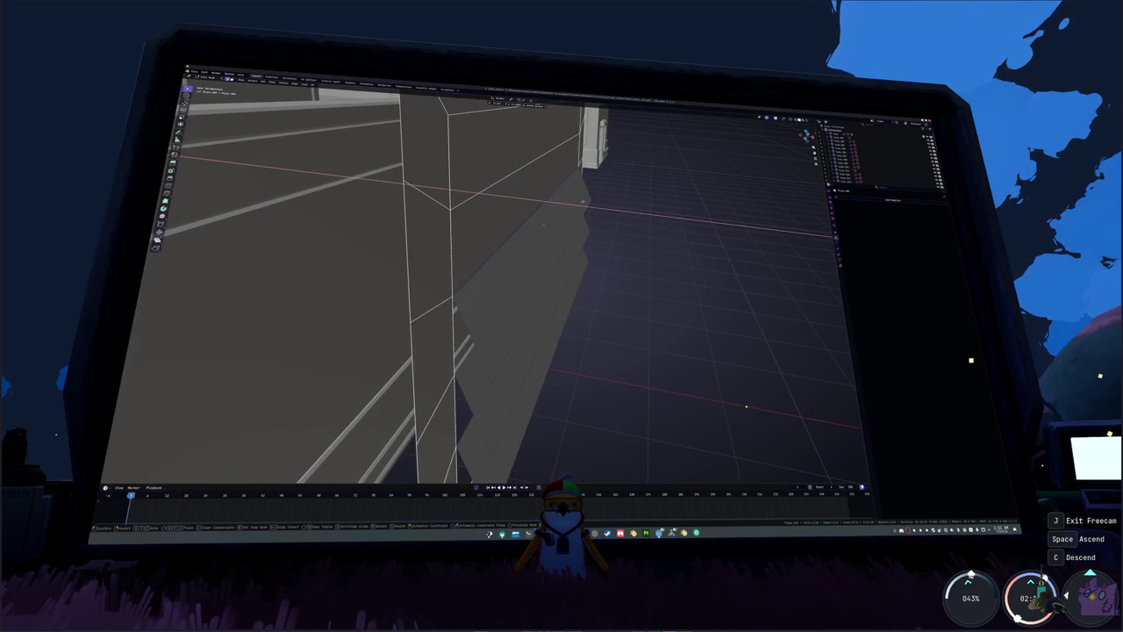
click(543, 223)
- Separate the remaining slat faces into their own object
click(540, 192)
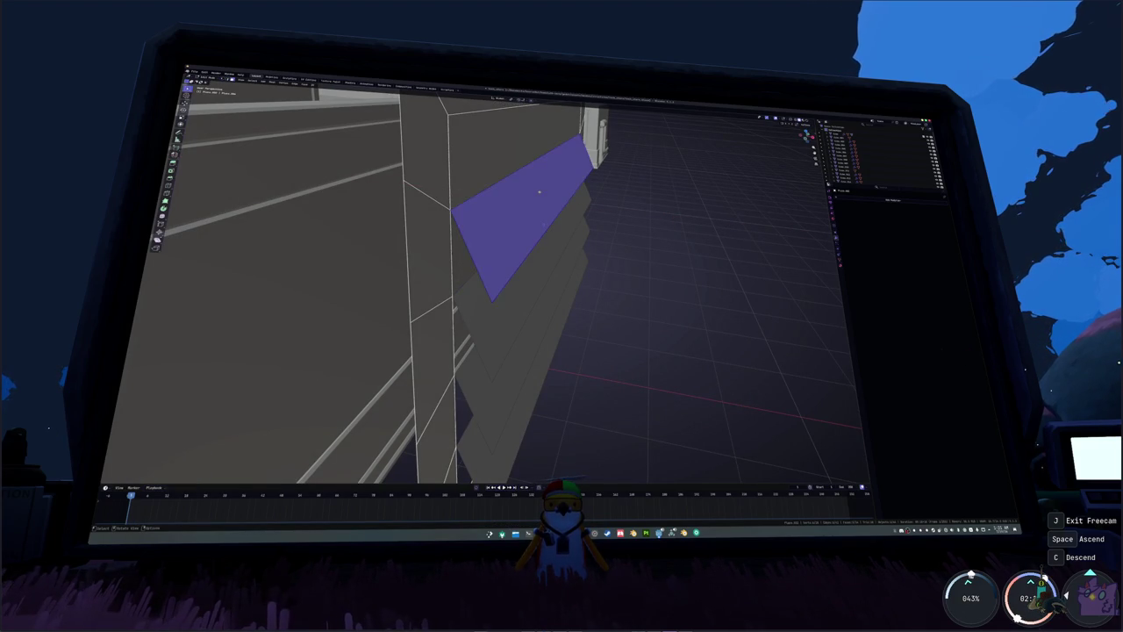
middle_drag(539, 191, 530, 219)
right_click(529, 219)
mouse_move(544, 291)
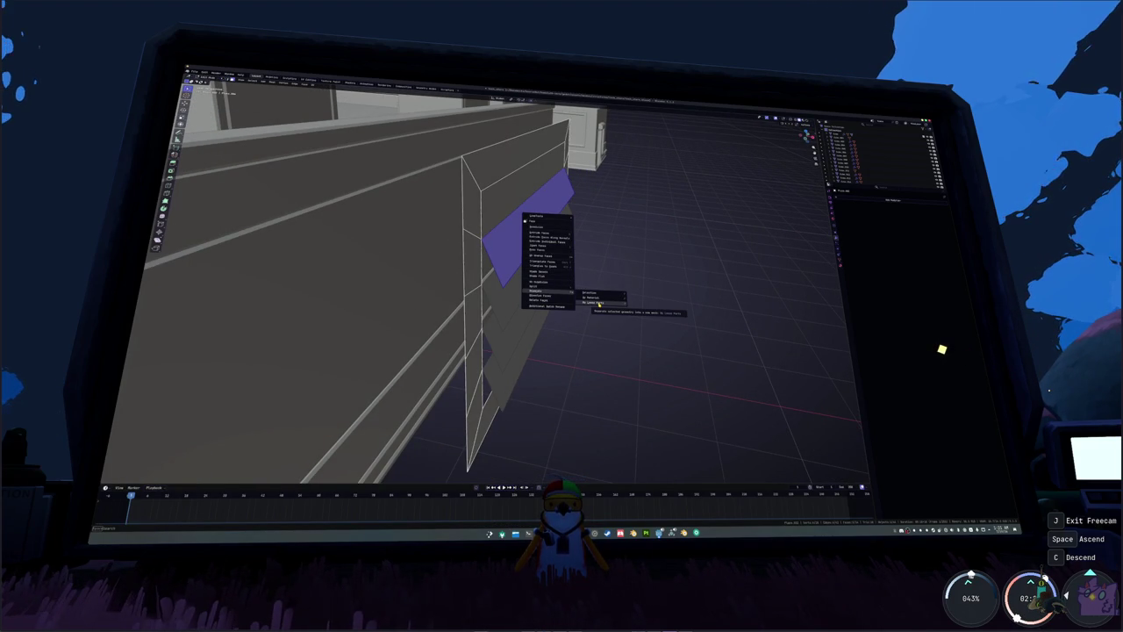
click(597, 296)
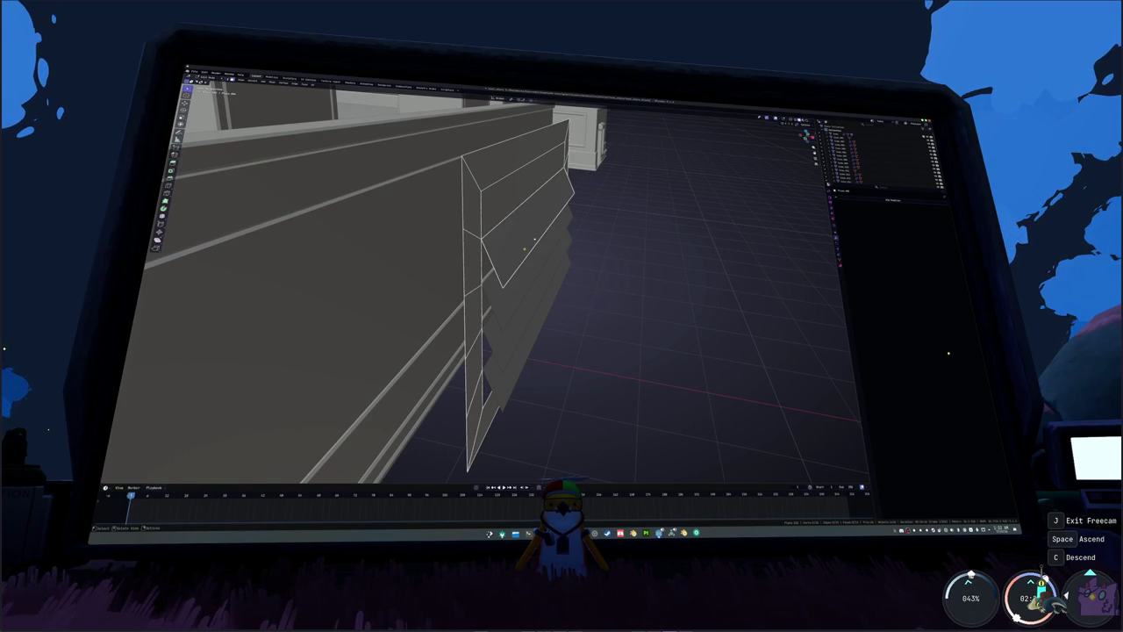
key(Tab)
click(489, 217)
- Select all of the wall mesh and merge its duplicate vertices by distance
click(488, 214)
key(Tab)
key(a)
right_click(484, 205)
mouse_move(461, 207)
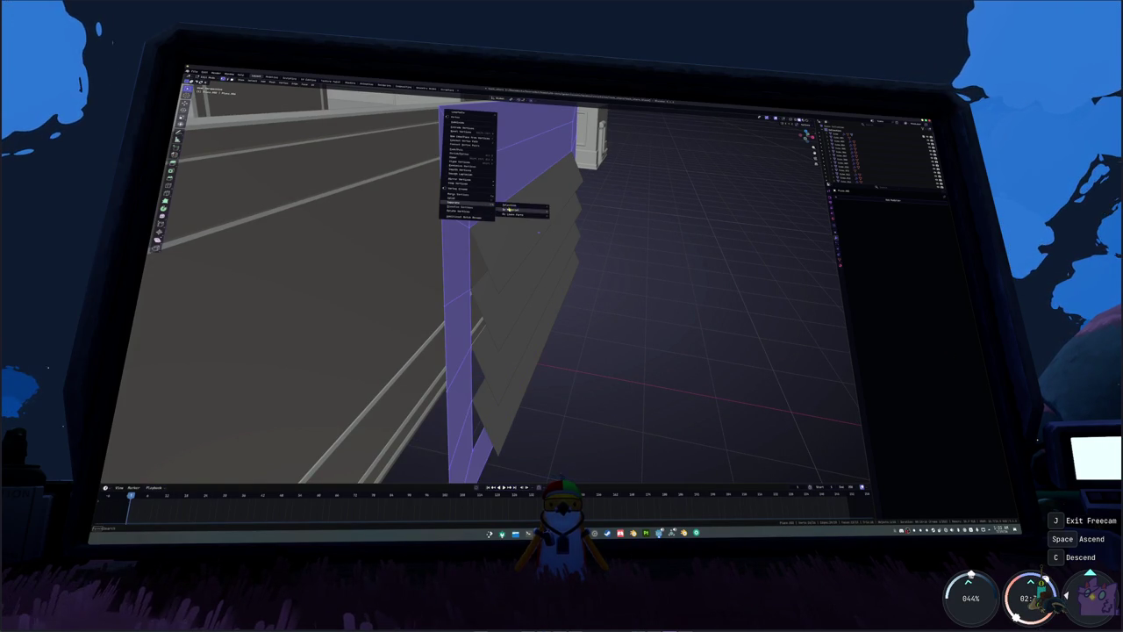
click(524, 217)
- Reposition wall vertices, sliding the selection along the X axis
middle_drag(525, 217, 438, 219)
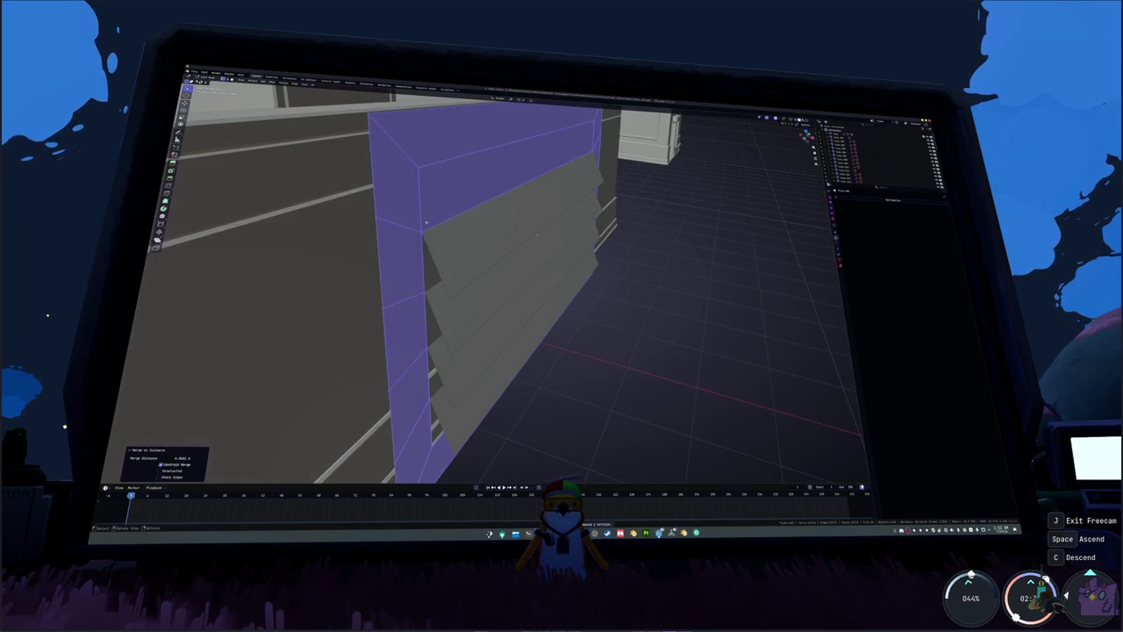
click(421, 216)
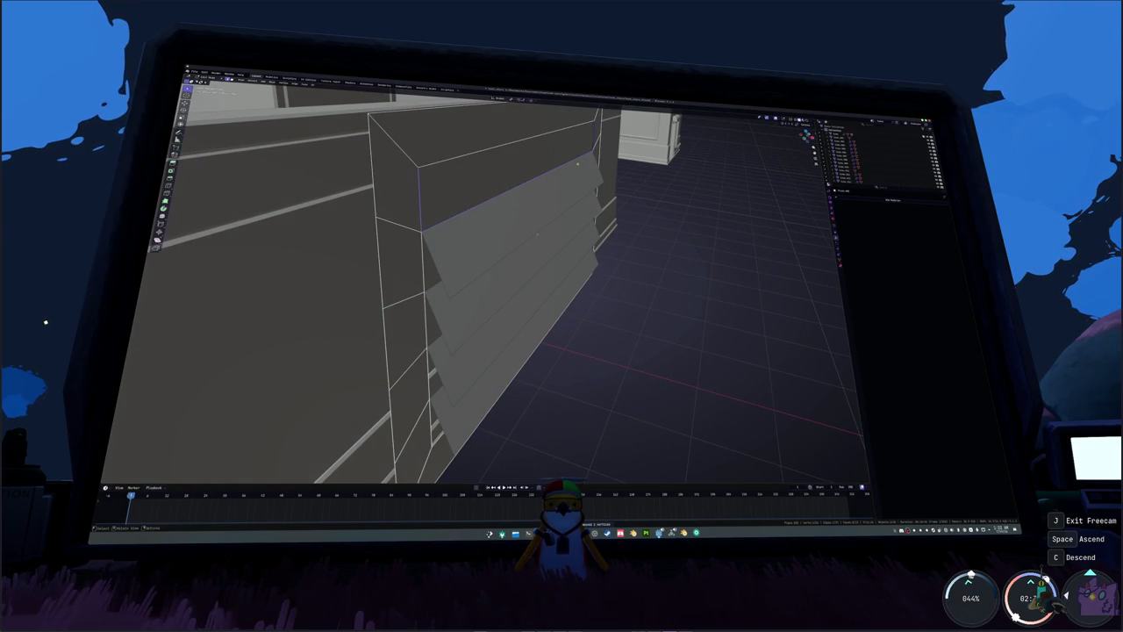
middle_drag(538, 235, 348, 386)
key(g)
click(348, 386)
click(349, 386)
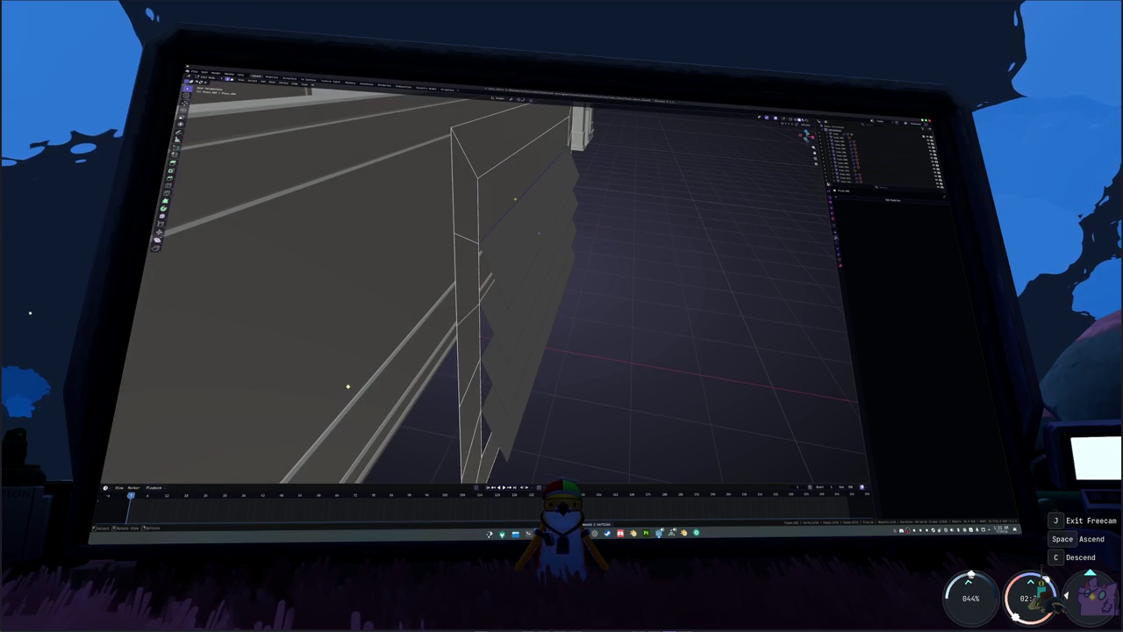
key(g)
key(x)
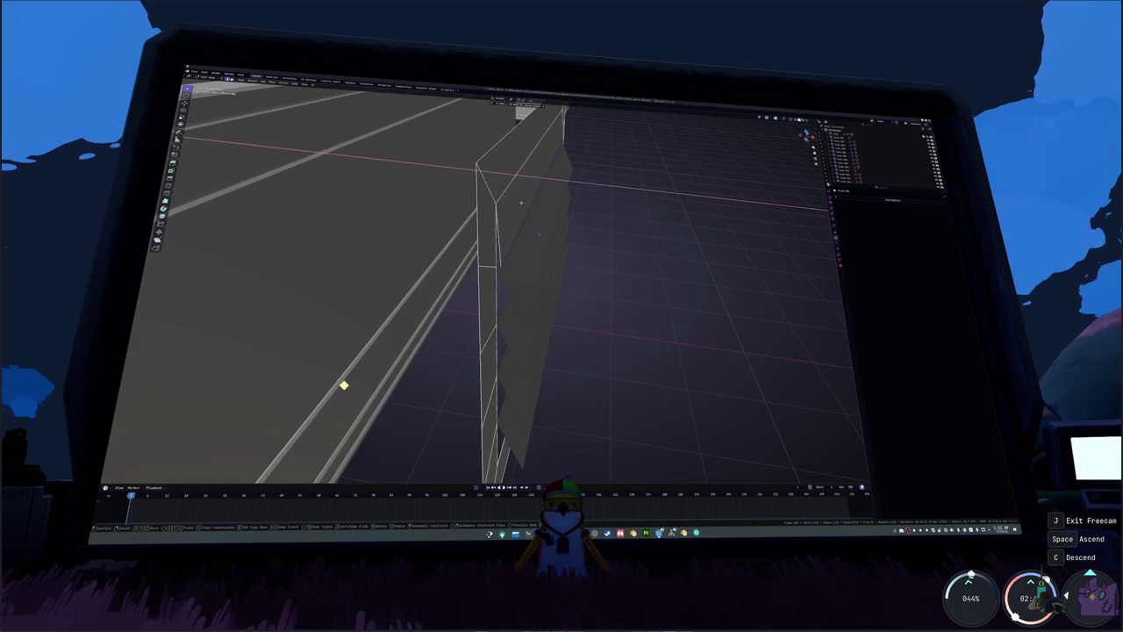
click(531, 203)
- Separate the top slat face from the wall into its own piece
click(533, 202)
right_click(535, 201)
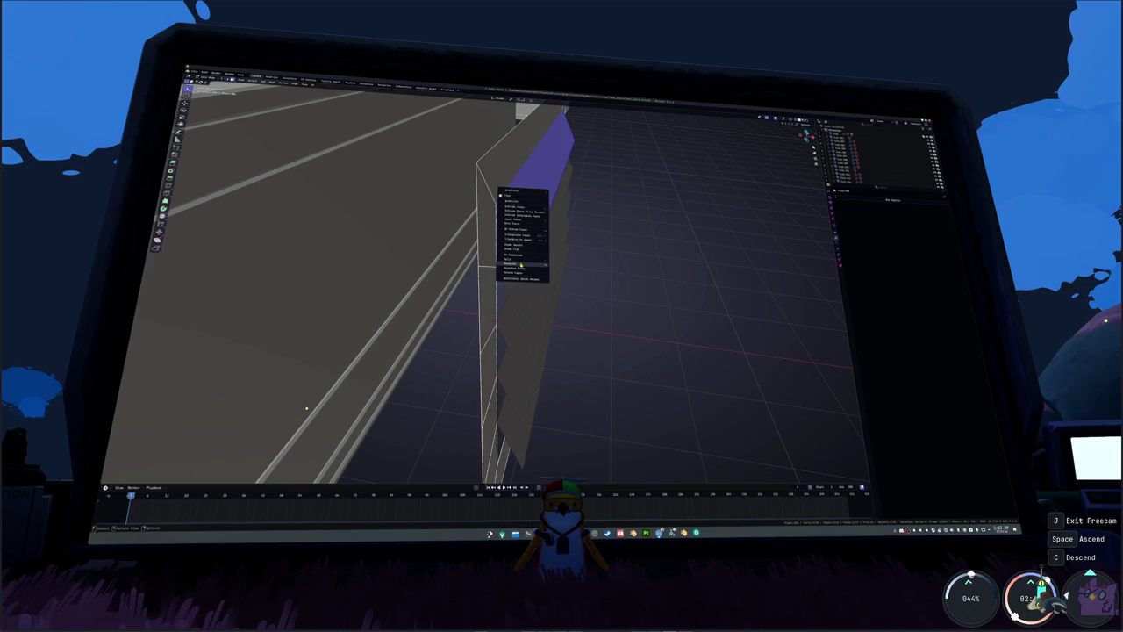
click(562, 272)
middle_drag(561, 271, 507, 198)
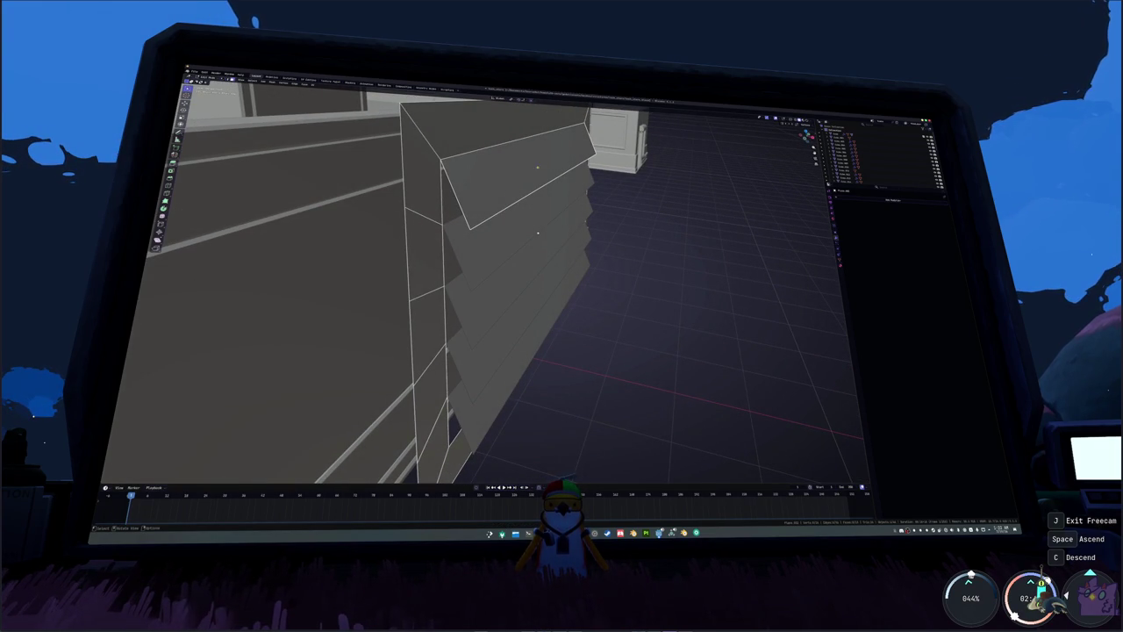
key(Tab)
right_click(545, 164)
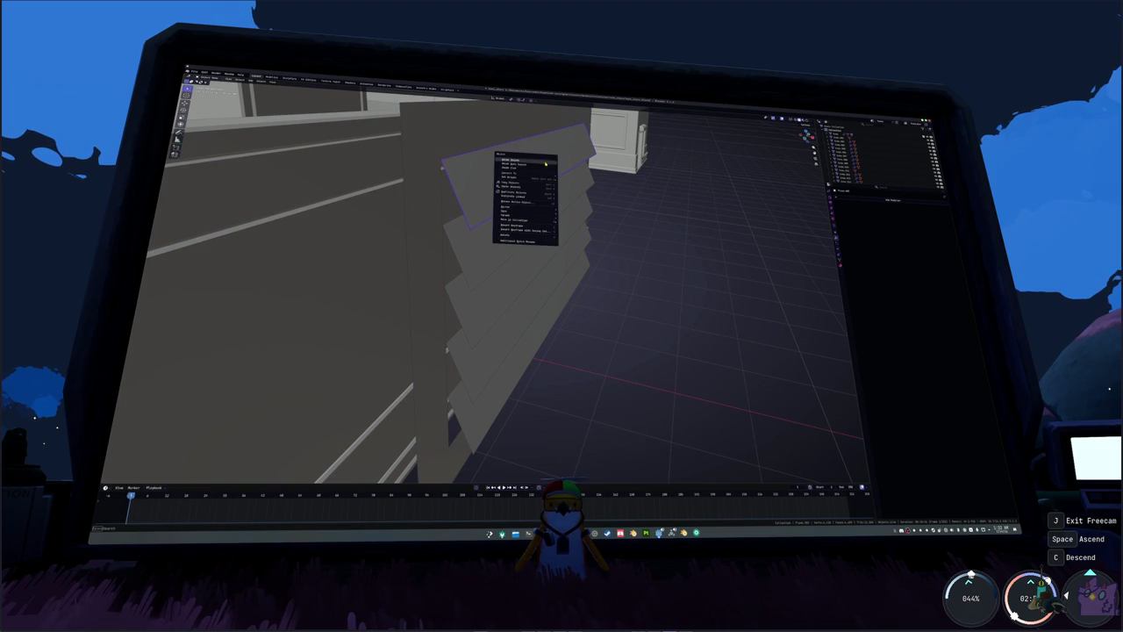
- Slide the slats along the X axis into position
key(Escape)
middle_drag(539, 209, 515, 208)
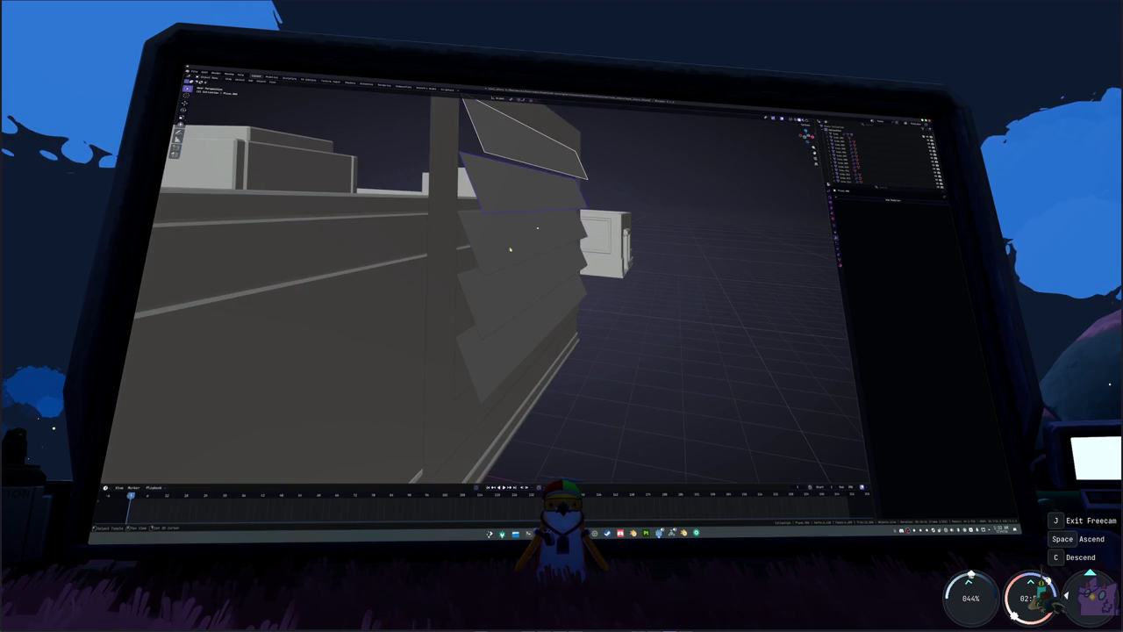
middle_drag(494, 351, 802, 222)
key(g)
key(x)
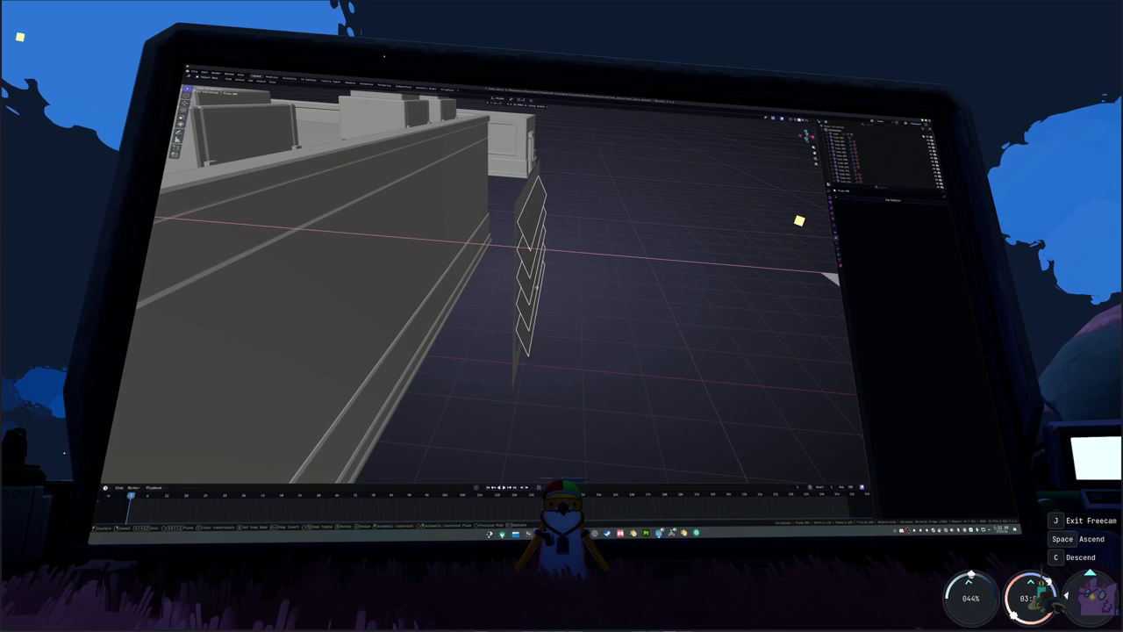
click(537, 288)
- Apply the slats' scale
key(Tab)
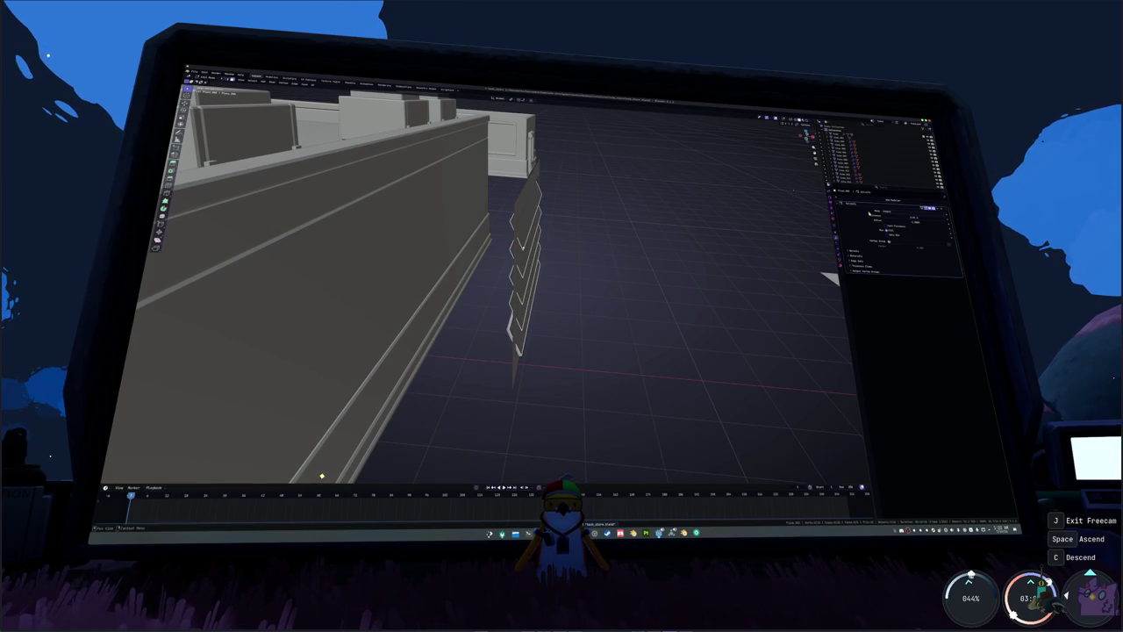
key(alt+z)
key(alt+z)
key(Tab)
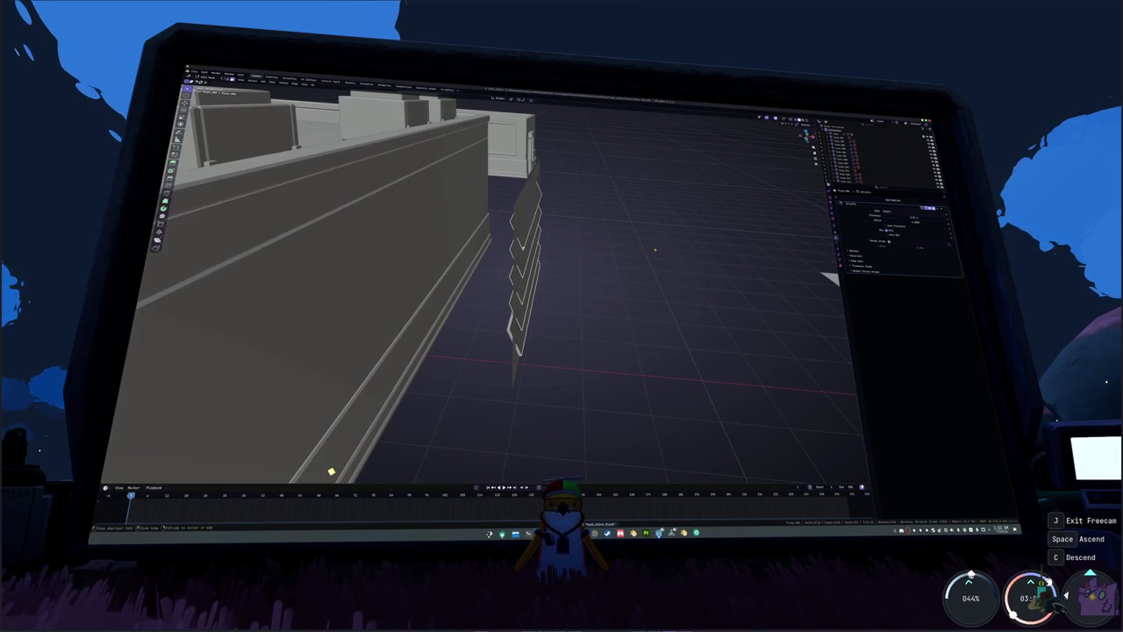
key(ctrl+a)
click(656, 263)
mouse_move(655, 263)
middle_down()
mouse_move(652, 251)
mouse_move(271, 441)
middle_up()
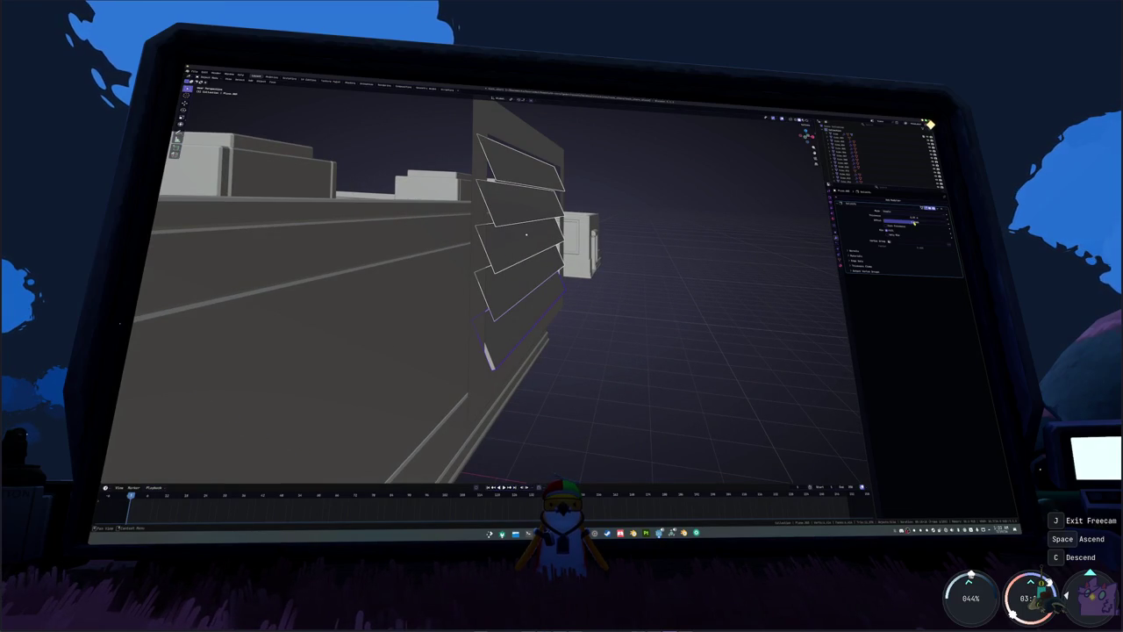
- Solidify the lowest slat, copy its modifier to the other slats, and apply the wall's scale
drag(904, 217, 956, 218)
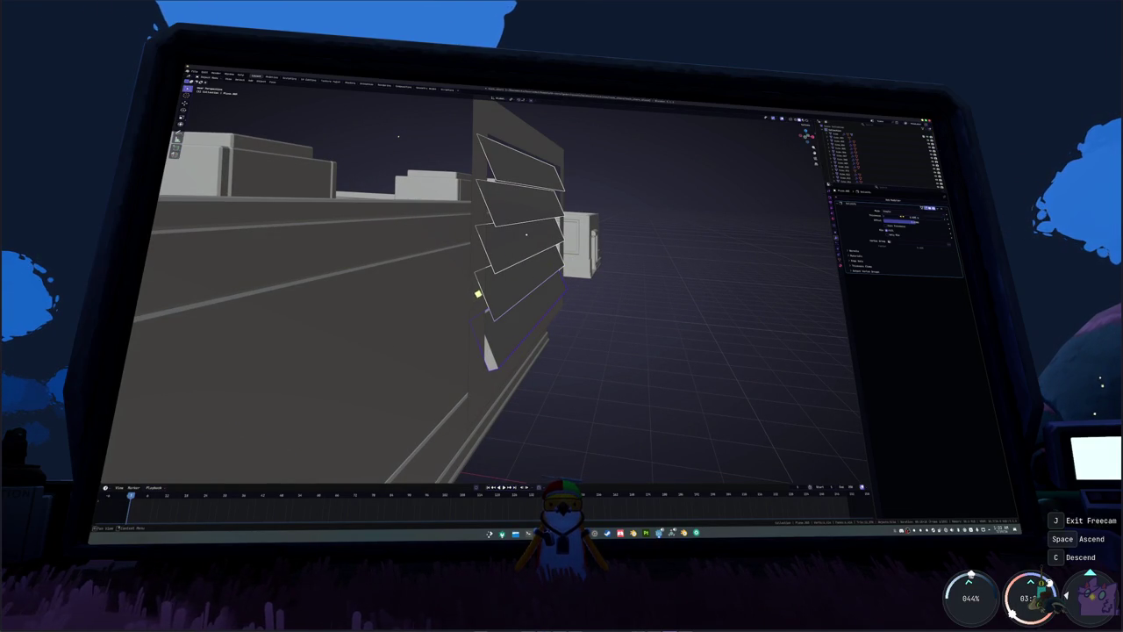
key(ctrl+l)
click(511, 239)
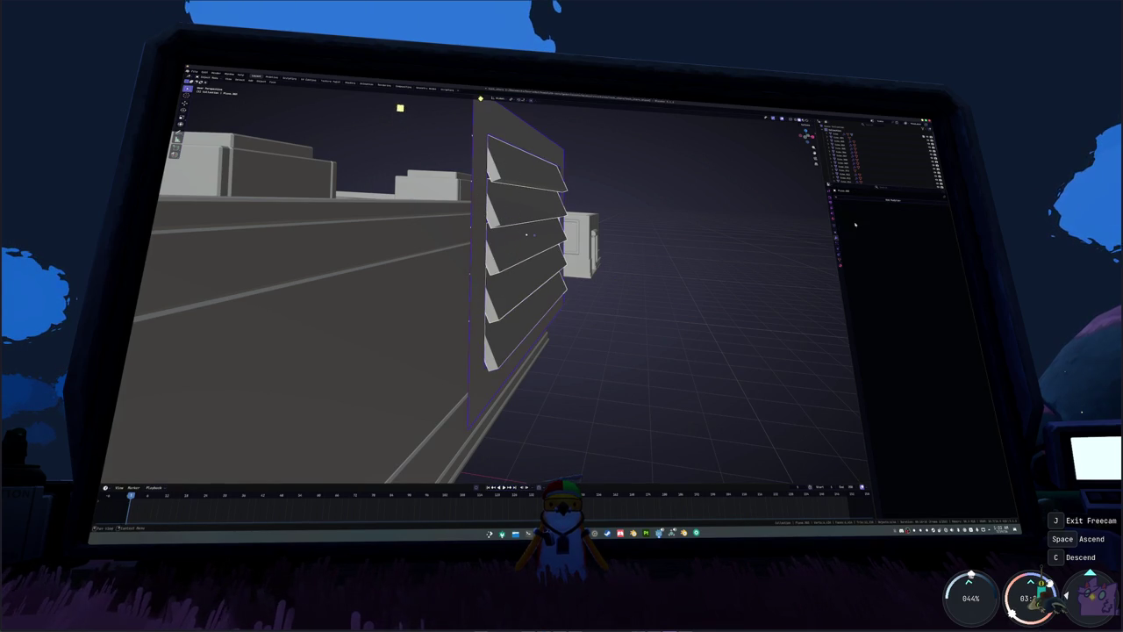
click(749, 238)
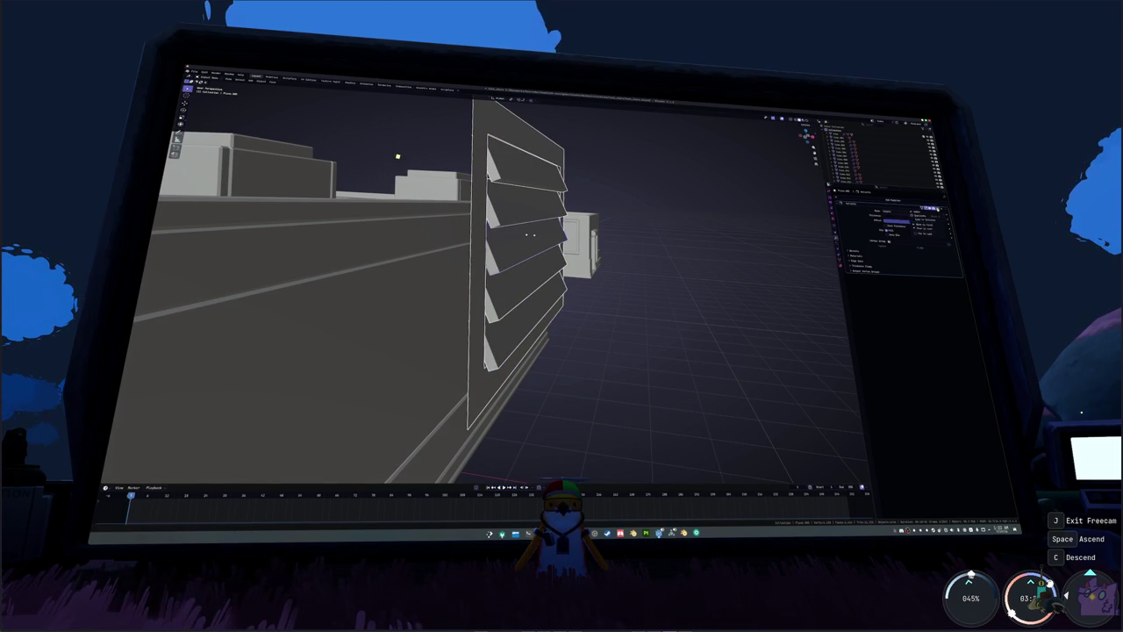
key(Return)
key(ctrl+a)
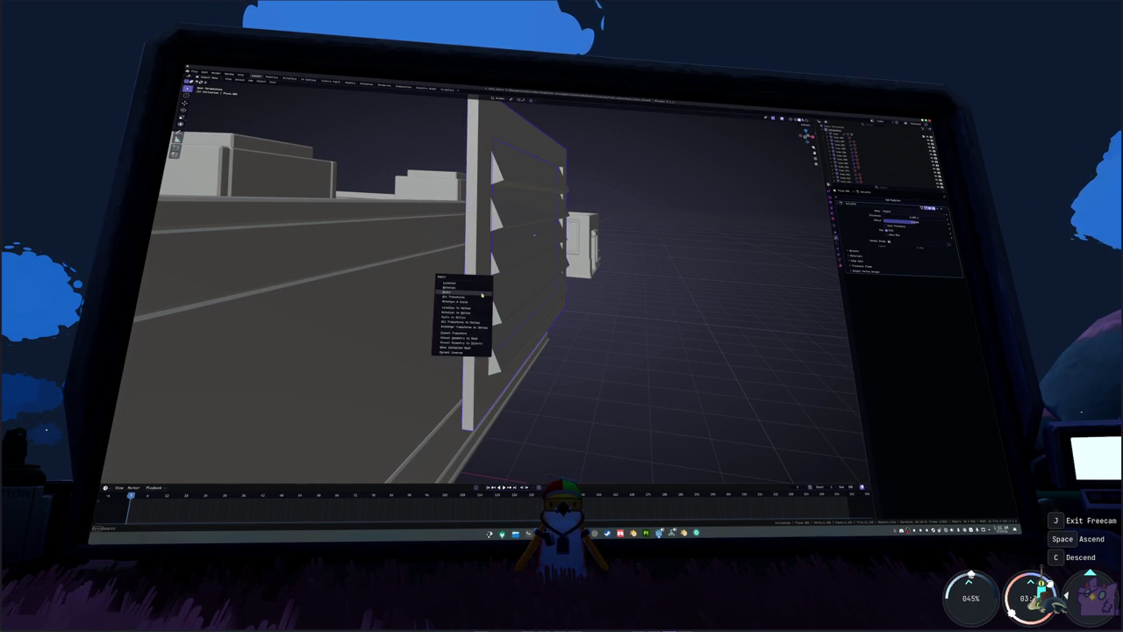
click(478, 296)
mouse_move(482, 295)
middle_down()
mouse_move(503, 289)
mouse_move(667, 341)
mouse_move(517, 259)
mouse_move(525, 221)
middle_up()
- Set the Solidify thickness to 0.1
click(516, 257)
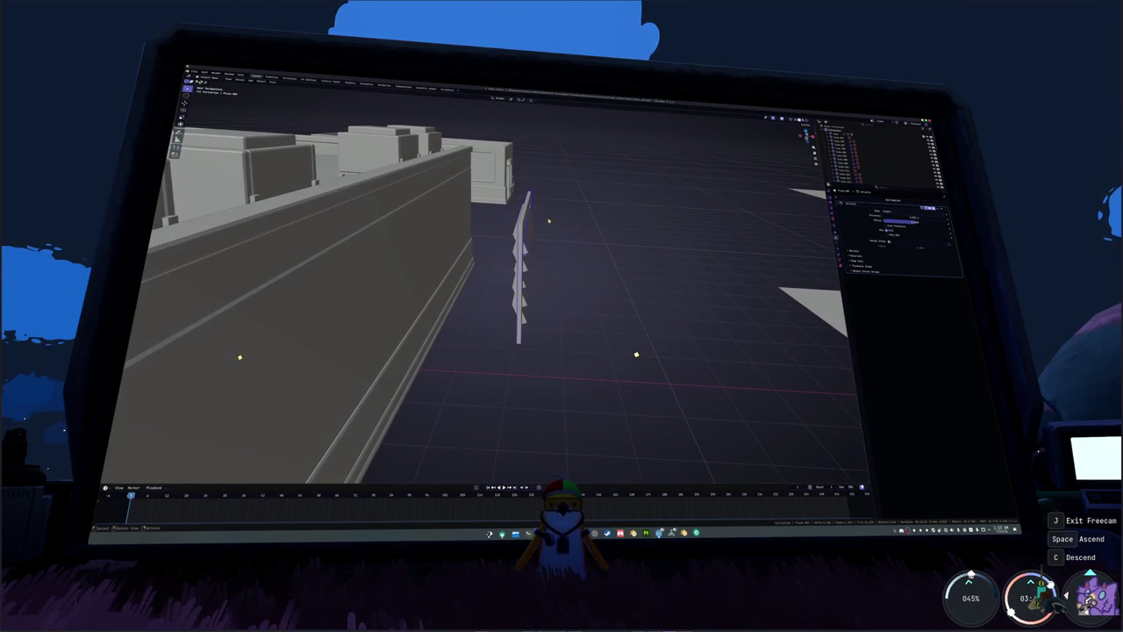
click(900, 216)
text(0.1)
key(Return)
mouse_move(632, 293)
middle_down()
mouse_move(536, 256)
mouse_move(524, 281)
middle_up()
- Check the slat object in top orthographic view with X-ray toggled
click(531, 237)
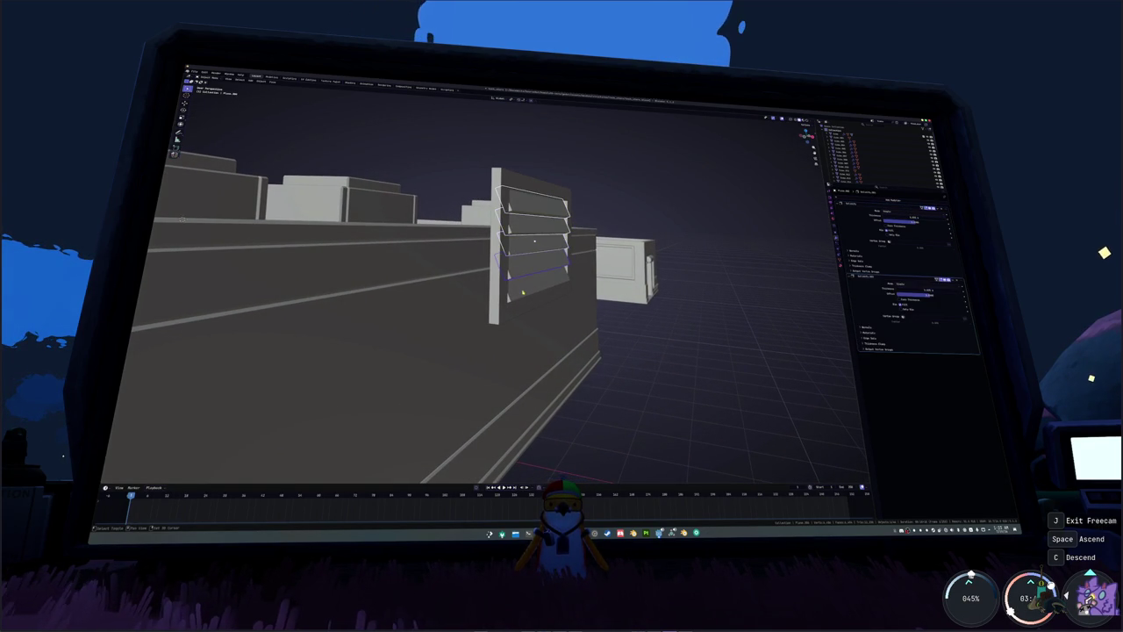
key(KP_7)
scroll(633, 240, up, 2)
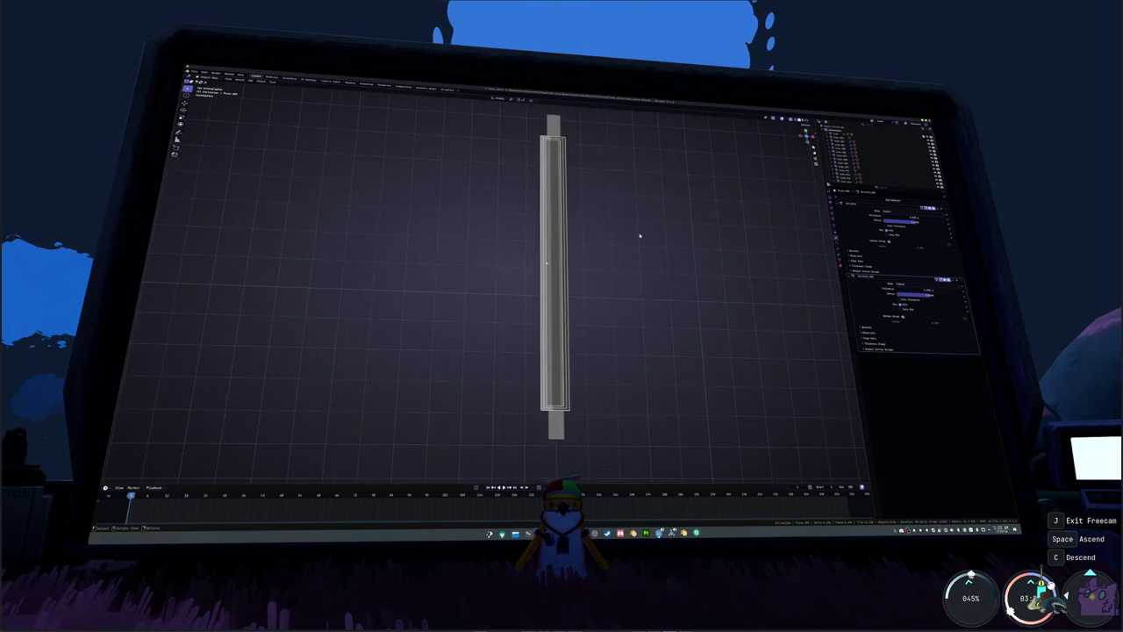
mouse_move(620, 280)
middle_down()
mouse_move(606, 298)
mouse_move(590, 243)
middle_up()
key(alt+z)
key(alt+z)
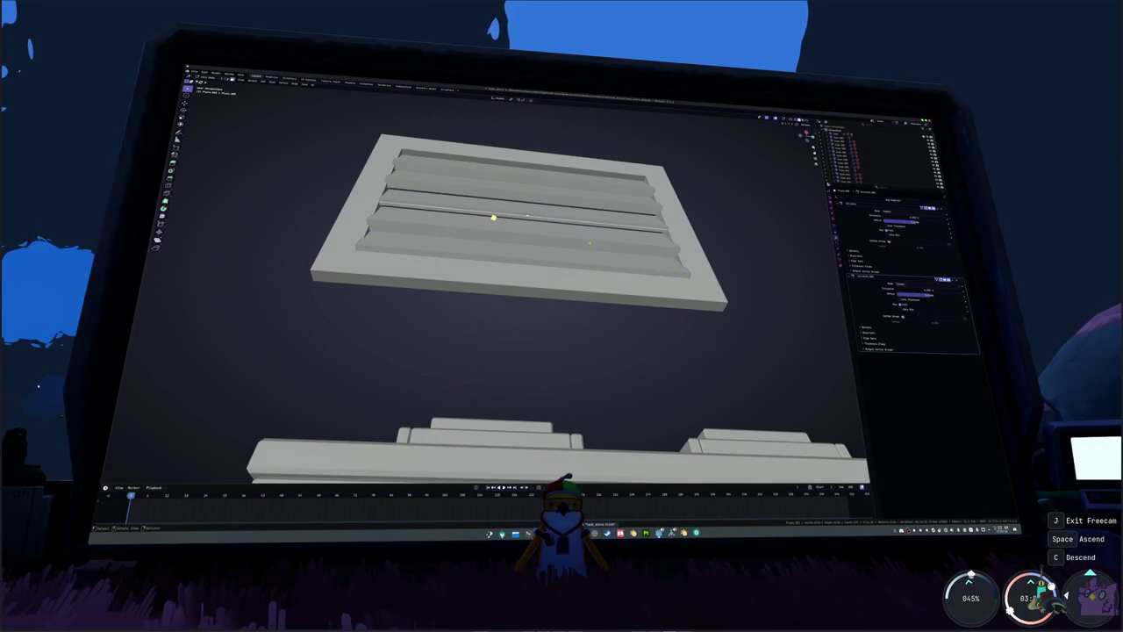
key(alt+z)
- Merge overlapping vertices by distance in the slats and then the frame
key(Tab)
right_click(601, 239)
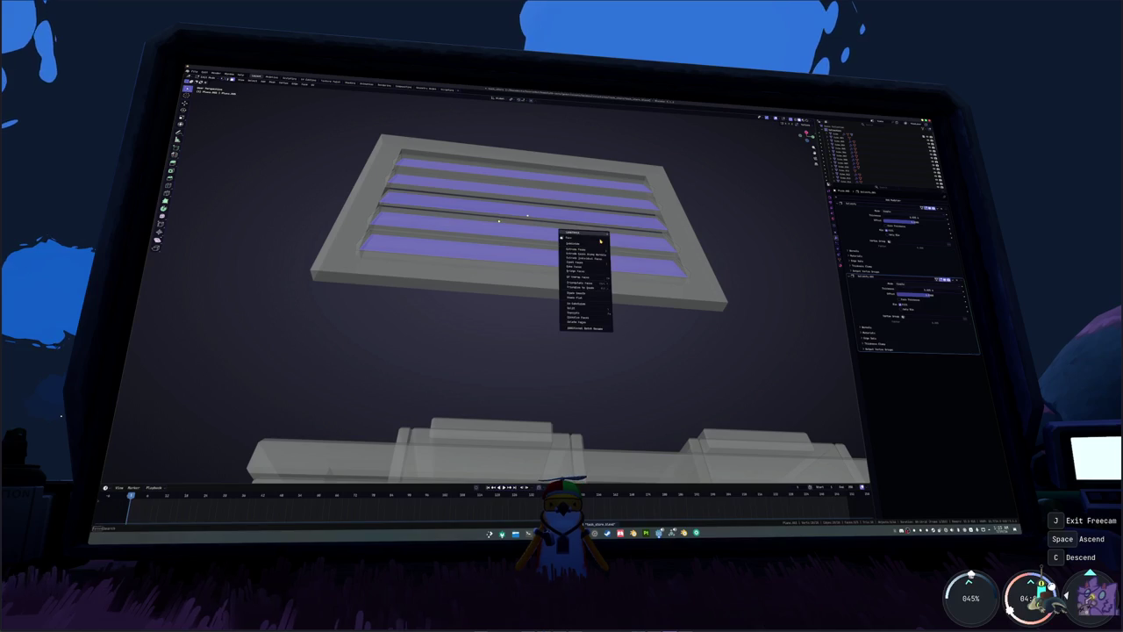
key(Escape)
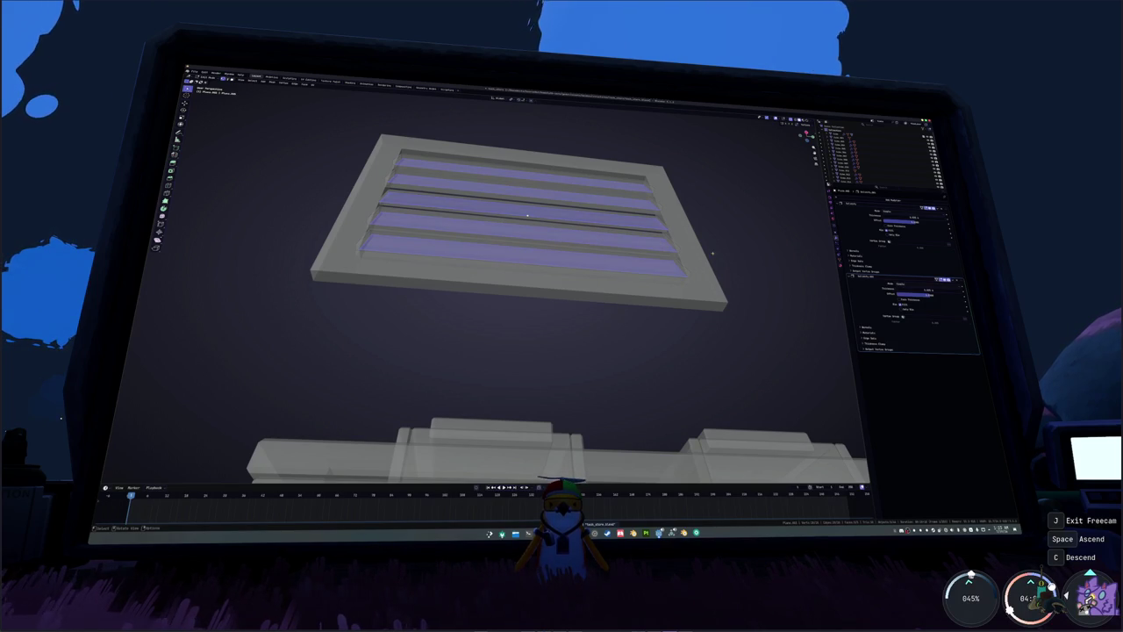
right_click(693, 250)
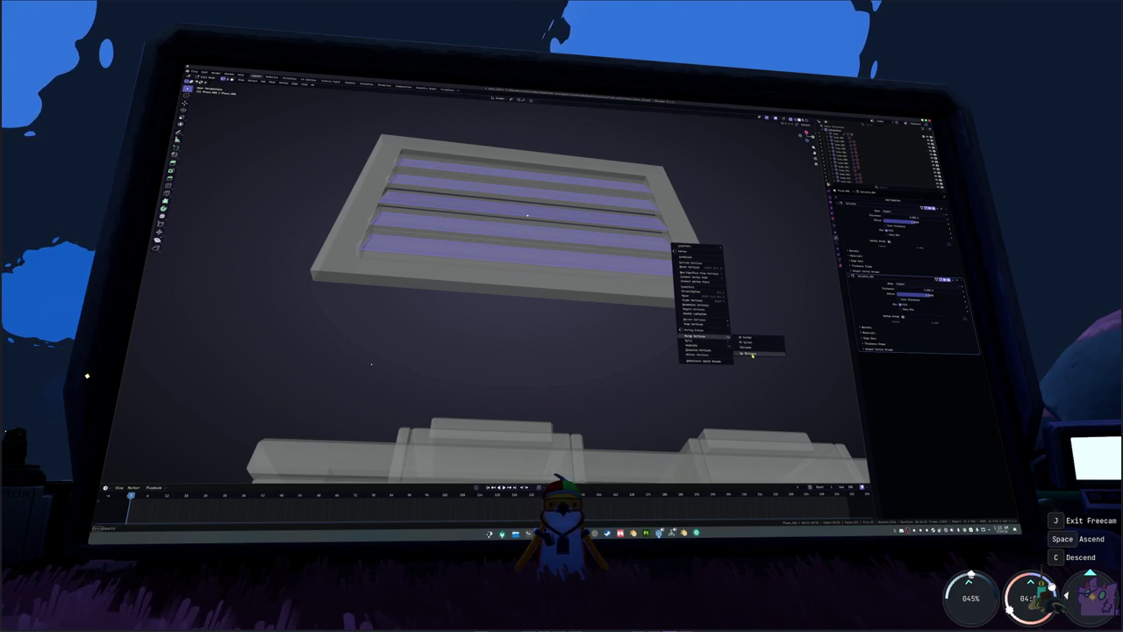
click(752, 353)
key(ctrl+i)
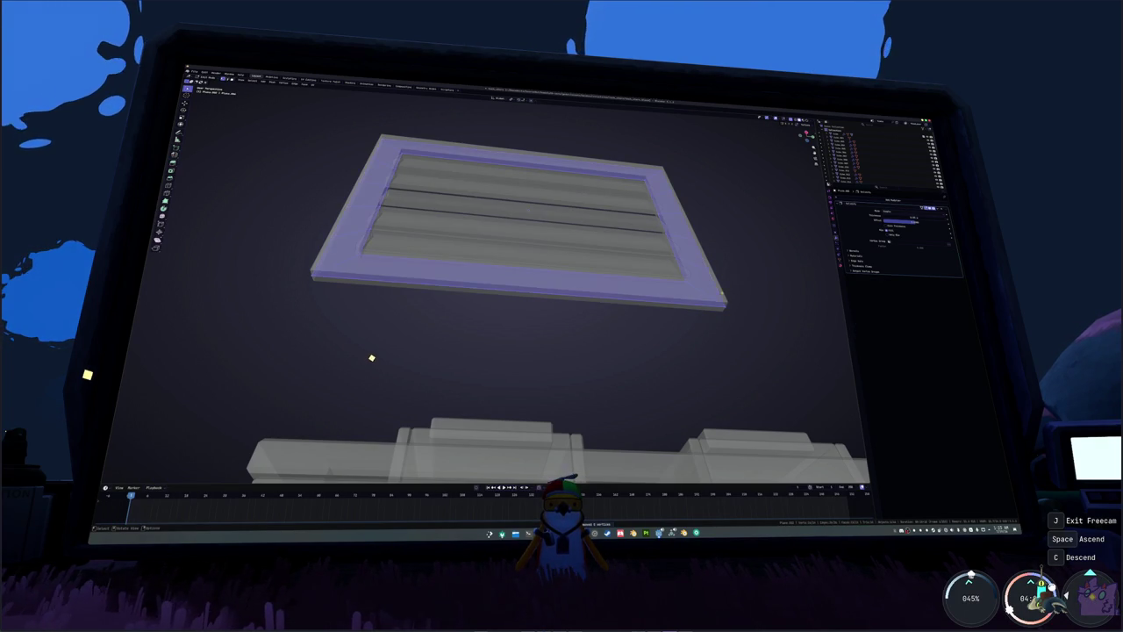
right_click(719, 292)
click(777, 290)
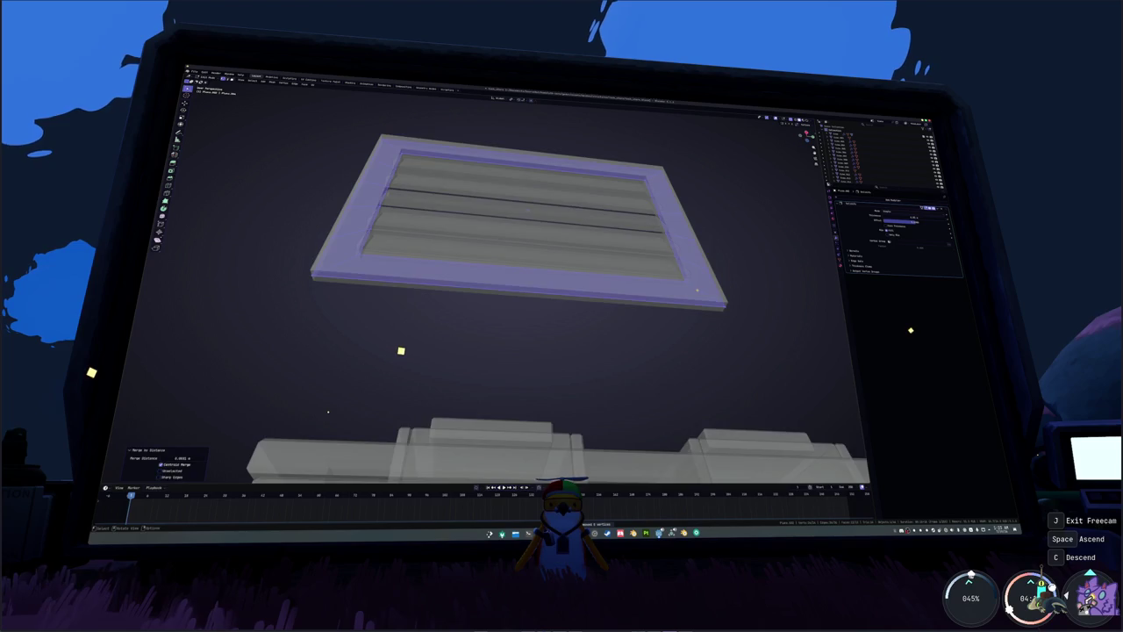
key(alt+a)
- Leave Edit Mode and check the solid vent from a side orthographic view
shift+middle_drag(697, 289, 690, 228)
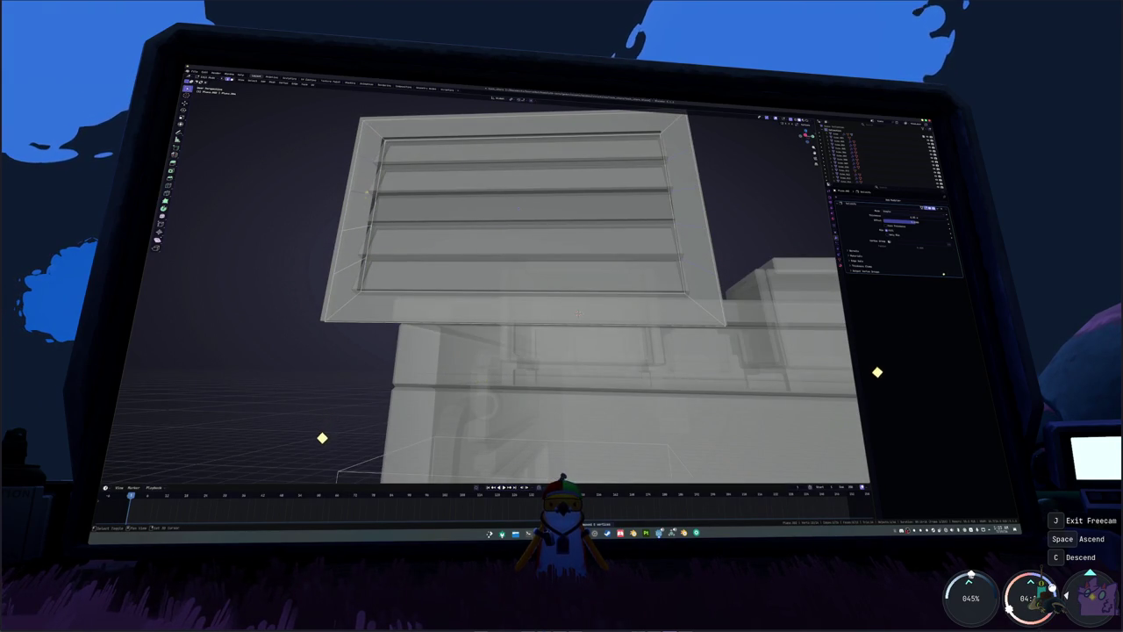
key(x)
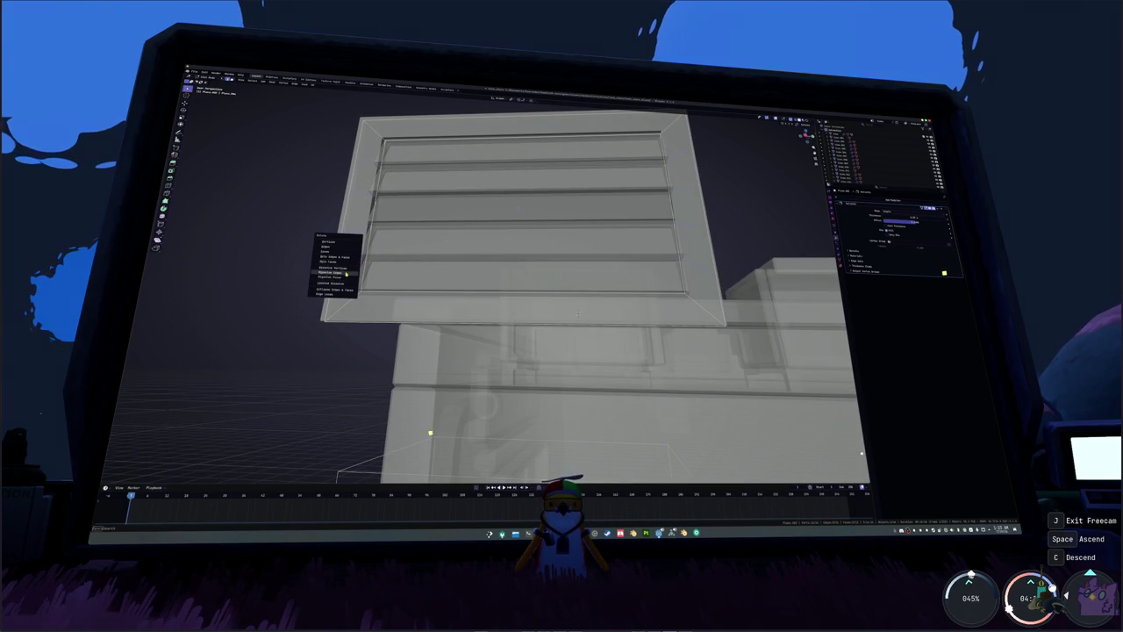
click(345, 273)
scroll(345, 274, down, 3)
click(466, 260)
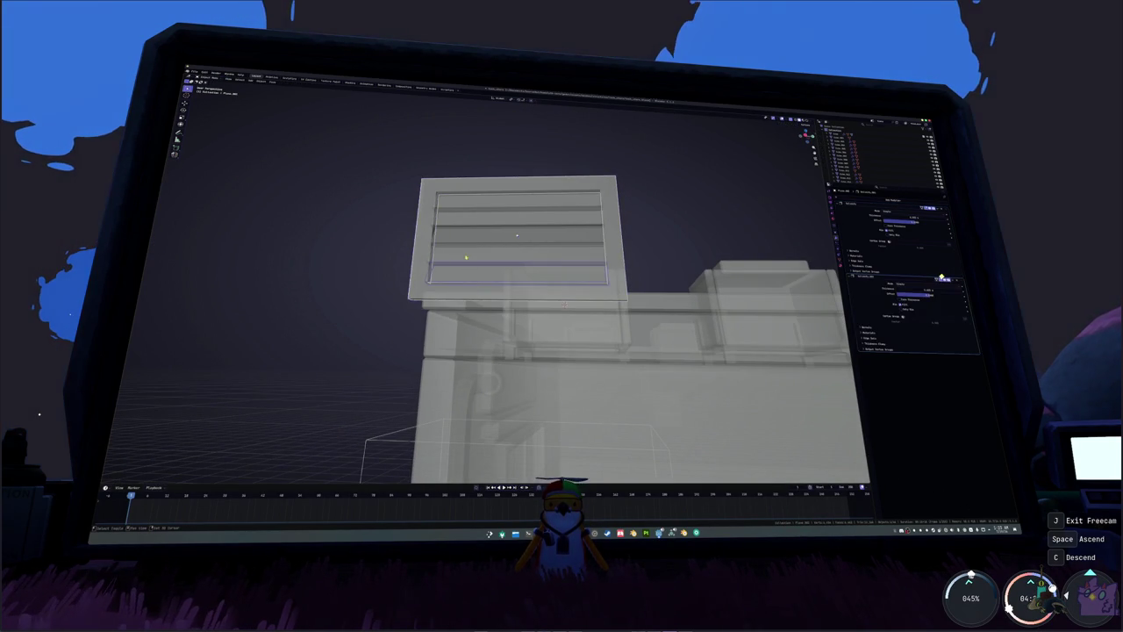
key(Tab)
key(KP_3)
mouse_move(557, 304)
middle_down()
mouse_move(564, 263)
mouse_move(645, 250)
middle_up()
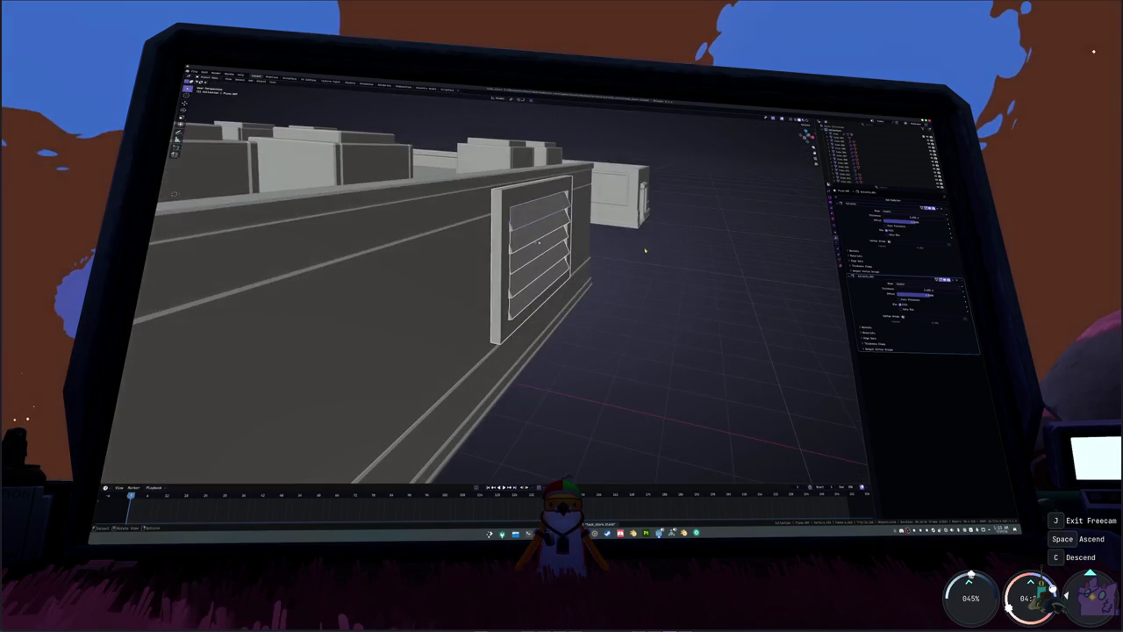
click(892, 200)
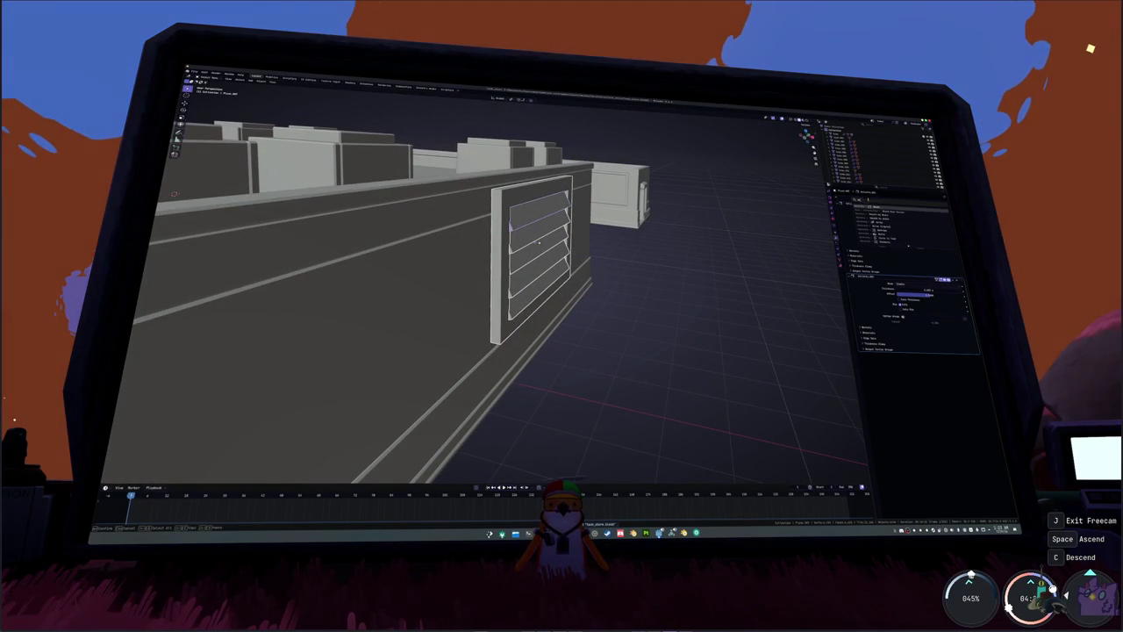
- Add a Bevel modifier to the vent frame and apply its scale
click(904, 230)
key(ctrl+a)
click(722, 230)
scroll(725, 272, up, 2)
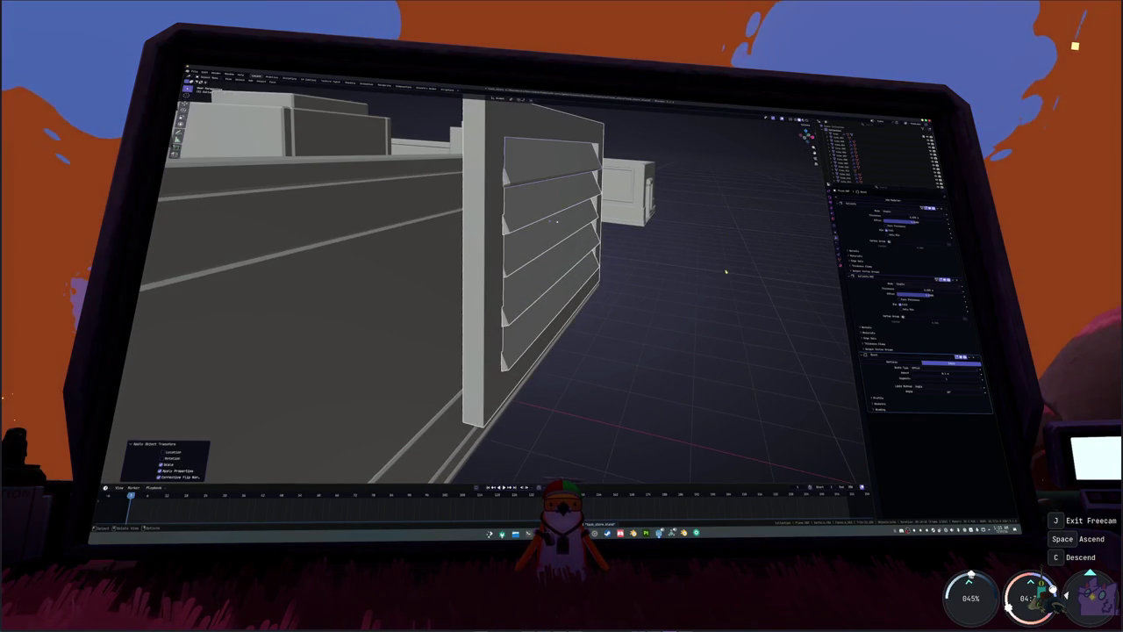
- Set the Bevel amount to 0.4, reapply the scale, and frame the vent
click(956, 372)
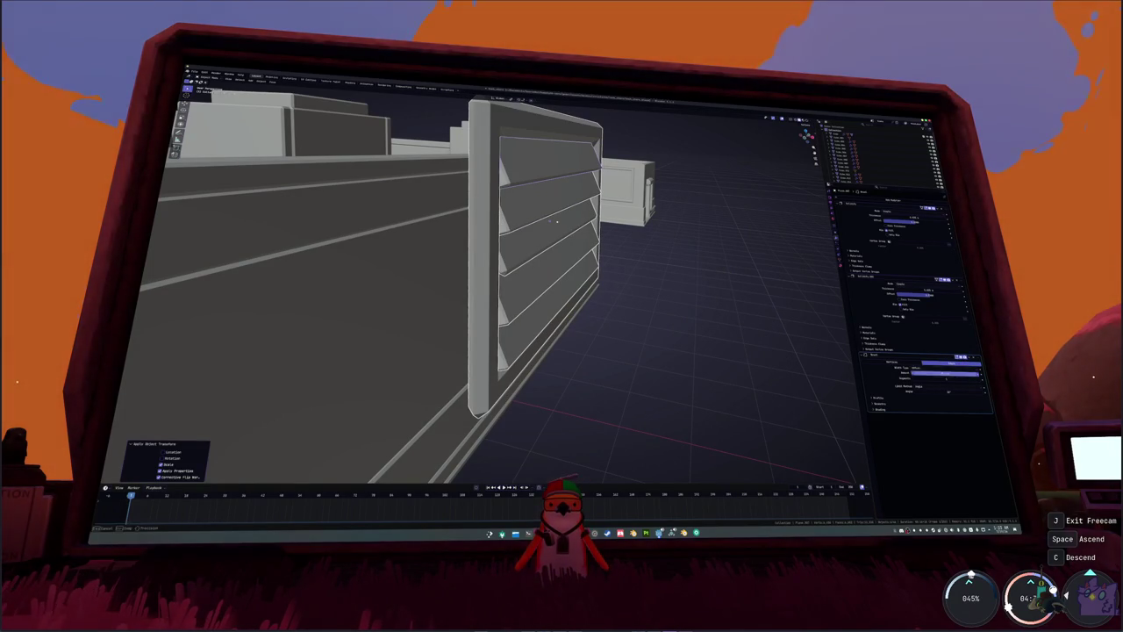
key(Return)
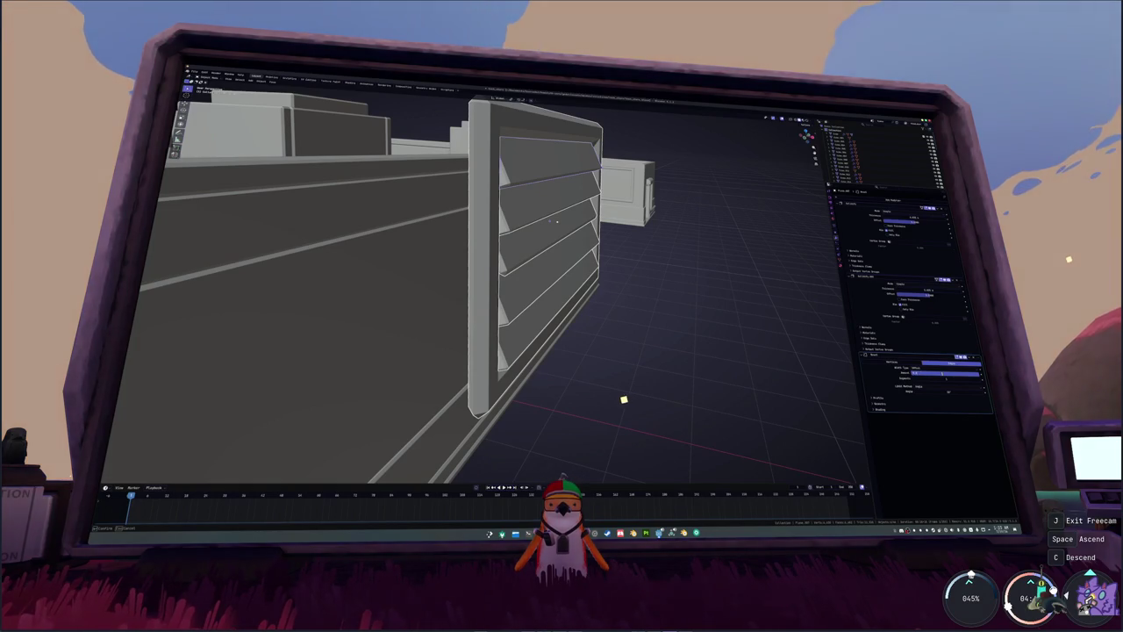
text(0.4)
key(Return)
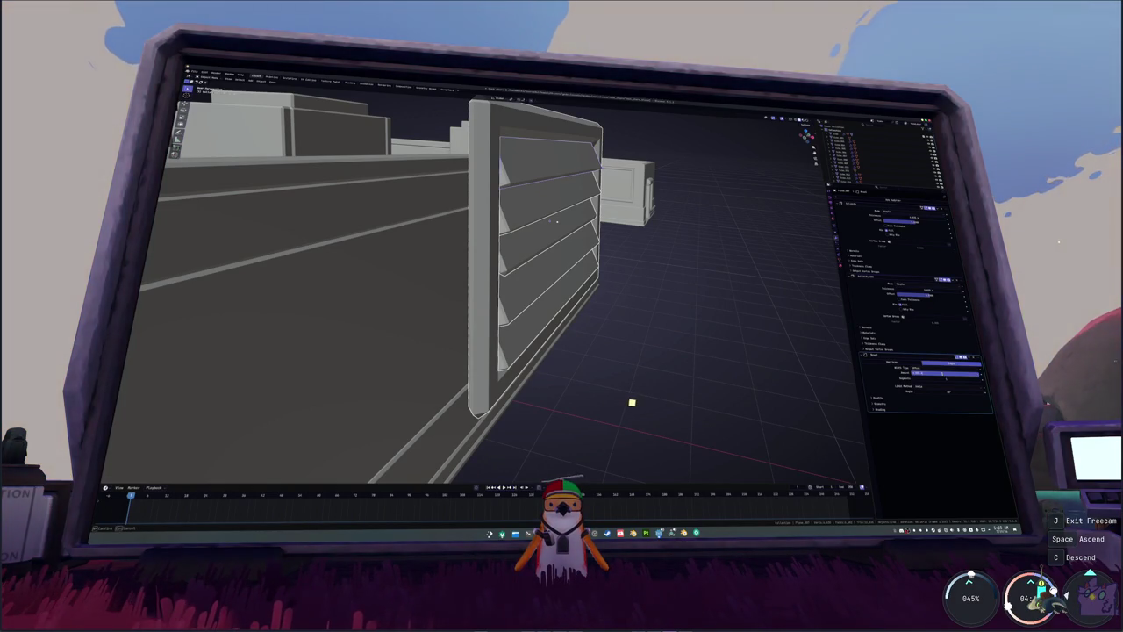
key(Return)
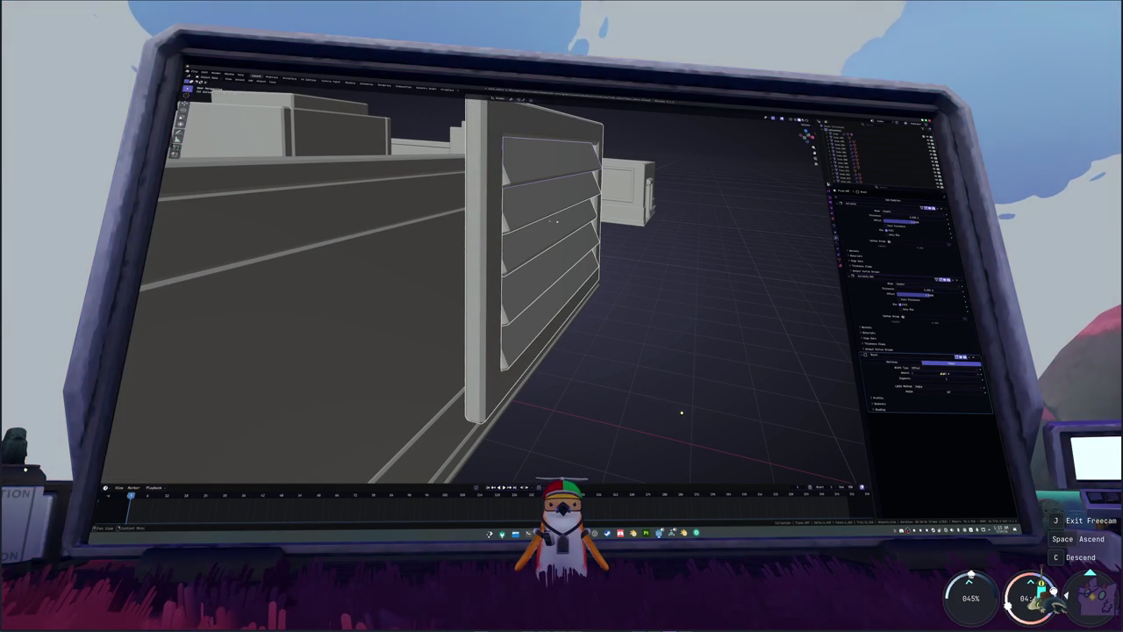
key(ctrl+a)
click(705, 353)
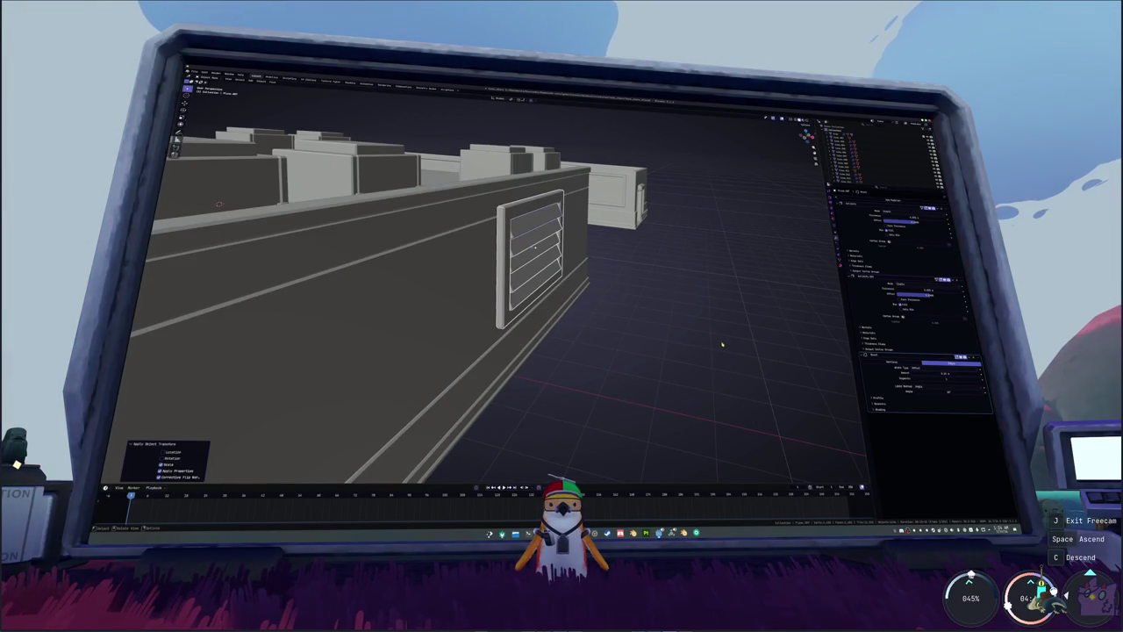
key(KP_Decimal)
scroll(672, 316, down, 3)
scroll(667, 312, down, 2)
- Move the vent onto the rooftop unit's face
key(g)
click(511, 312)
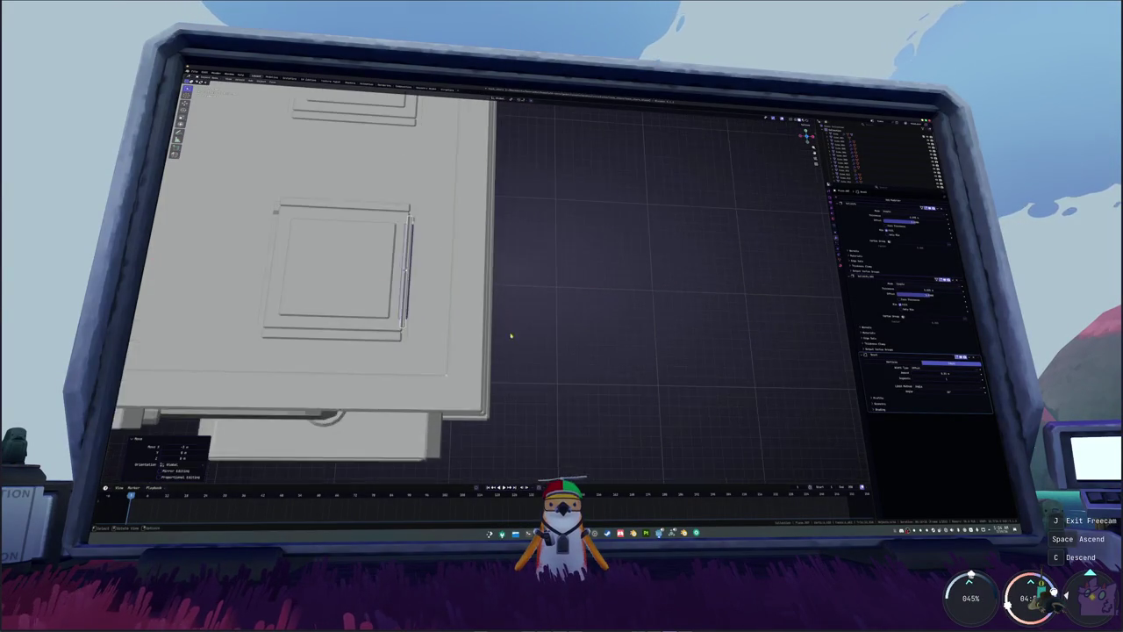
mouse_move(501, 351)
middle_down()
mouse_move(410, 216)
mouse_move(473, 205)
mouse_move(436, 252)
middle_up()
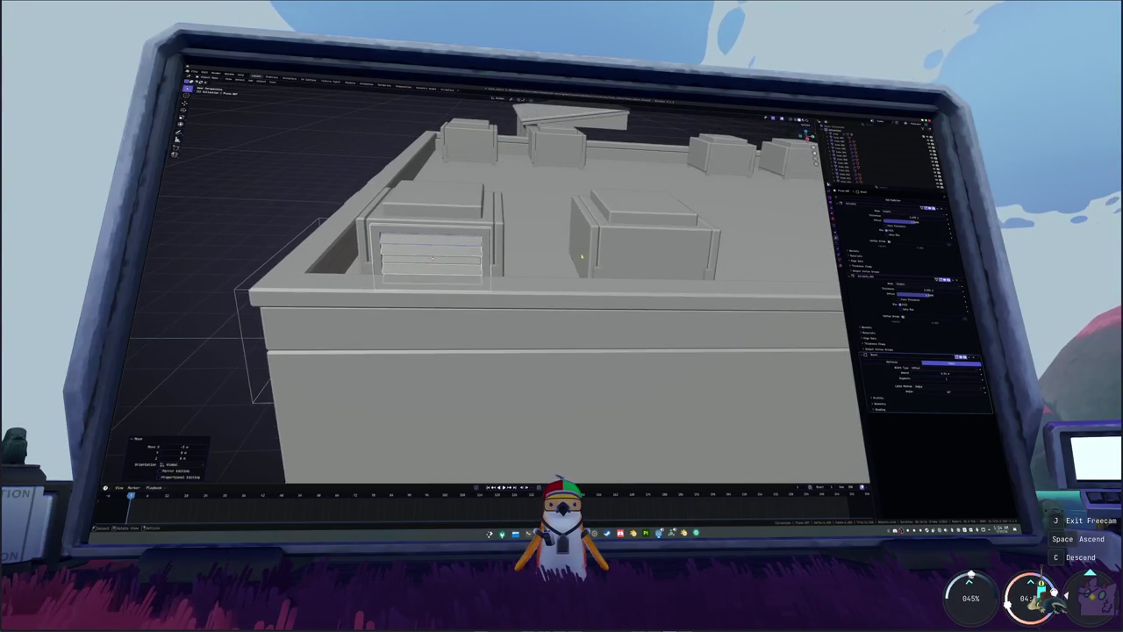
- Duplicate the vent along Y onto the right rooftop box
key(shift+d)
key(y)
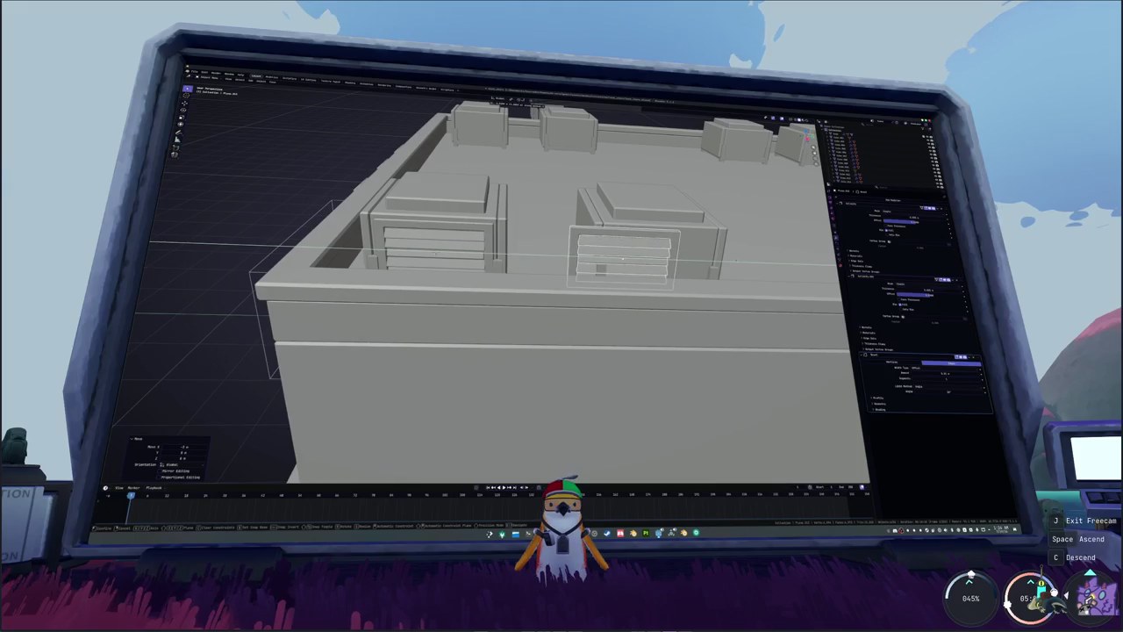
click(688, 273)
key(KP_1)
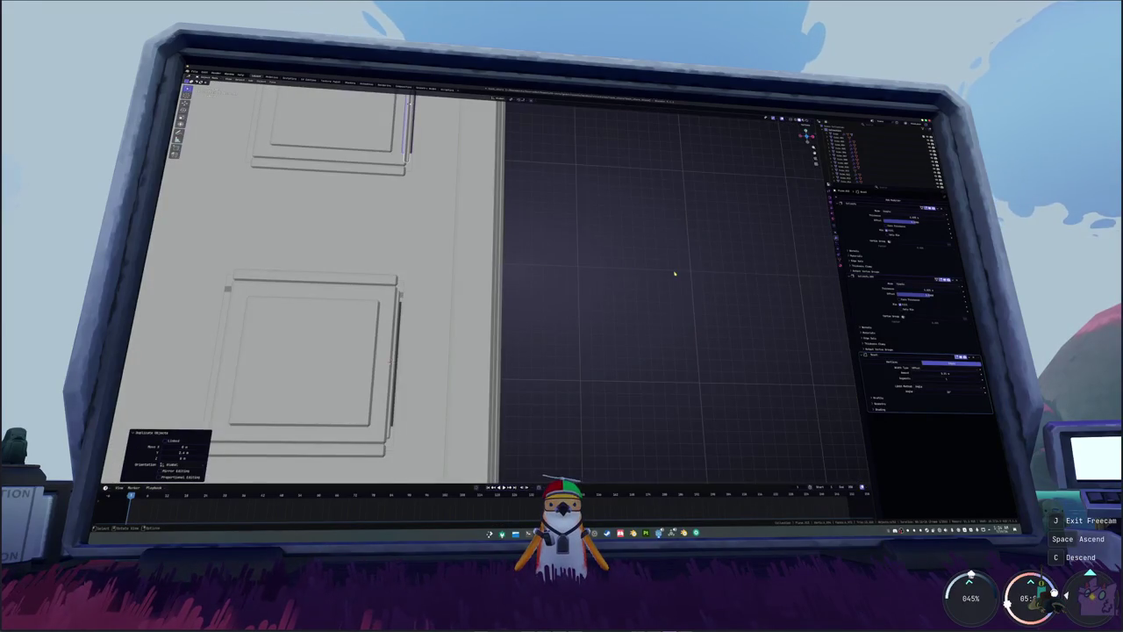
middle_drag(576, 235, 535, 289)
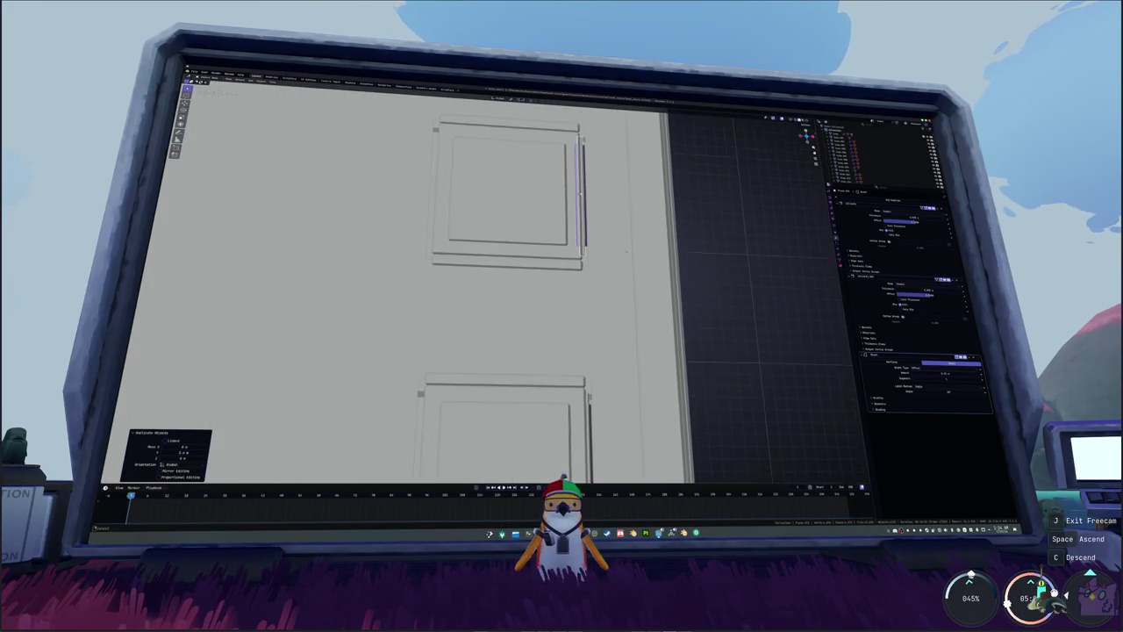
scroll(395, 289, down, 5)
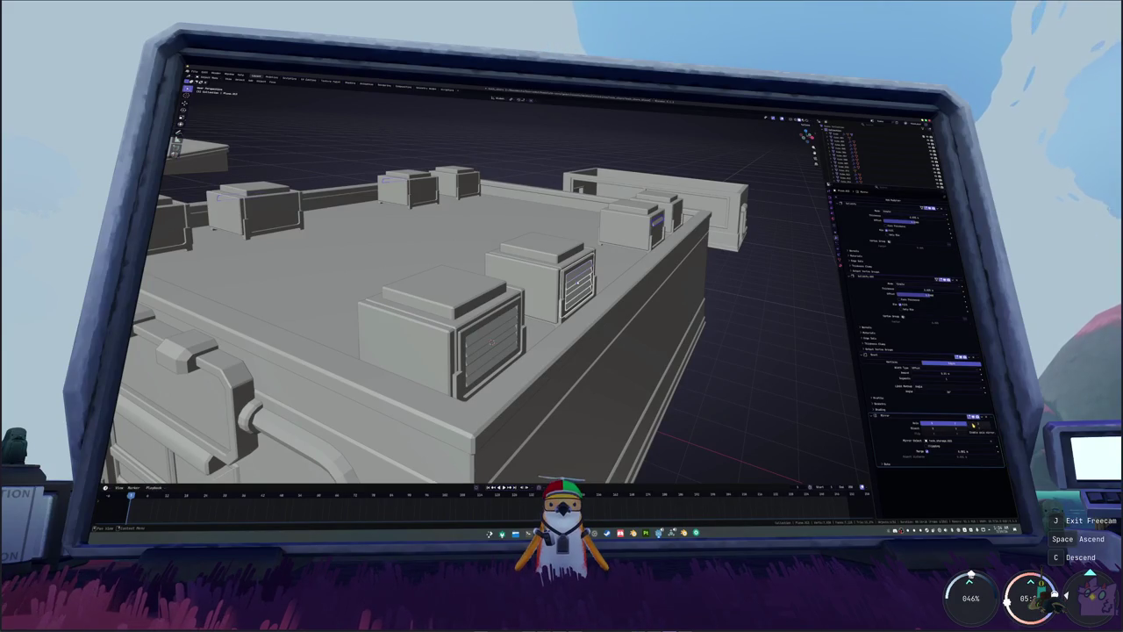
click(982, 417)
- Select a slat of the front vent grille and apply its scale
middle_drag(492, 342, 465, 350)
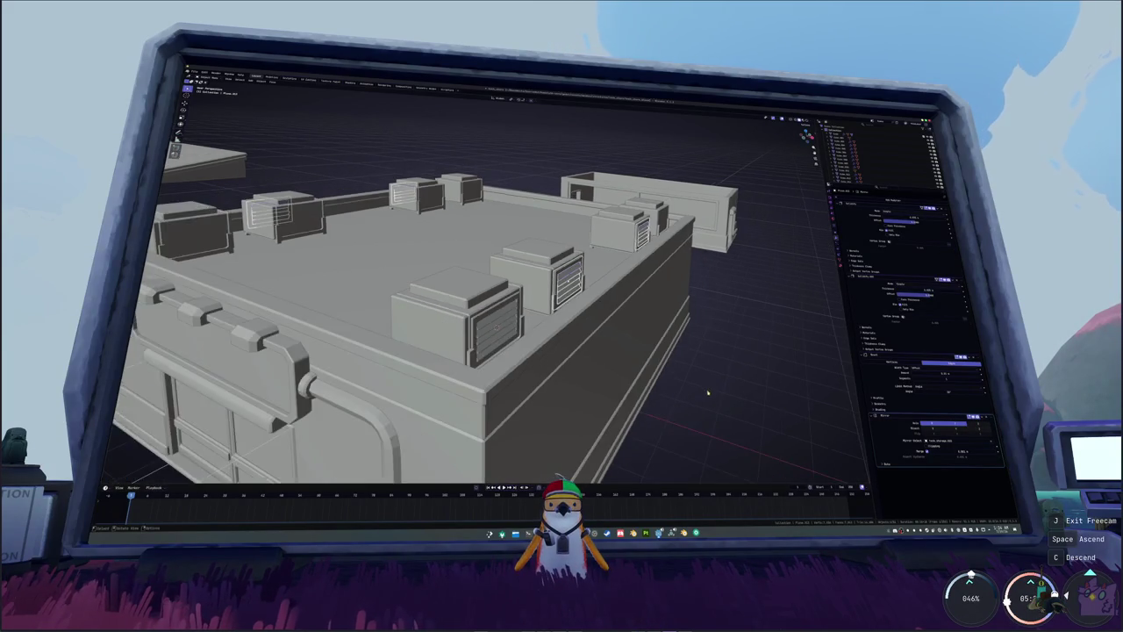
click(447, 383)
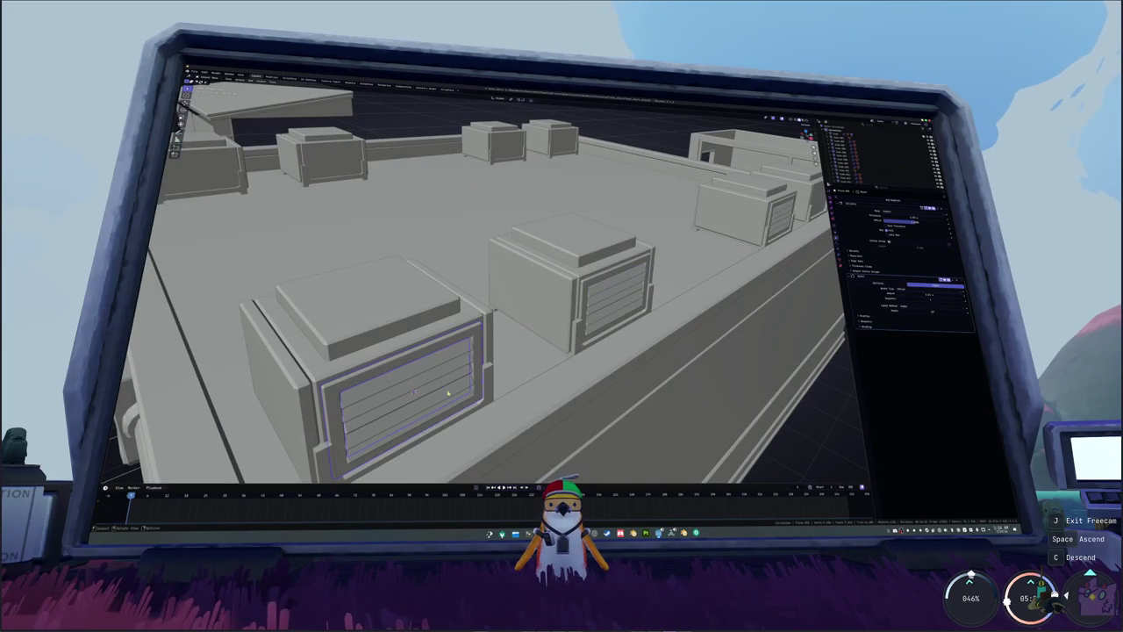
click(463, 387)
click(467, 361)
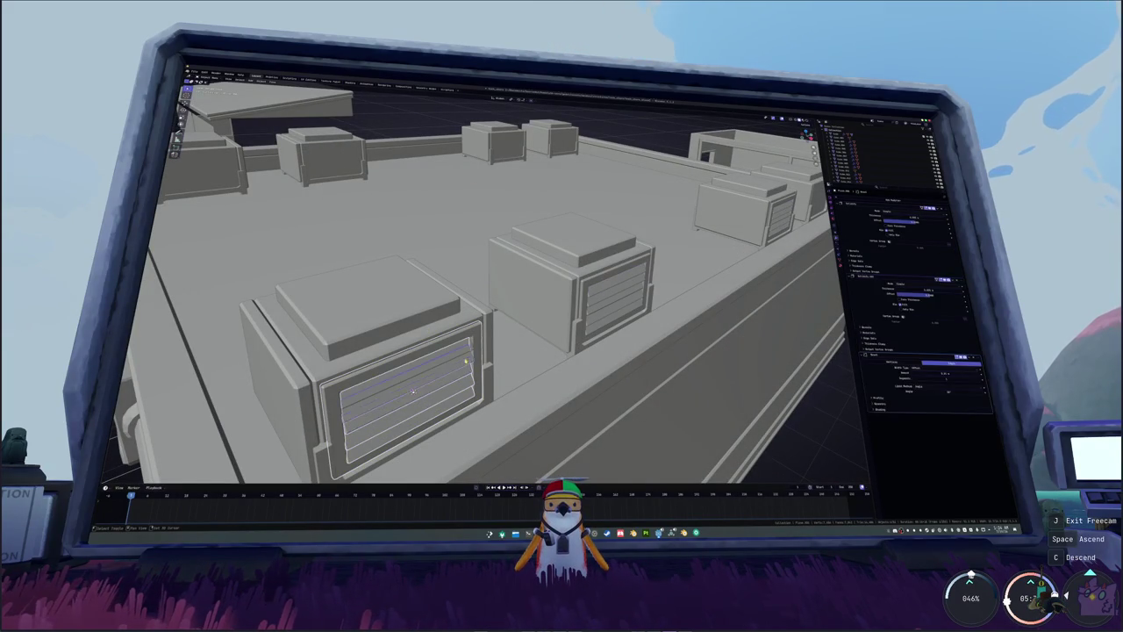
key(ctrl+a)
click(469, 349)
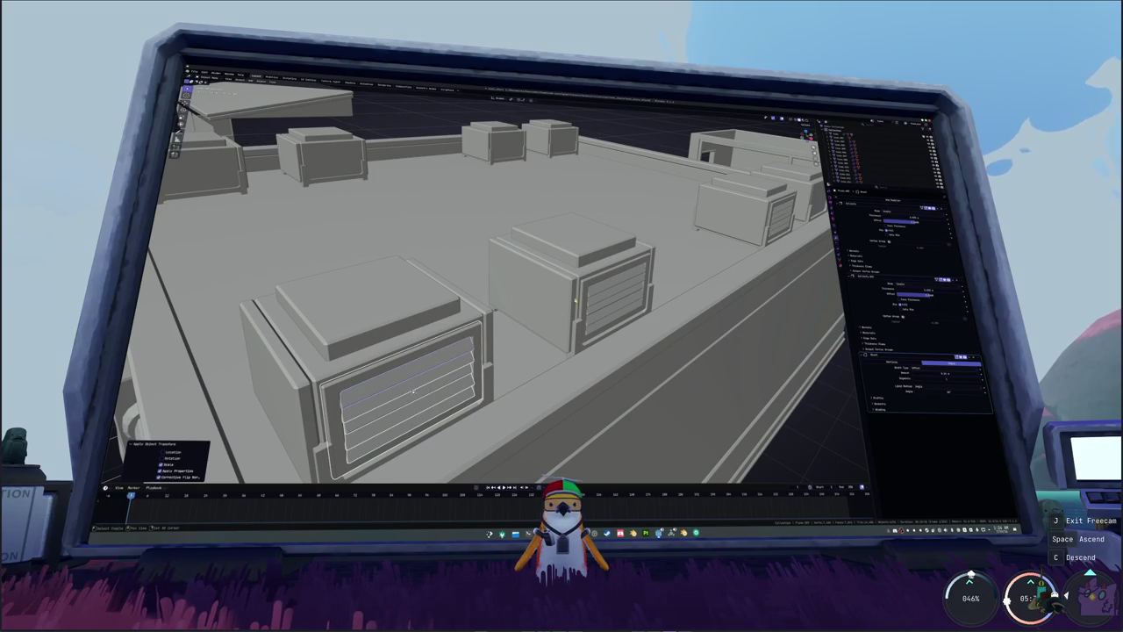
- Copy the louvre grille modifier from the front vent to the other rooftop vents
middle_drag(587, 285, 701, 321)
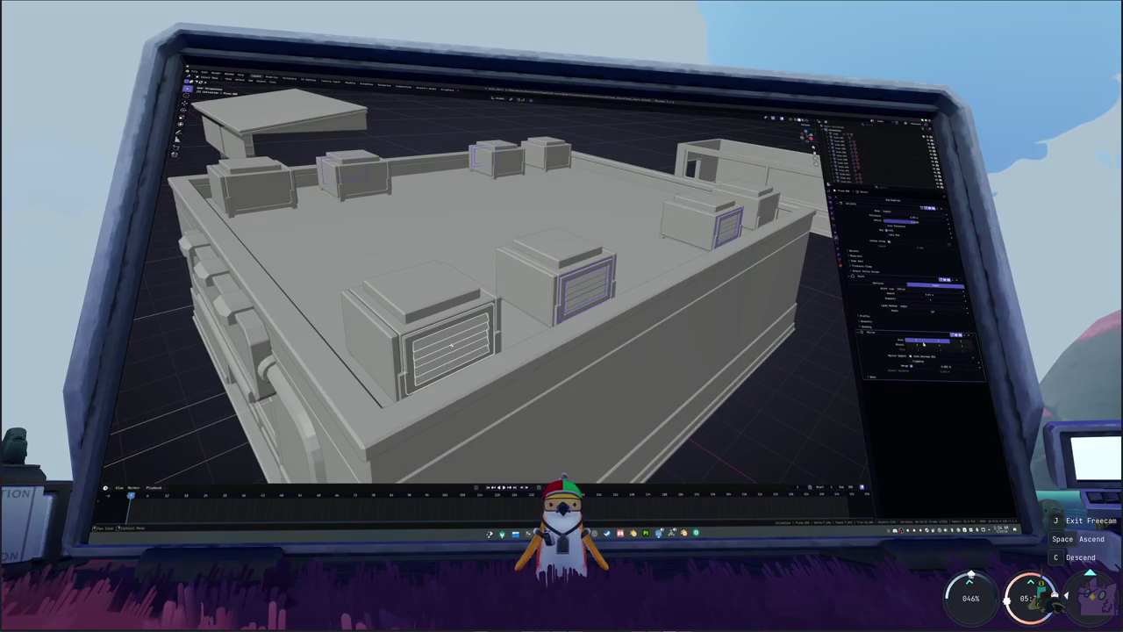
click(953, 349)
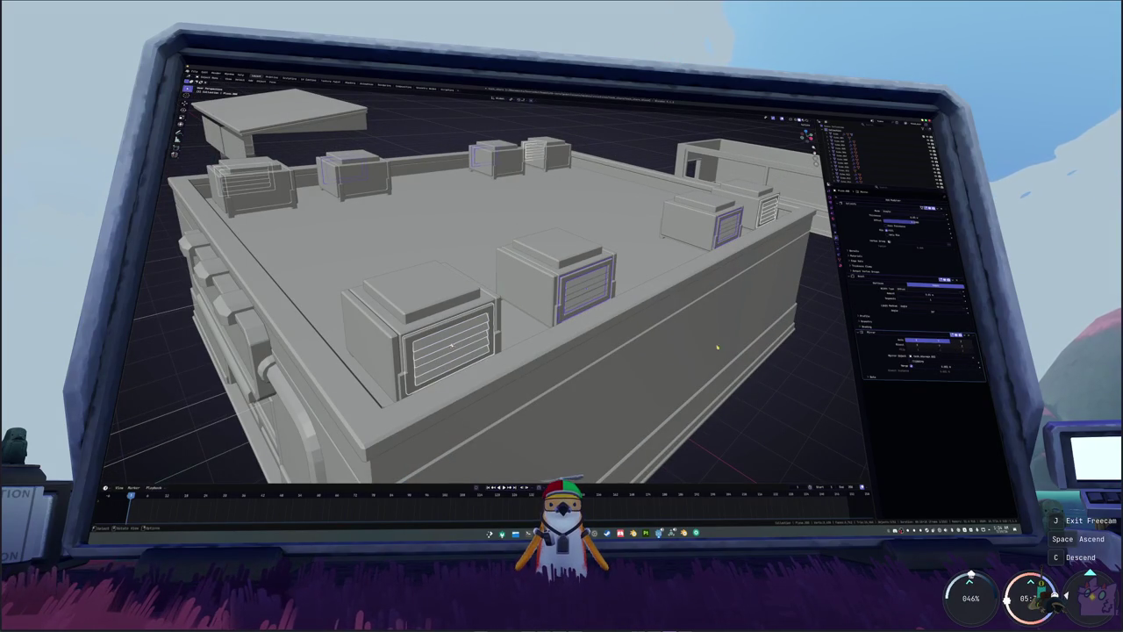
click(452, 346)
click(452, 346)
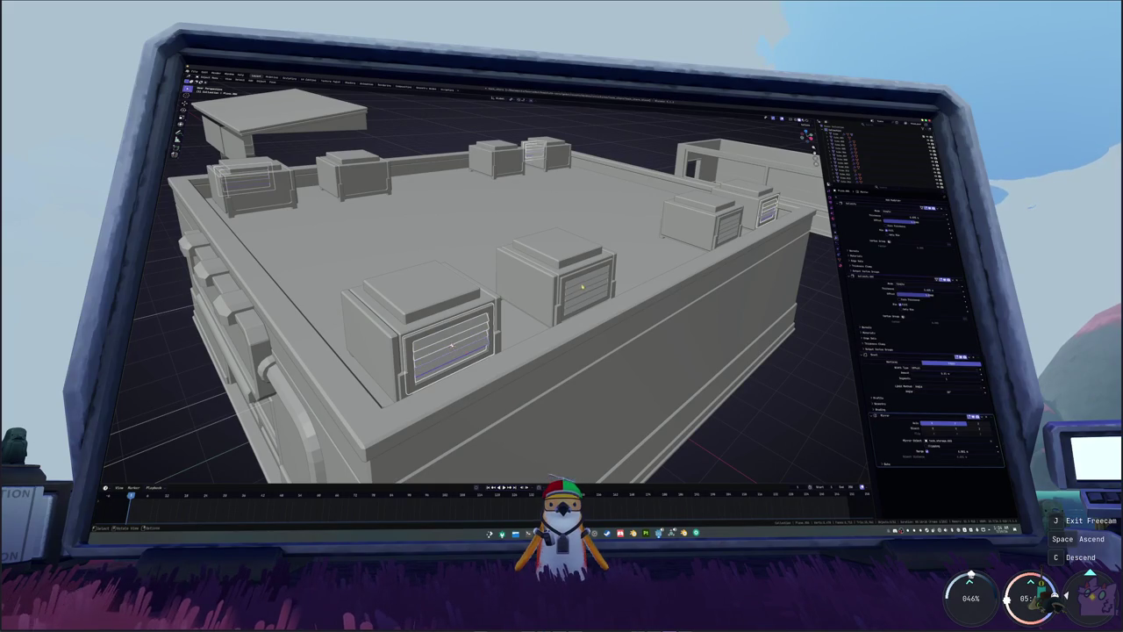
- Duplicate the grille pieces, rotate them 180° on X, and place them on the opposite panel edges
key(KP_7)
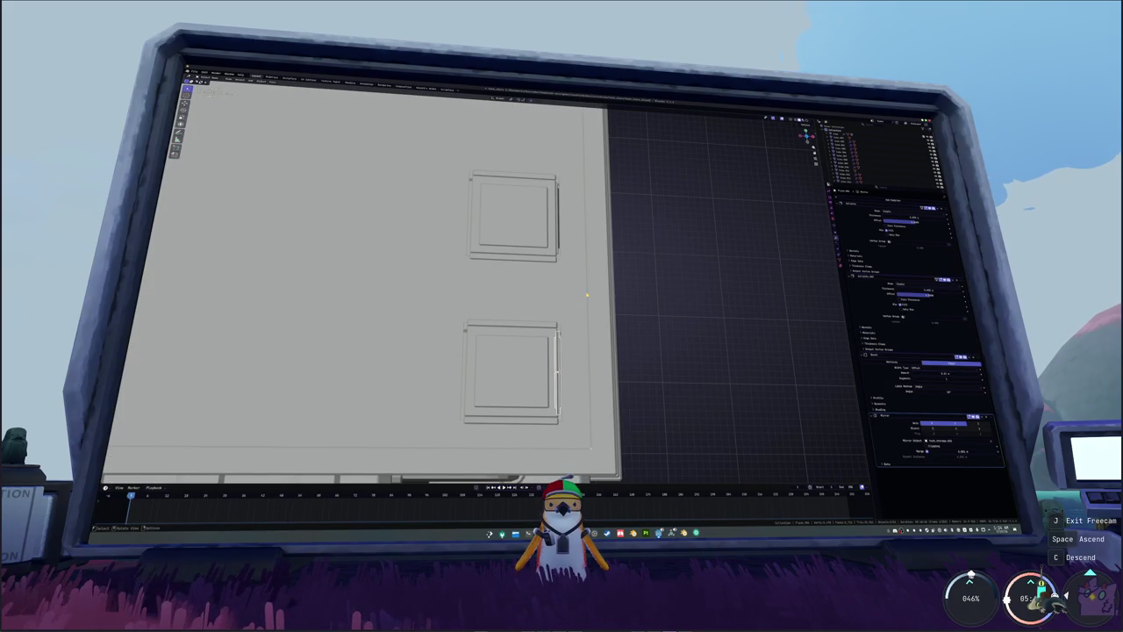
middle_drag(587, 295, 584, 318)
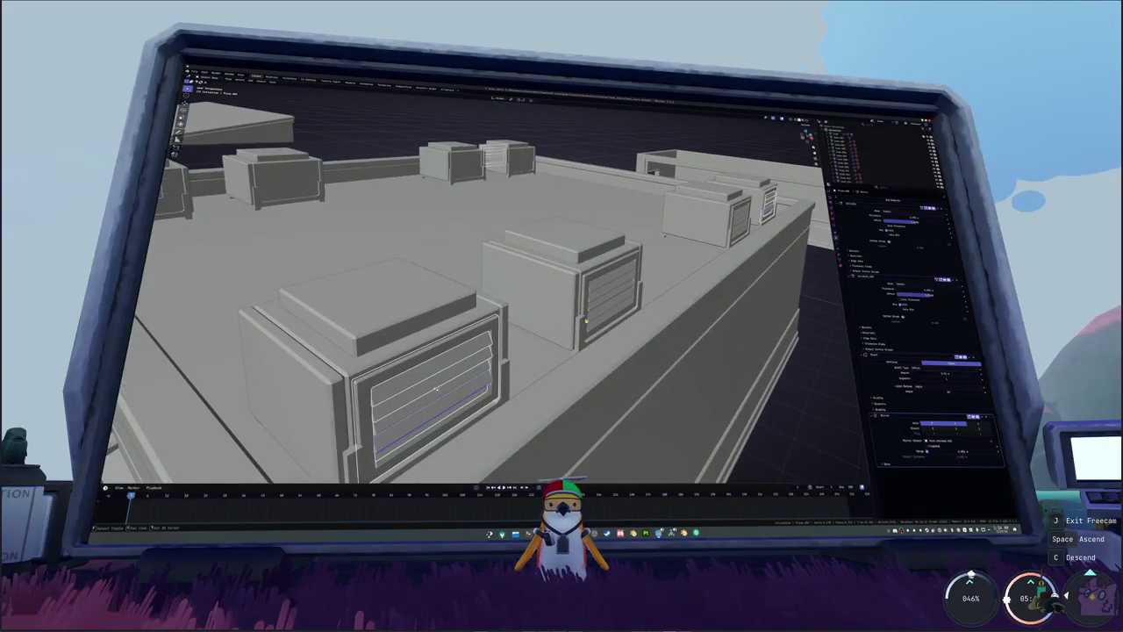
click(596, 307)
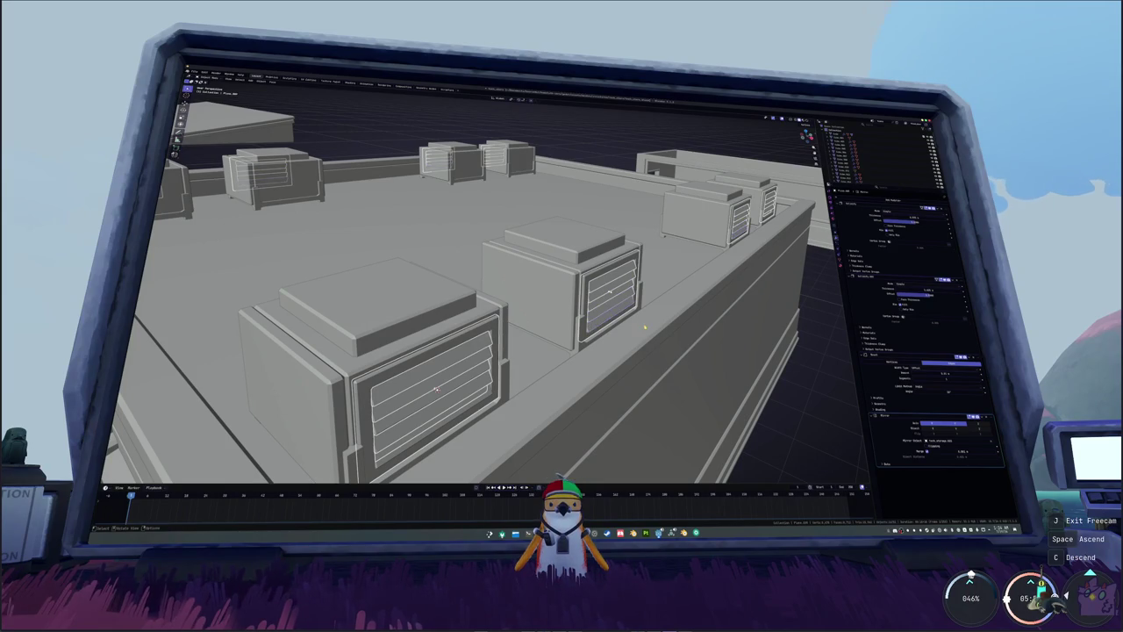
key(KP_7)
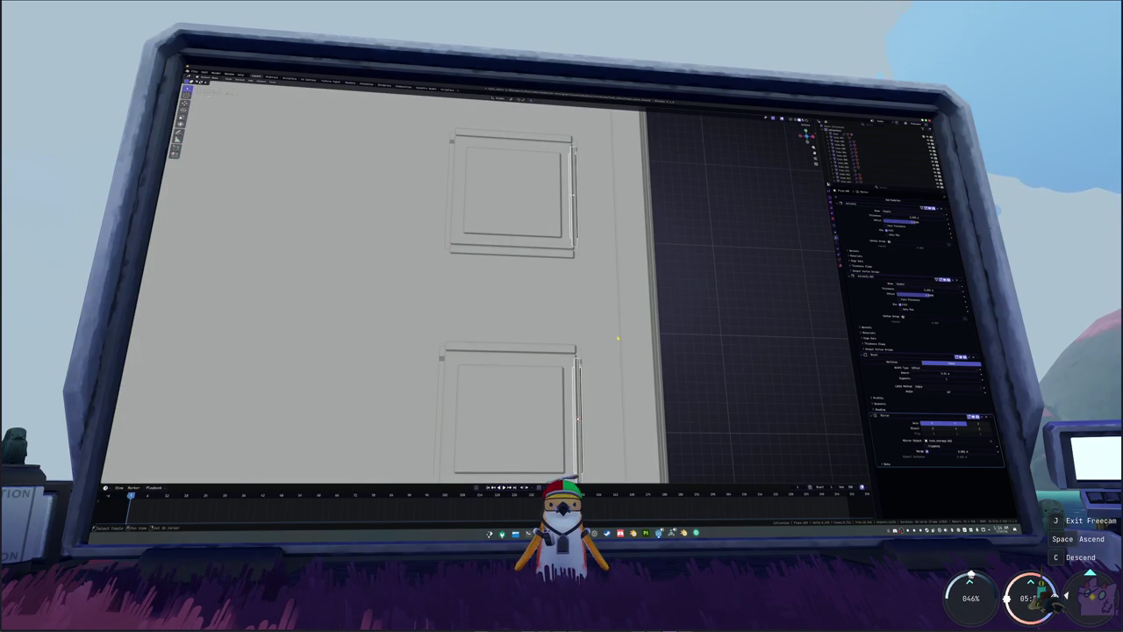
key(shift+d)
scroll(652, 326, down, 2)
key(r)
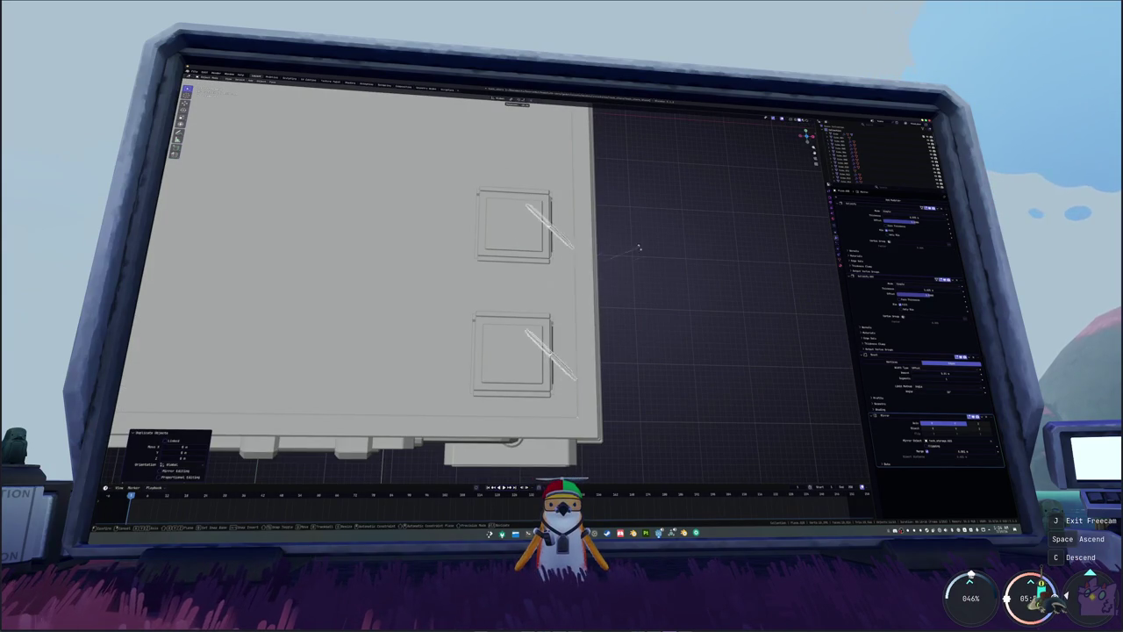
text(x180)
key(Return)
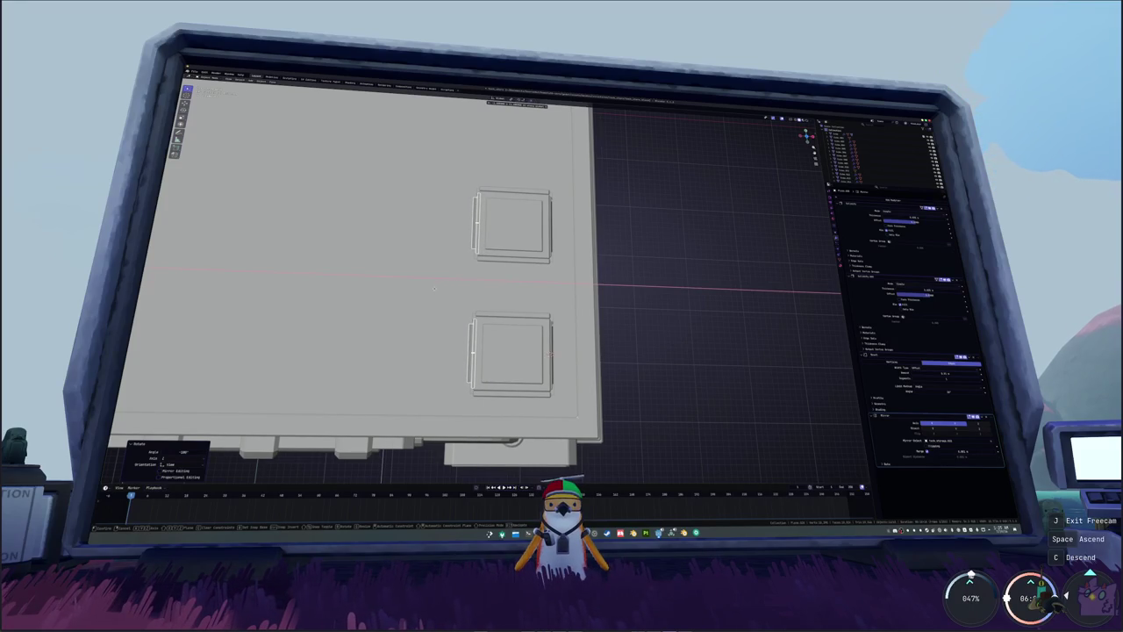
key(Return)
mouse_move(659, 323)
middle_down()
mouse_move(643, 303)
mouse_move(585, 305)
middle_up()
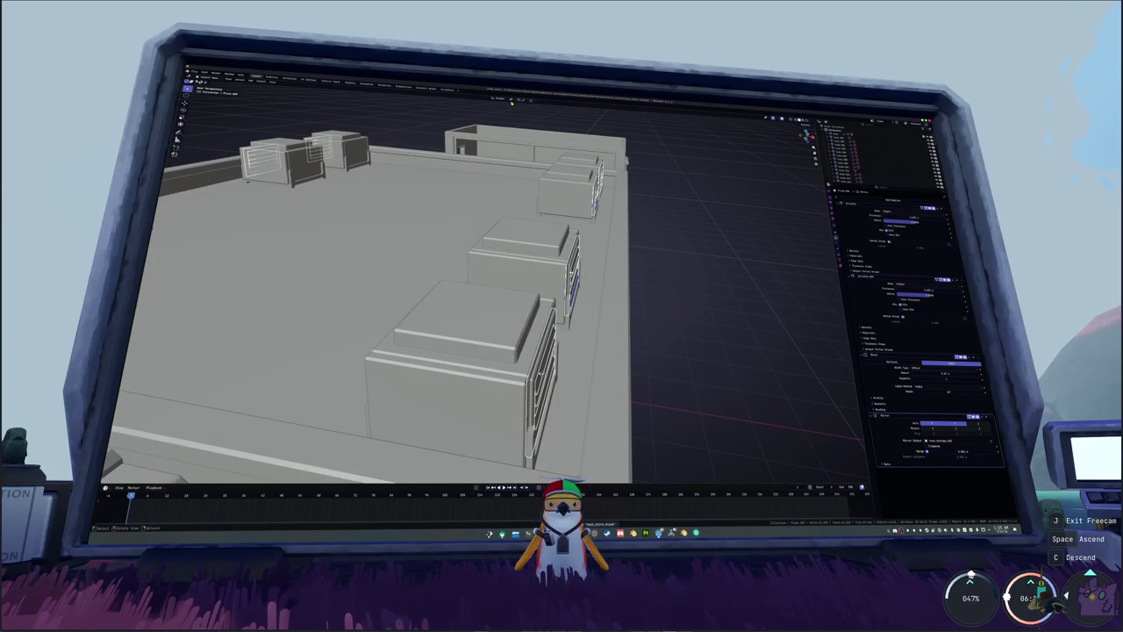
- Apply transforms on the duplicated grille pieces, then select the vent's door panel to inspect its Mirror modifier
key(ctrl+a)
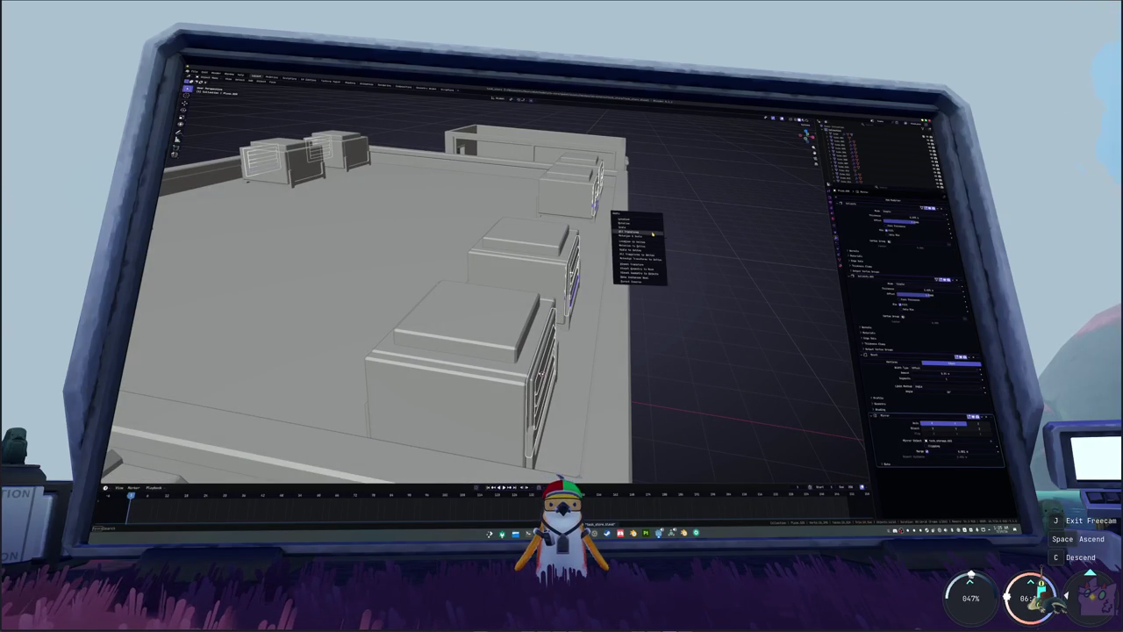
click(653, 232)
middle_drag(653, 232, 653, 234)
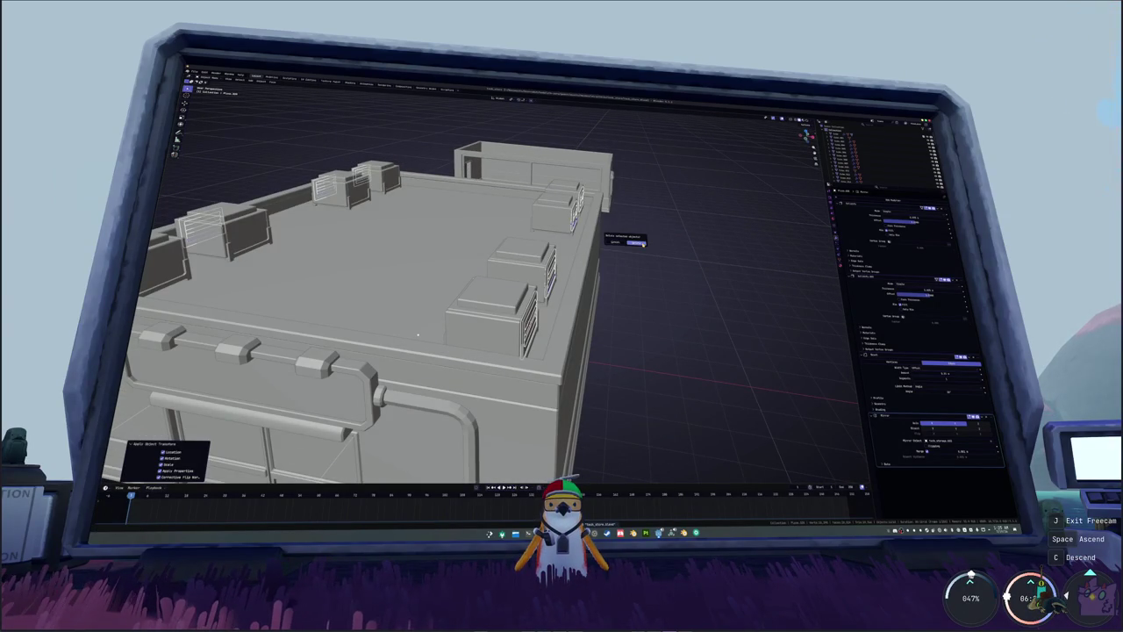
middle_drag(418, 334, 474, 331)
scroll(503, 331, up, 3)
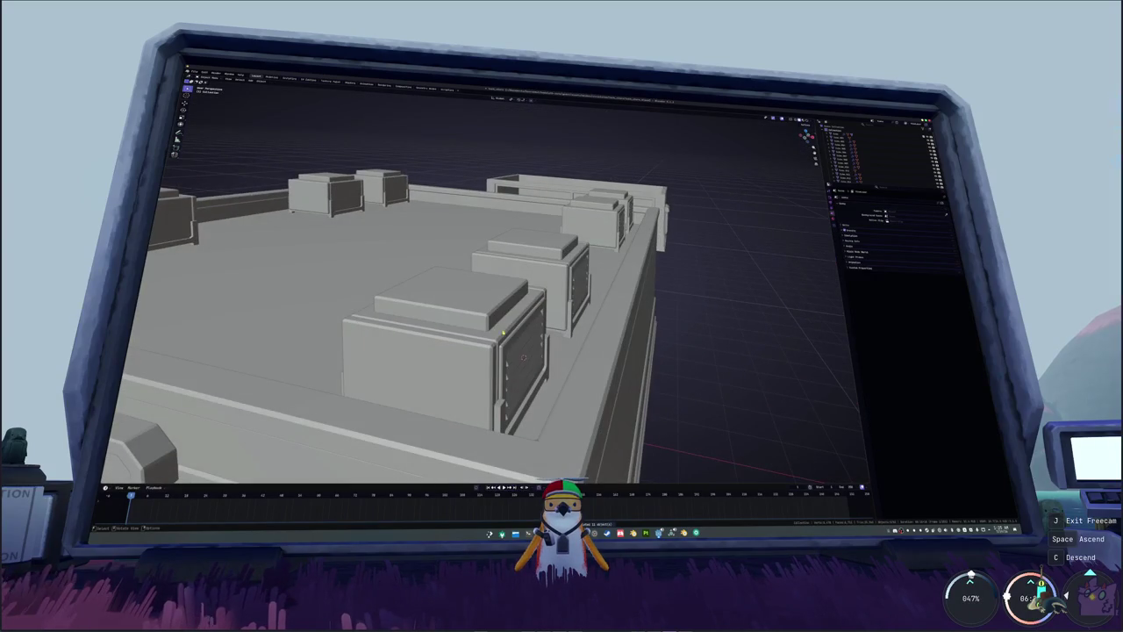
click(510, 344)
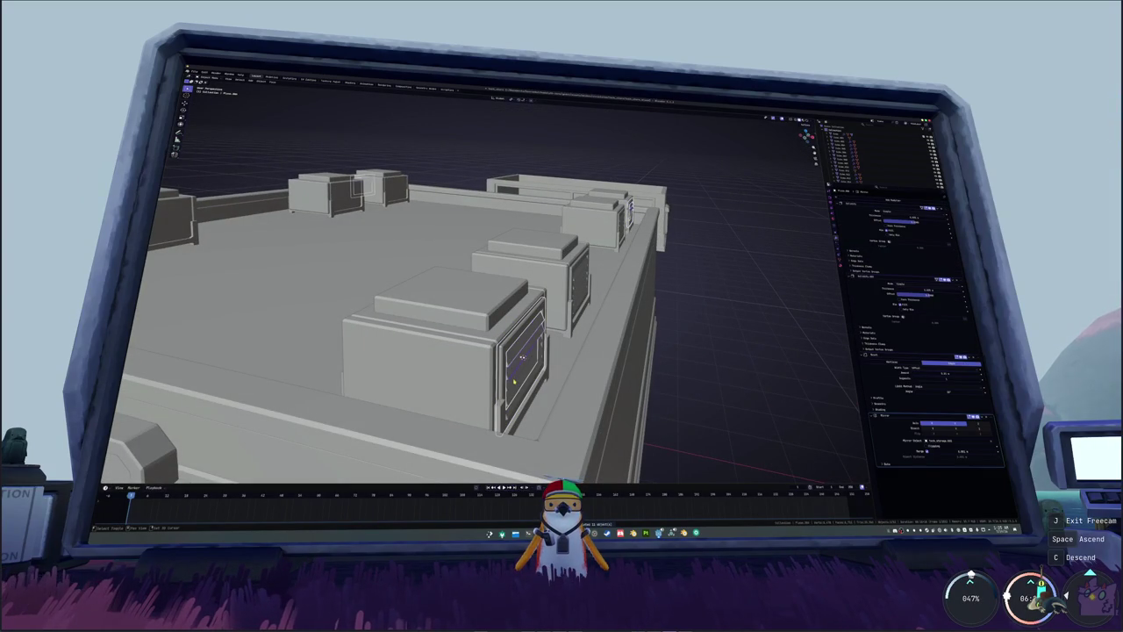
mouse_move(514, 380)
middle_down()
mouse_move(598, 344)
mouse_move(562, 351)
mouse_move(586, 334)
middle_up()
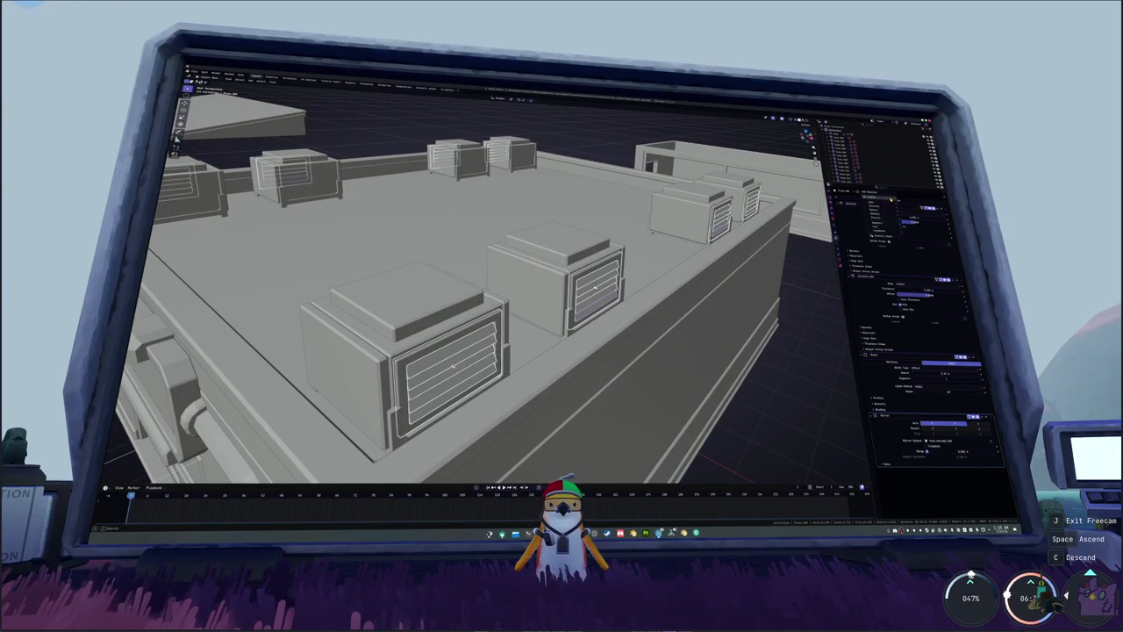
key(shift+d)
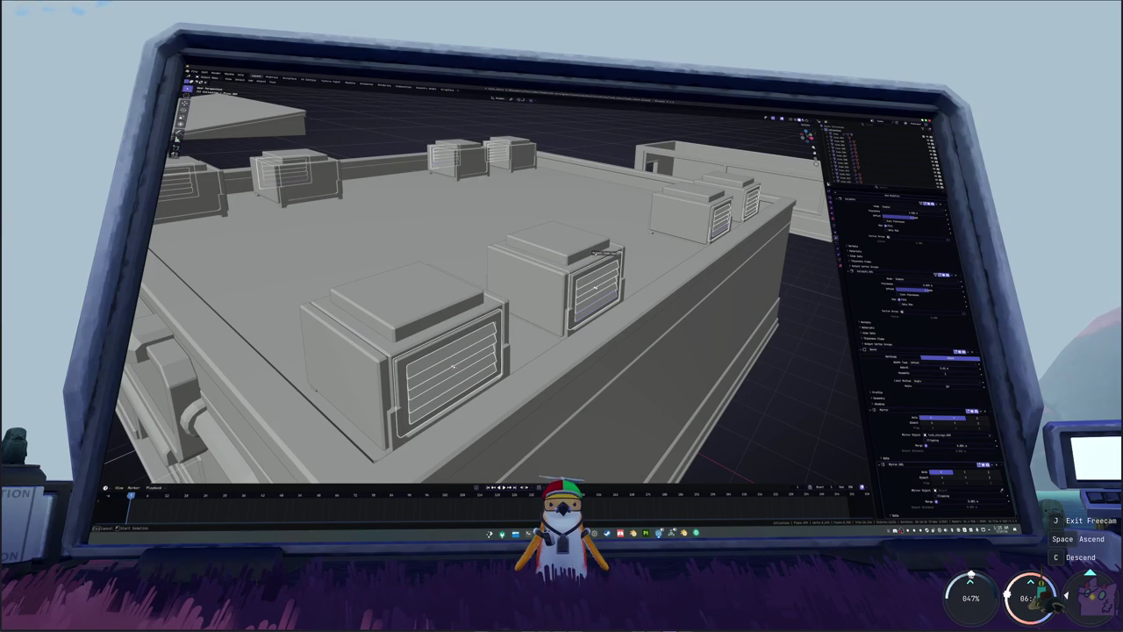
- Set the axis of the new Mirror.001, move it above Mirror, and extend it to the left roof boxes
middle_drag(594, 253, 596, 220)
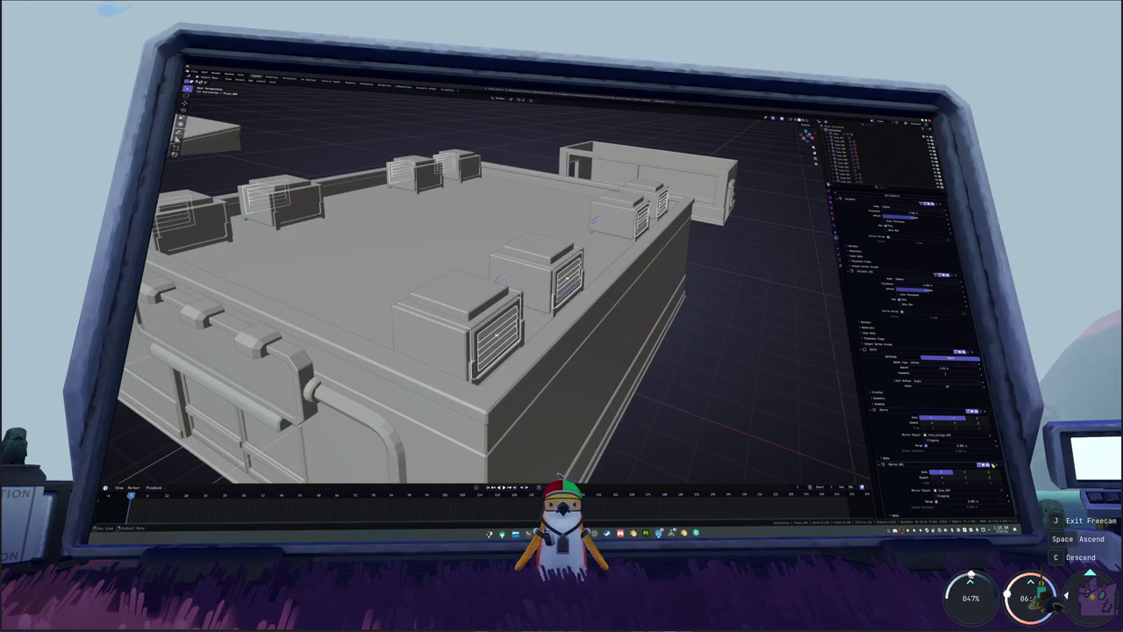
click(979, 474)
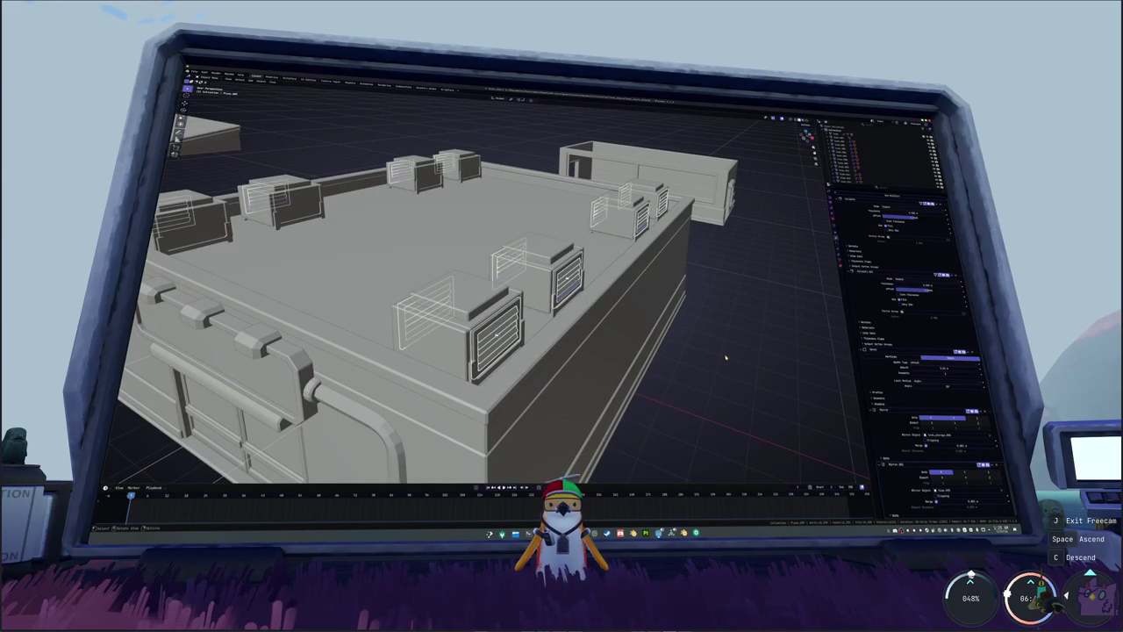
middle_drag(727, 360, 722, 353)
drag(1005, 467, 992, 409)
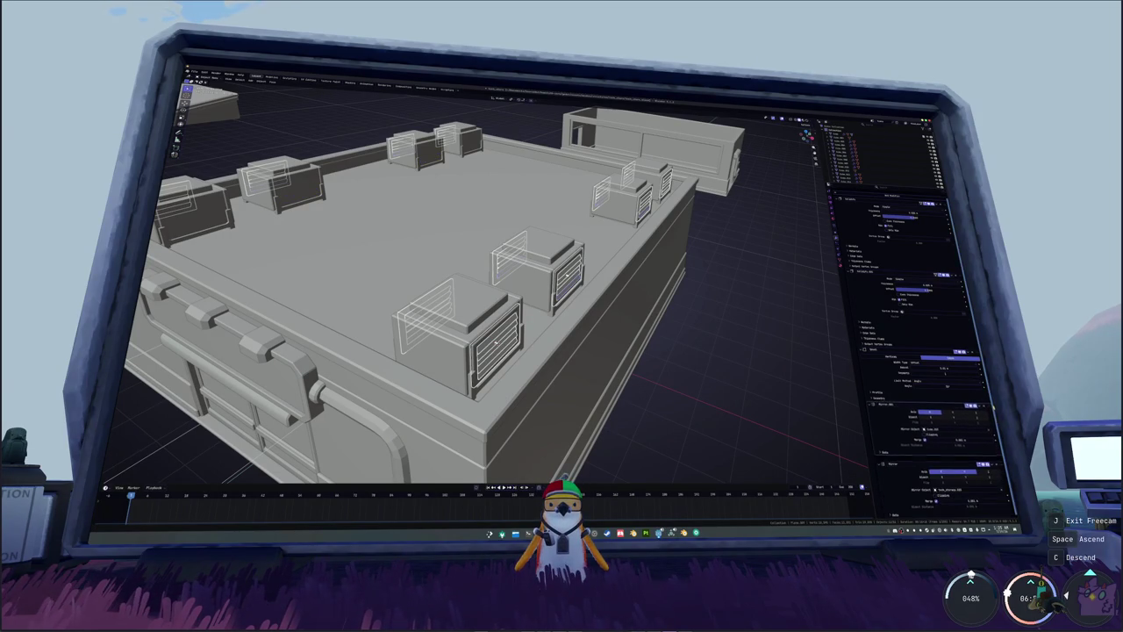
click(931, 414)
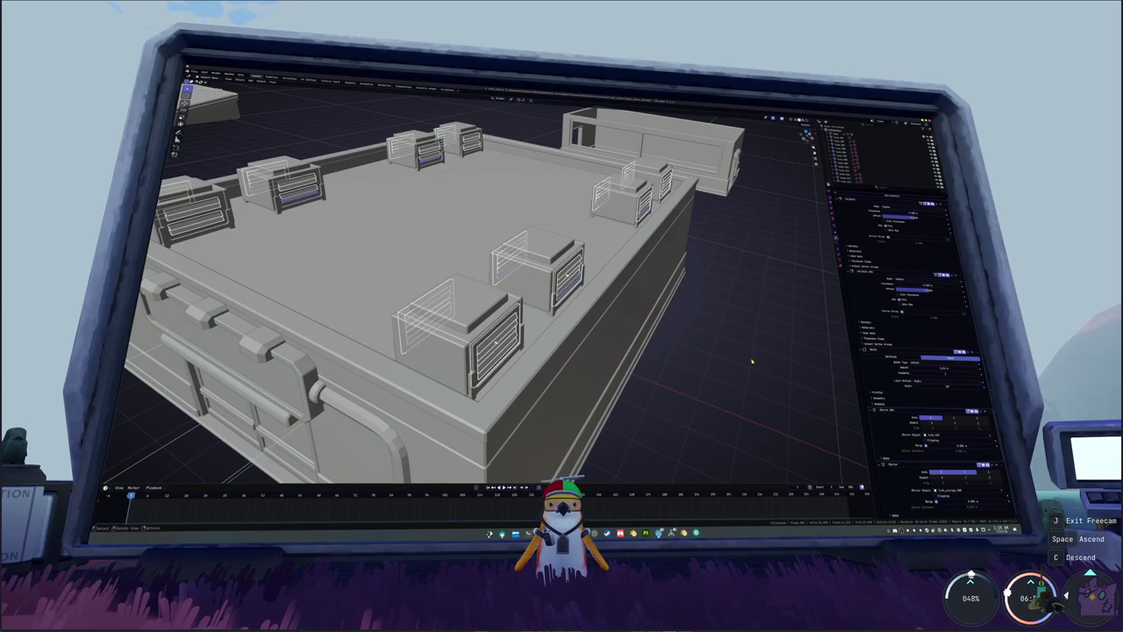
- Reorder the two Mirror modifiers in the stack, moving Mirror back up
middle_drag(751, 363, 700, 359)
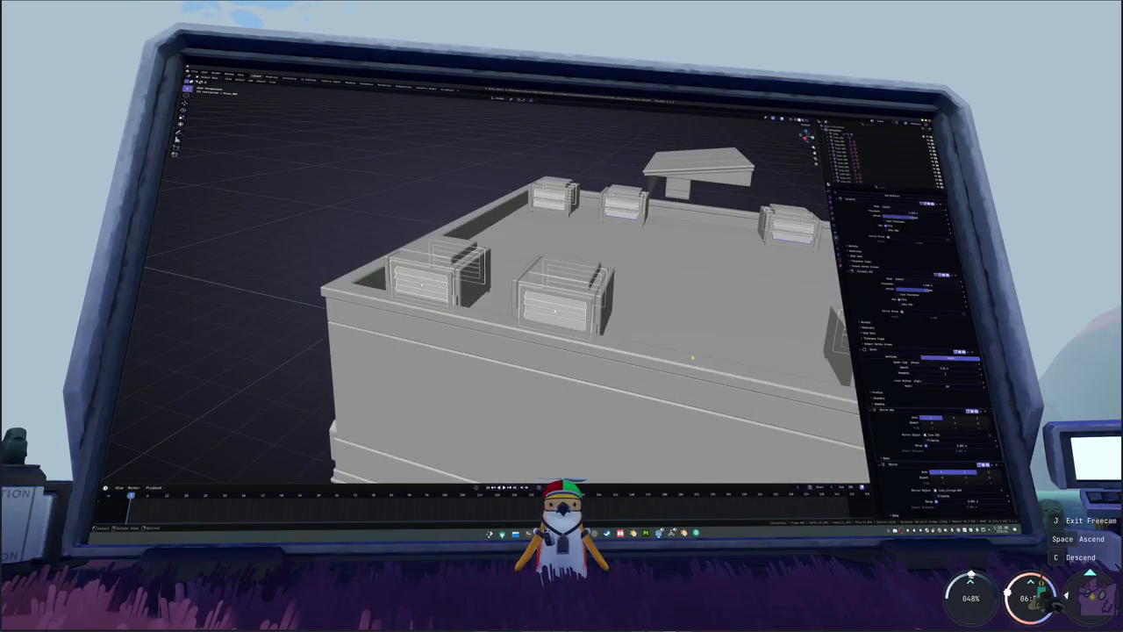
scroll(550, 314, up, 2)
scroll(597, 320, up, 1)
scroll(644, 330, up, 1)
middle_drag(644, 330, 693, 326)
drag(965, 383, 964, 332)
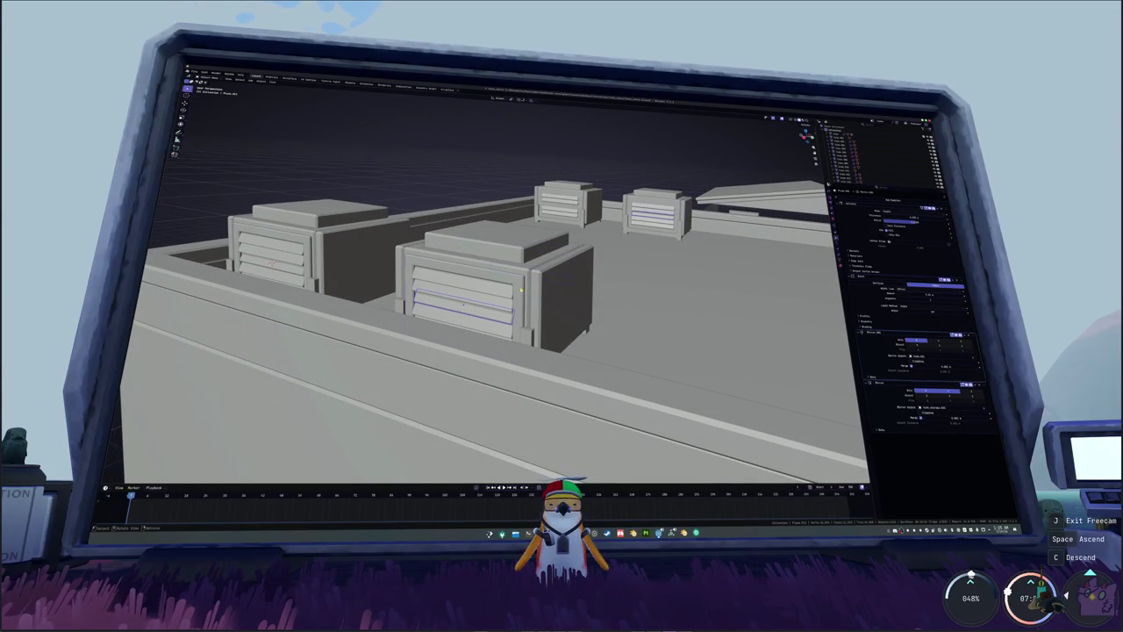
drag(966, 335, 965, 327)
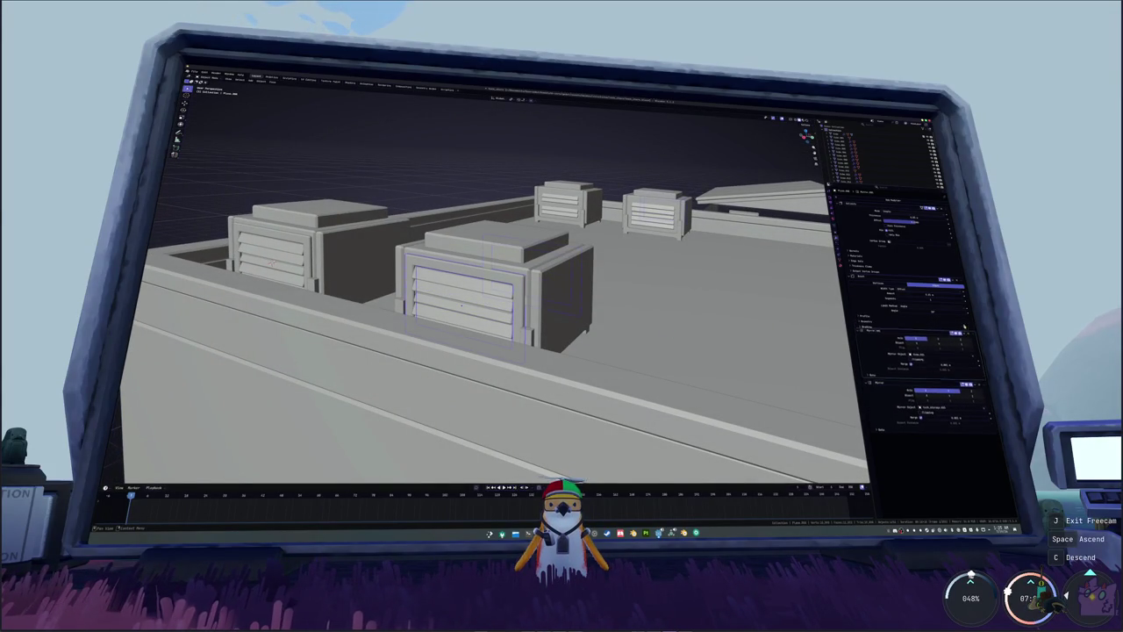
- Adjust a setting on the lower Mirror modifier and review the louvred rooftop vents
middle_drag(360, 281, 401, 277)
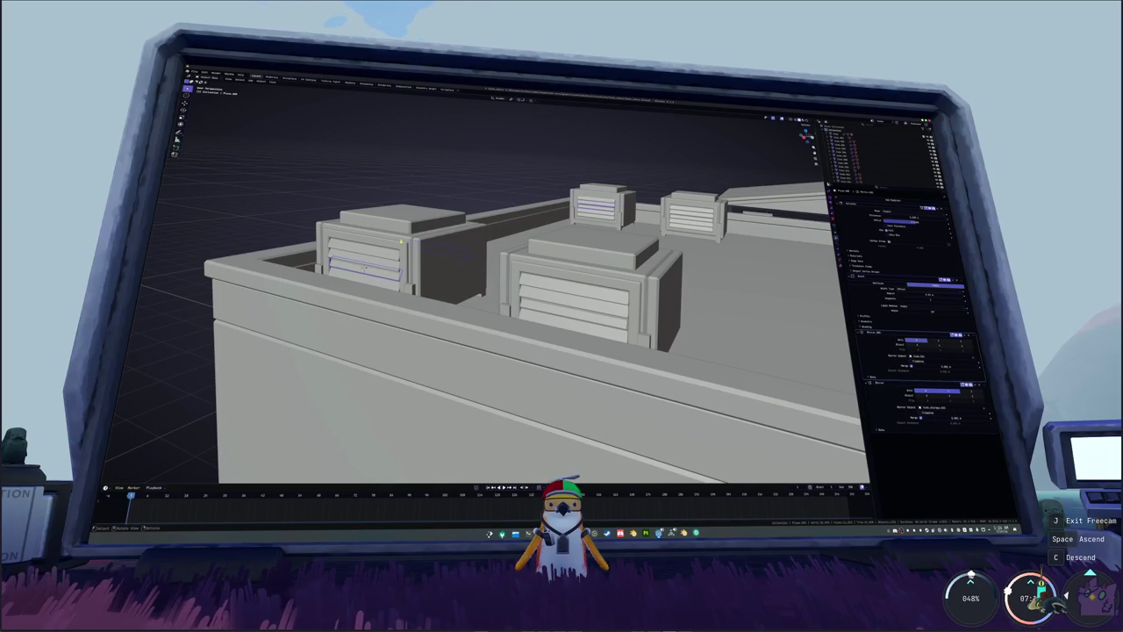
click(984, 386)
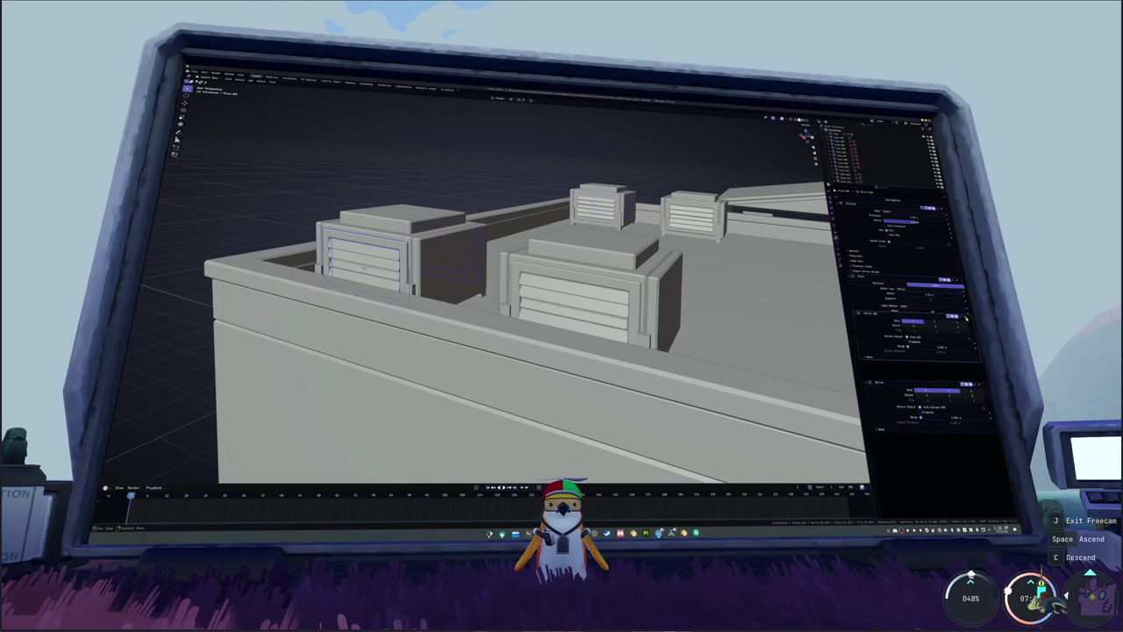
middle_drag(614, 325, 552, 327)
middle_drag(467, 217, 593, 270)
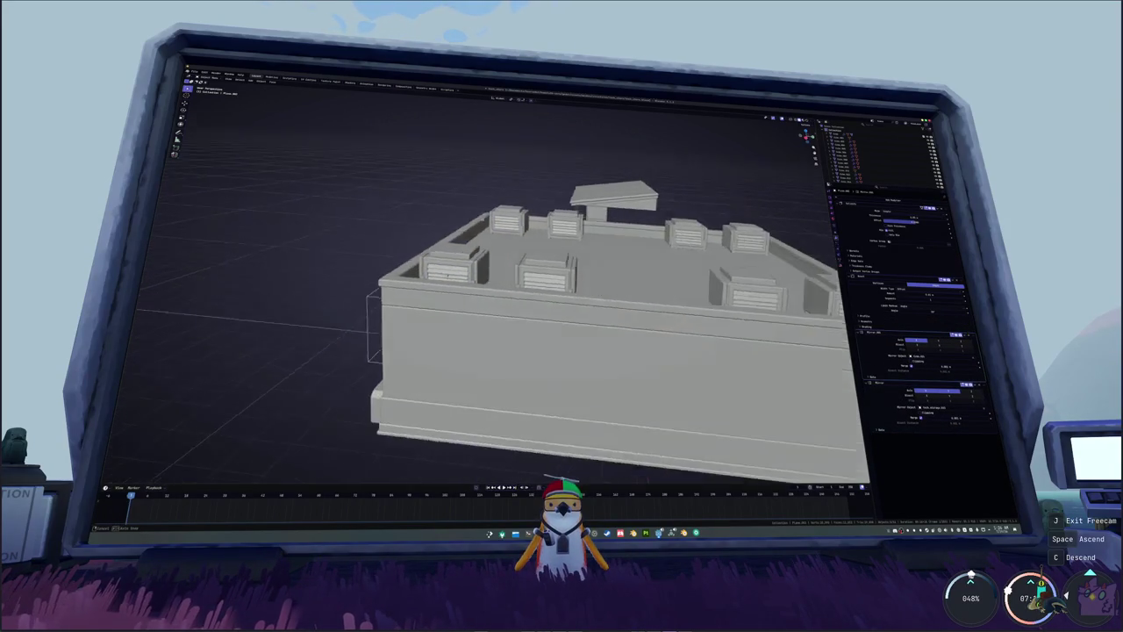
scroll(593, 269, up, 5)
middle_drag(252, 379, 612, 278)
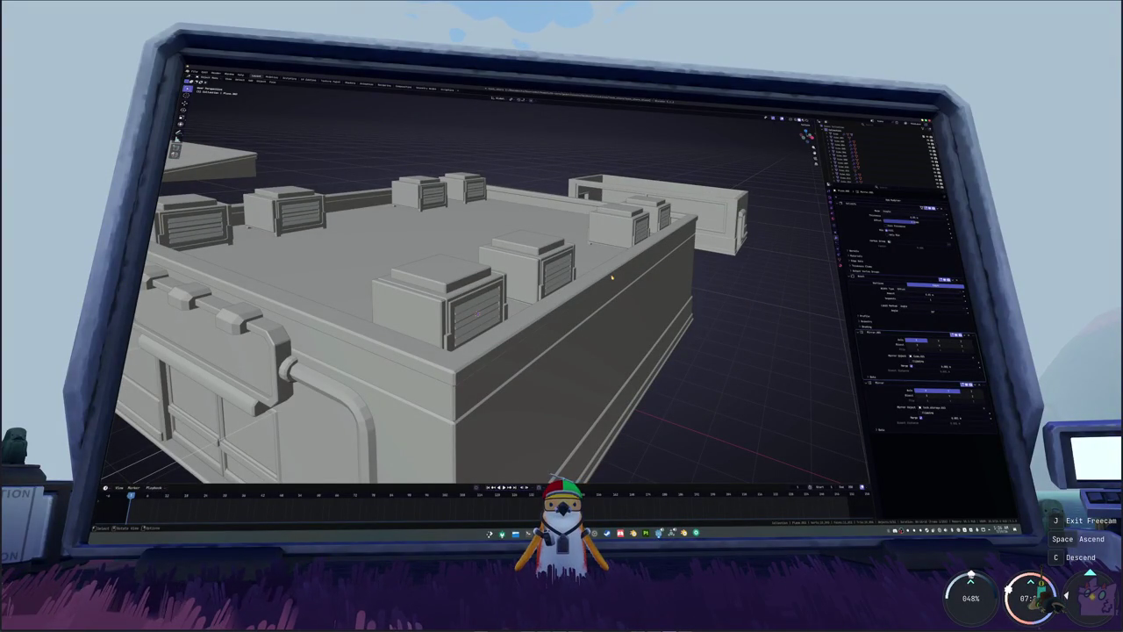
key(alt+Tab)
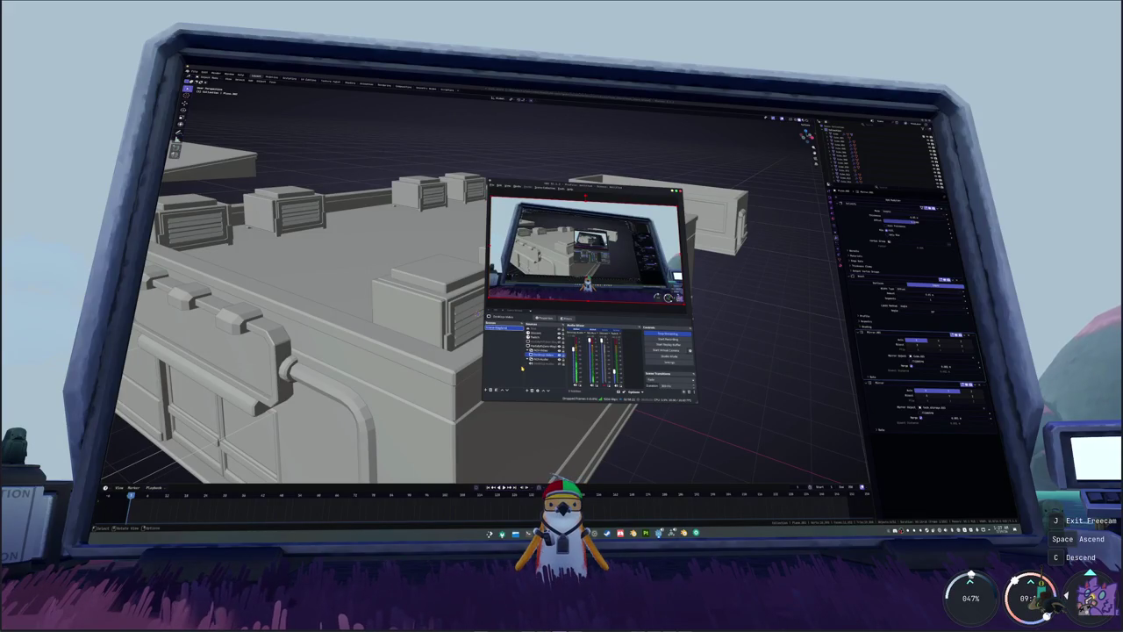
- Orbit to face the building's door side and select a roof box
click(744, 383)
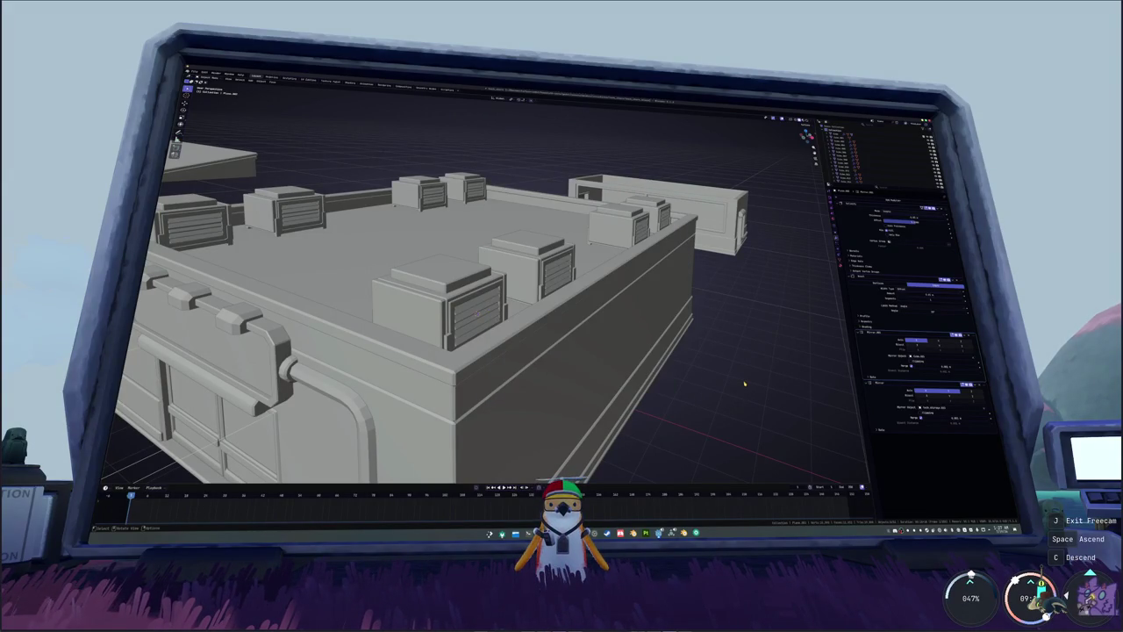
mouse_move(745, 383)
middle_down()
mouse_move(667, 377)
mouse_move(839, 359)
mouse_move(615, 303)
mouse_move(606, 272)
middle_up()
click(607, 298)
scroll(607, 298, up, 3)
click(607, 298)
scroll(605, 279, down, 5)
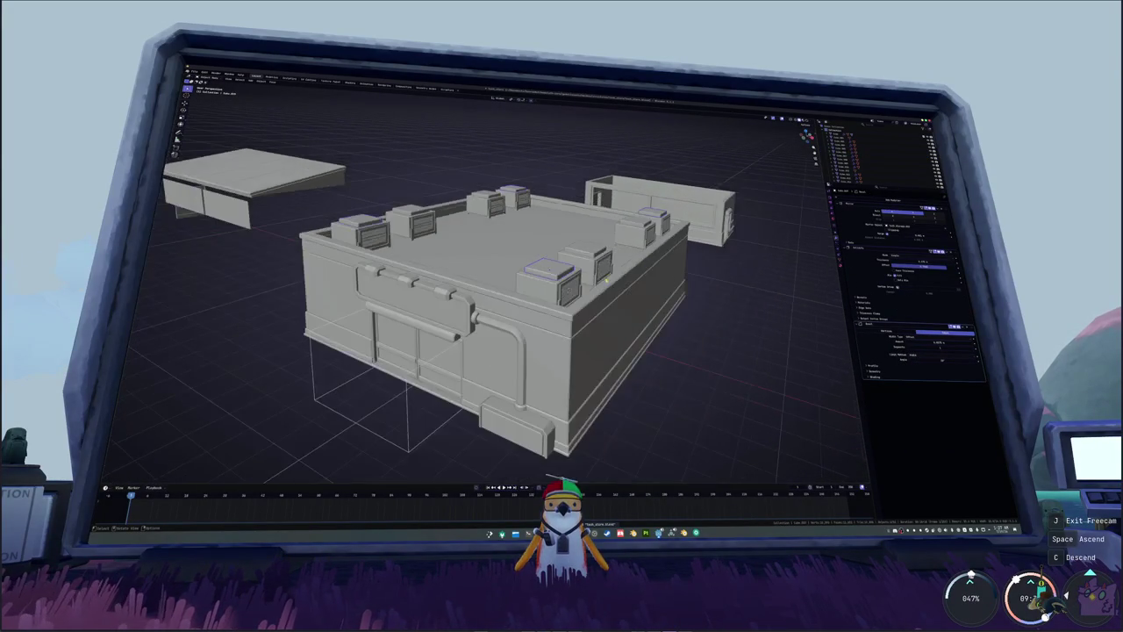
scroll(704, 314, down, 2)
- Zoom out to an elevated view of the whole scene and select the plane on the right
mouse_move(704, 315)
middle_down()
mouse_move(554, 339)
mouse_move(557, 278)
mouse_move(583, 356)
mouse_move(446, 100)
mouse_move(594, 325)
mouse_move(577, 362)
middle_up()
scroll(579, 360, up, 5)
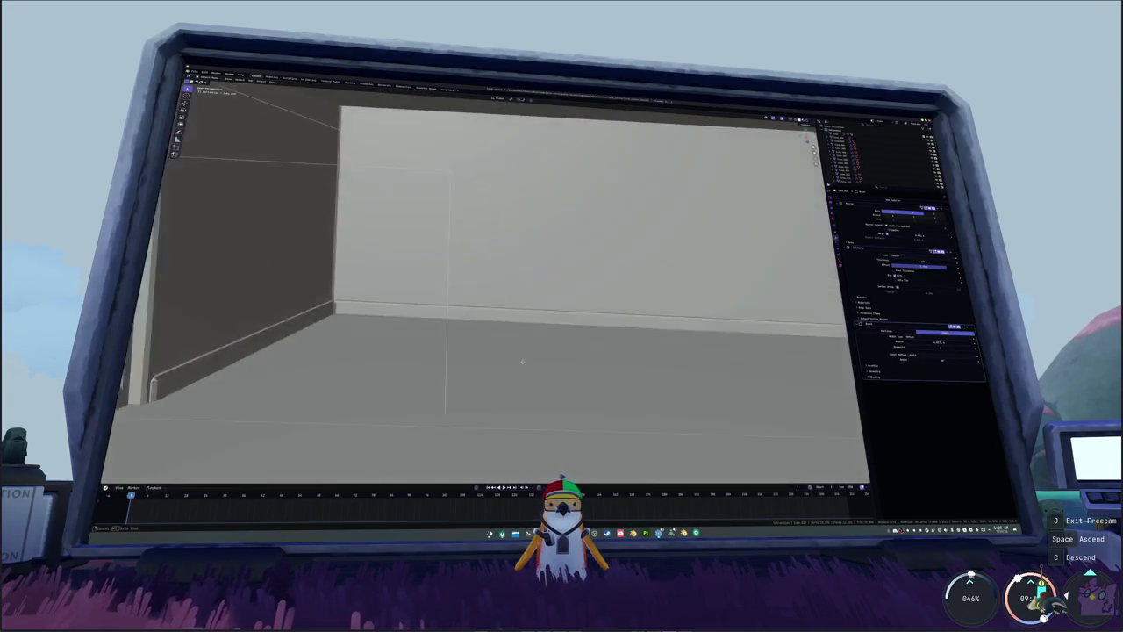
scroll(576, 361, down, 5)
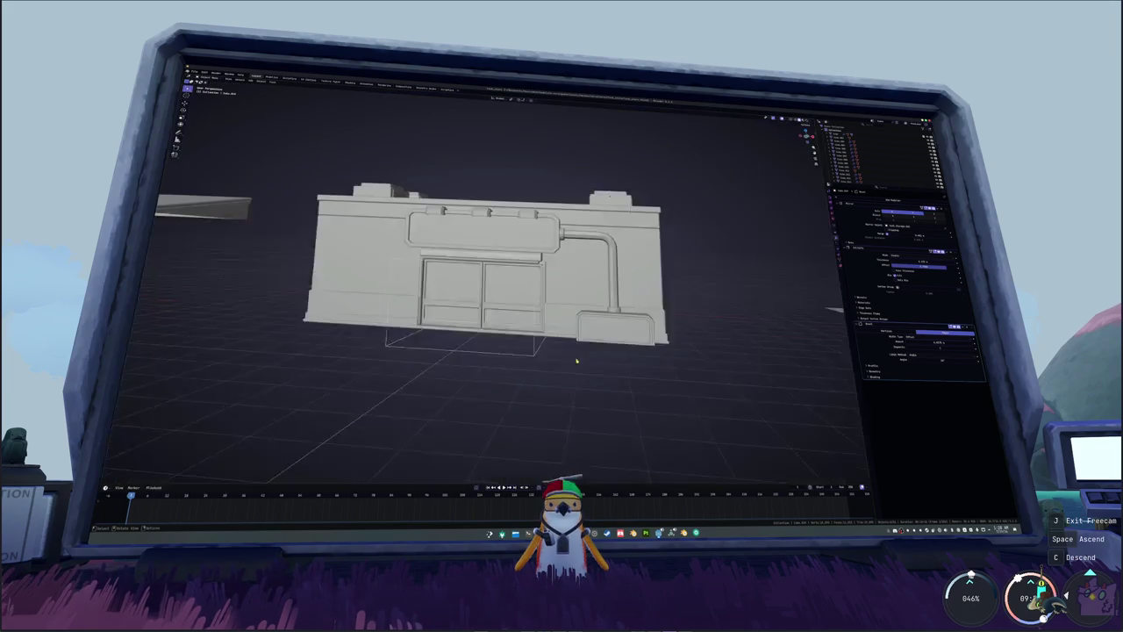
scroll(579, 360, down, 2)
middle_drag(578, 360, 602, 346)
scroll(602, 346, up, 3)
scroll(615, 346, down, 2)
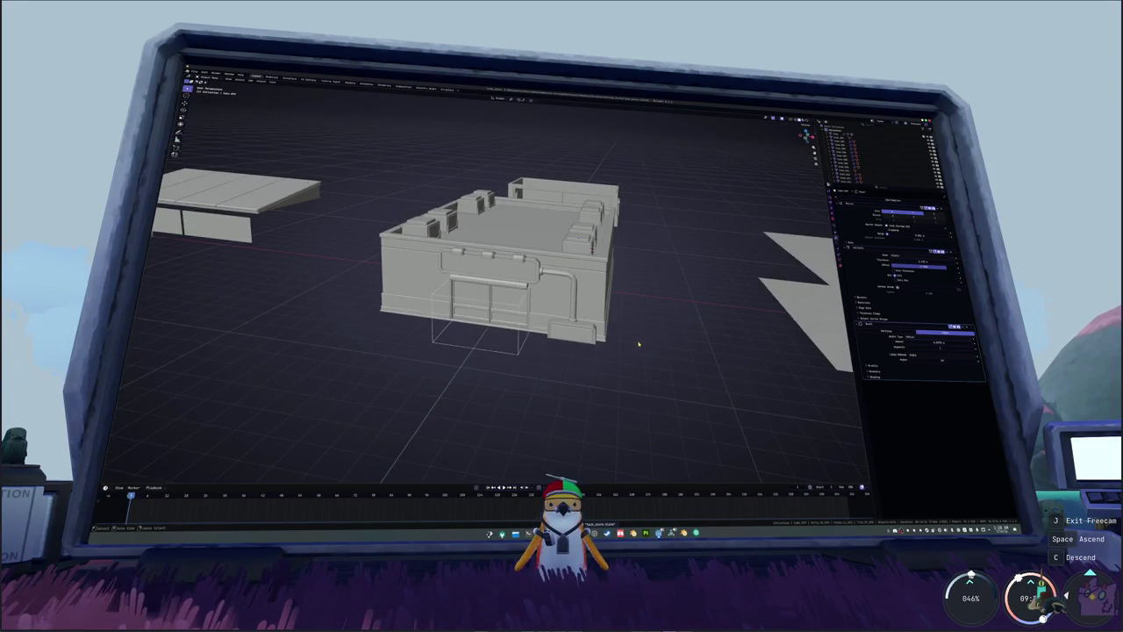
scroll(676, 338, down, 1)
click(729, 320)
- Delete the stray plane and move the small box from the origin to the left of the scene
key(x)
click(732, 317)
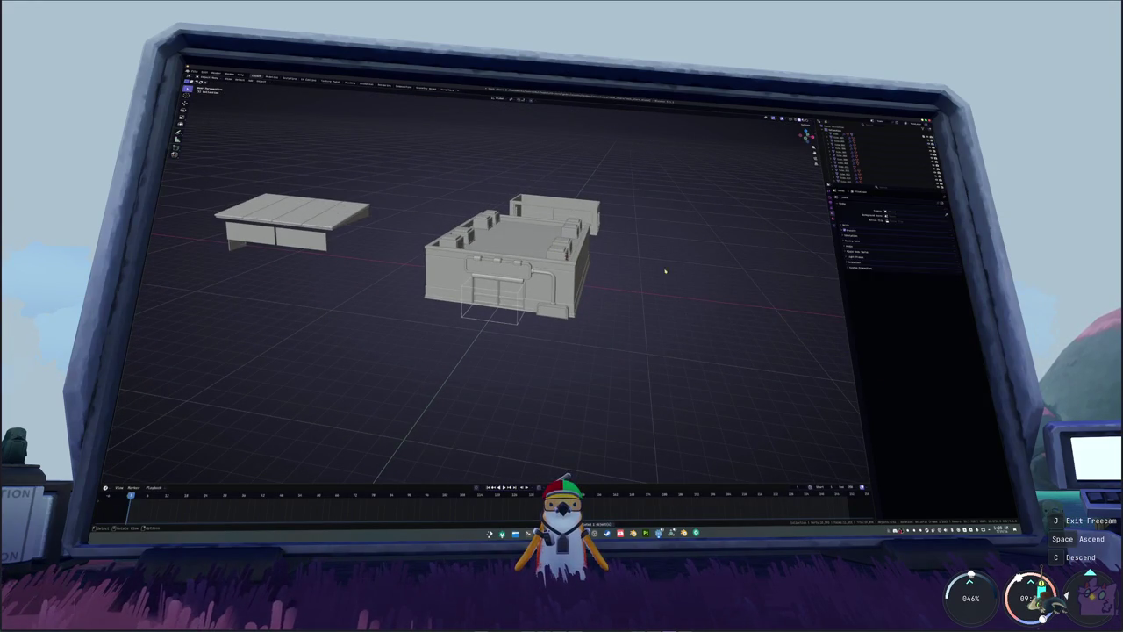
middle_drag(598, 214, 615, 239)
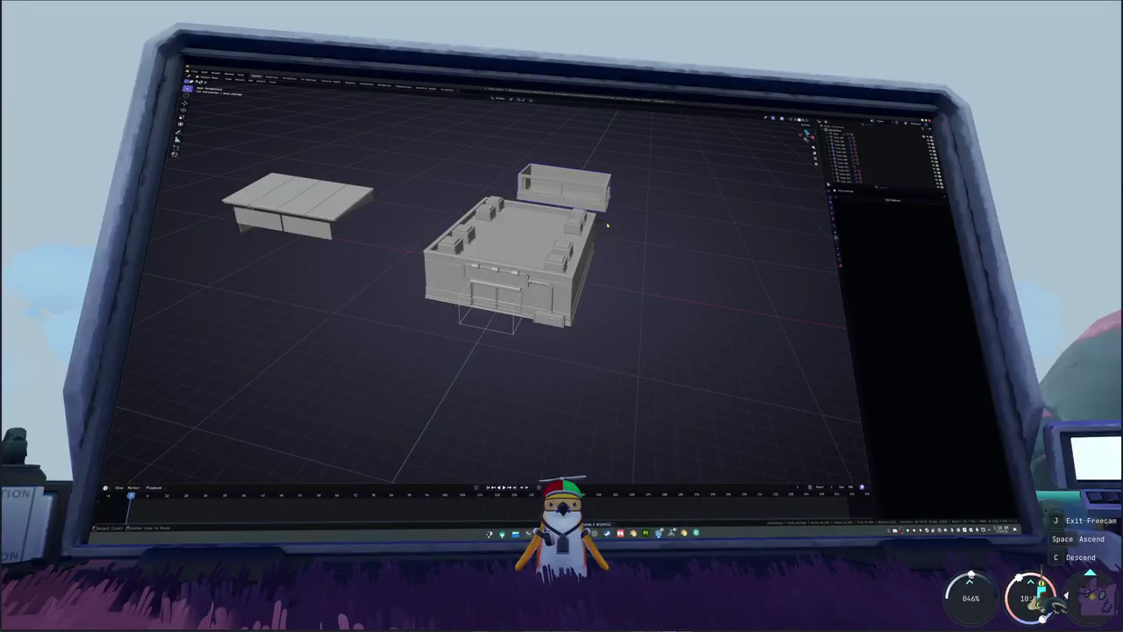
key(alt+g)
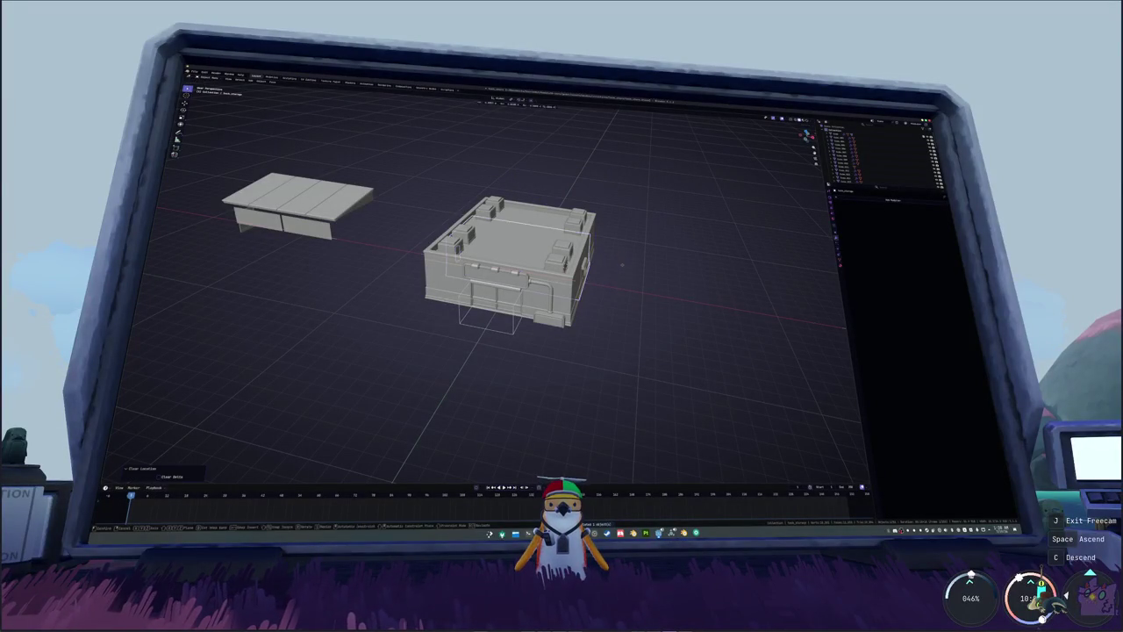
key(g)
click(401, 263)
mouse_move(401, 263)
middle_down()
mouse_move(464, 307)
mouse_move(597, 283)
mouse_move(584, 275)
mouse_move(558, 297)
middle_up()
- Select the storage building's side door and duplicate it in top view
click(474, 302)
middle_drag(520, 305, 513, 309)
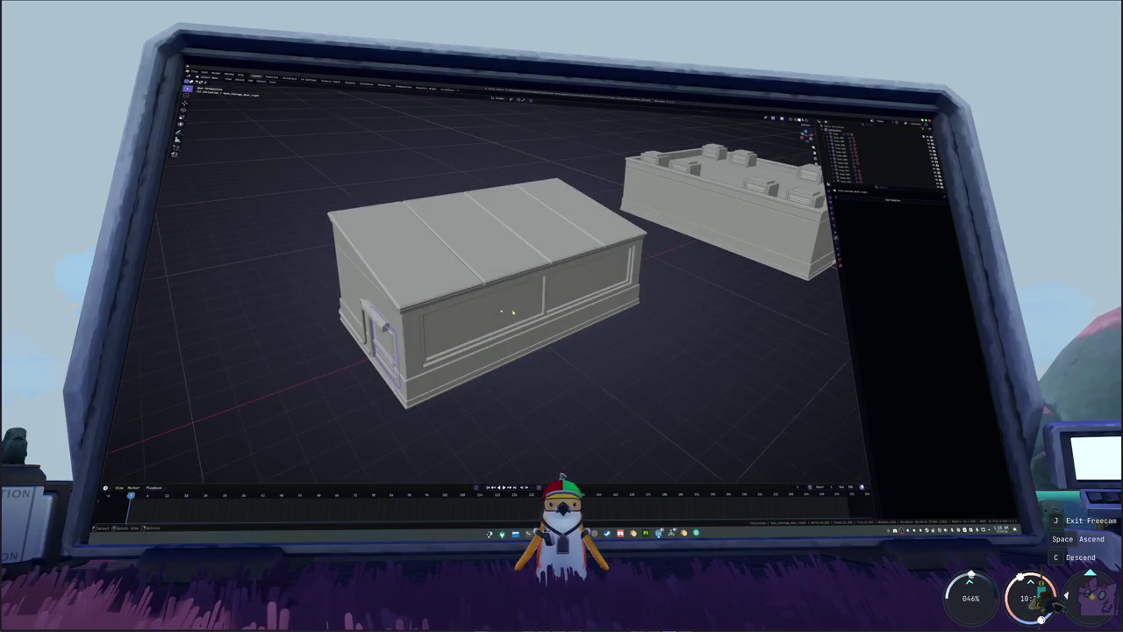
key(KP_7)
key(shift+d)
key(r)
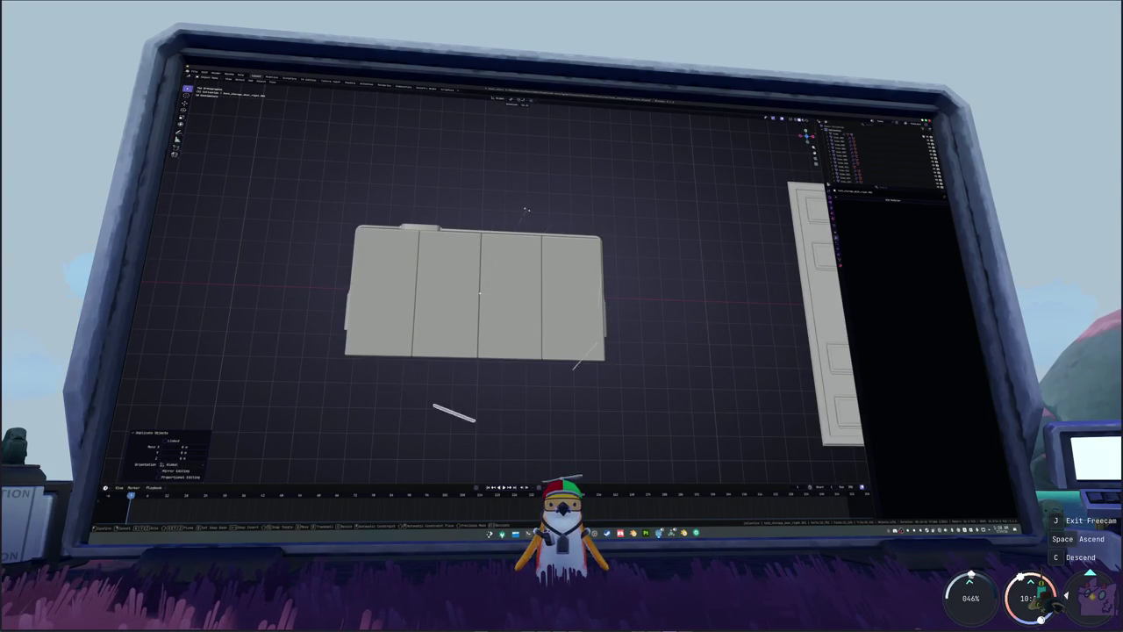
right_click(643, 315)
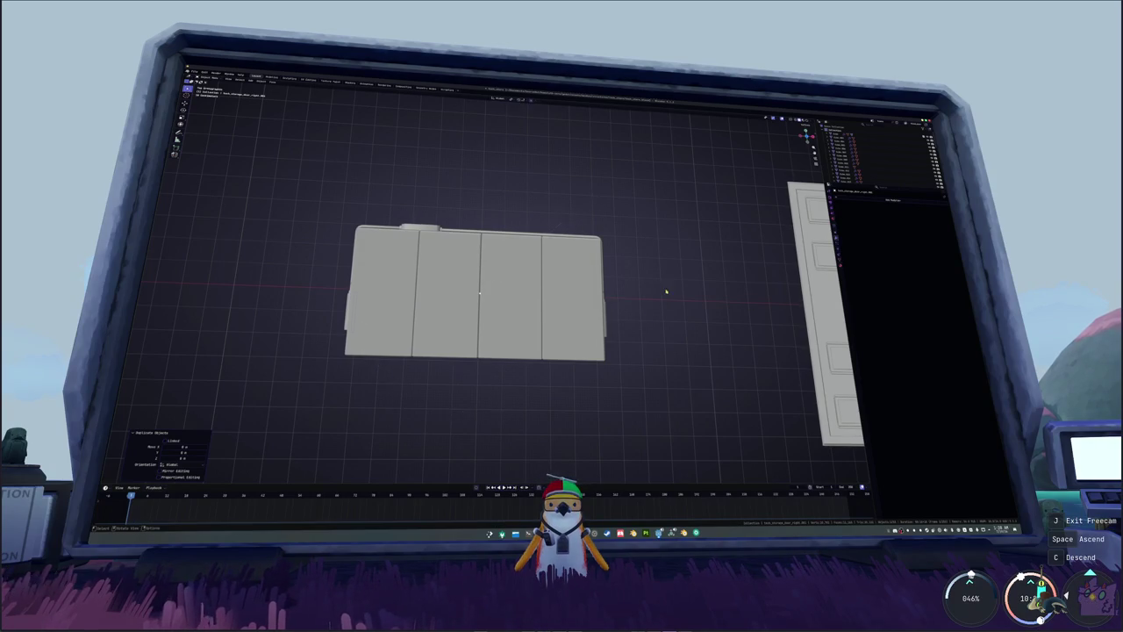
middle_drag(664, 283, 536, 388)
key(KP_1)
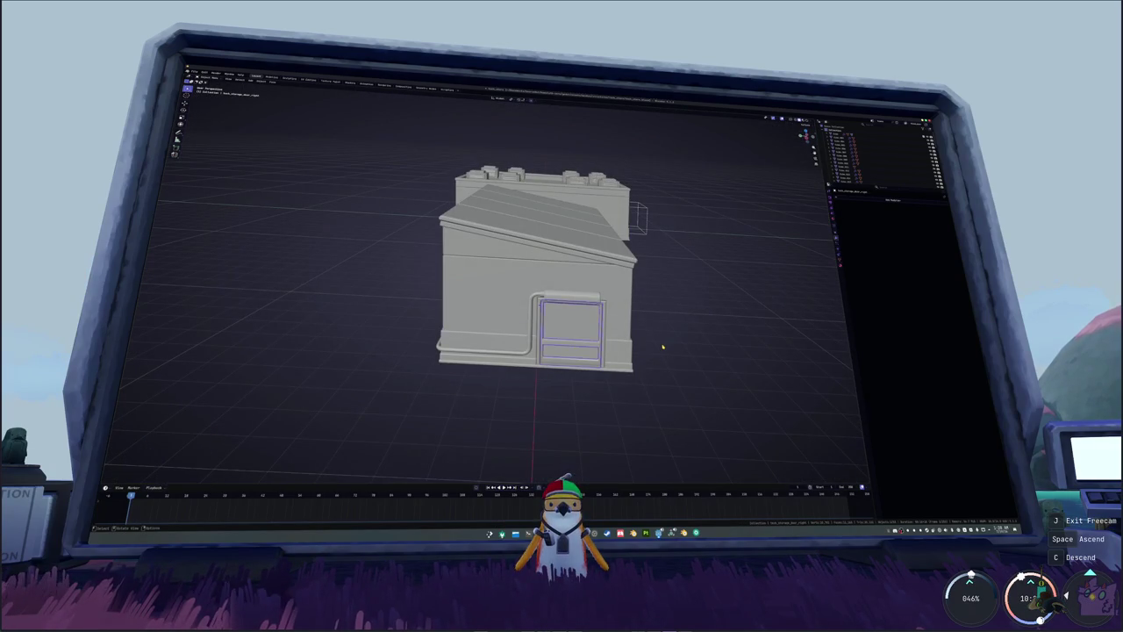
key(KP_7)
- Rotate the door copy 180° and flip it along Y onto the opposite end
key(r)
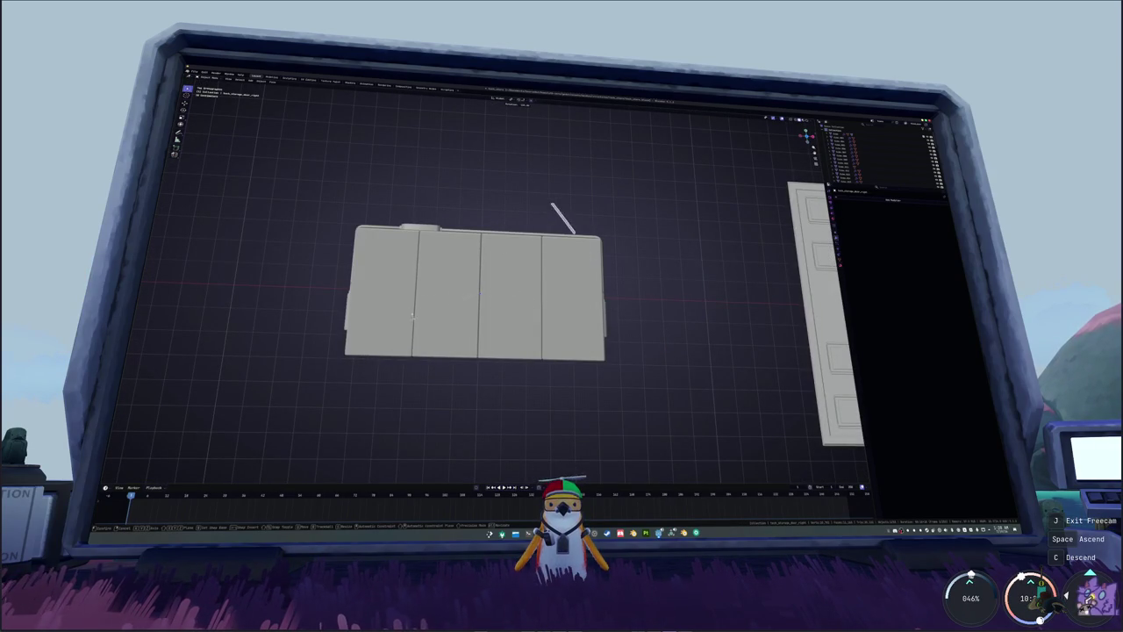
click(451, 285)
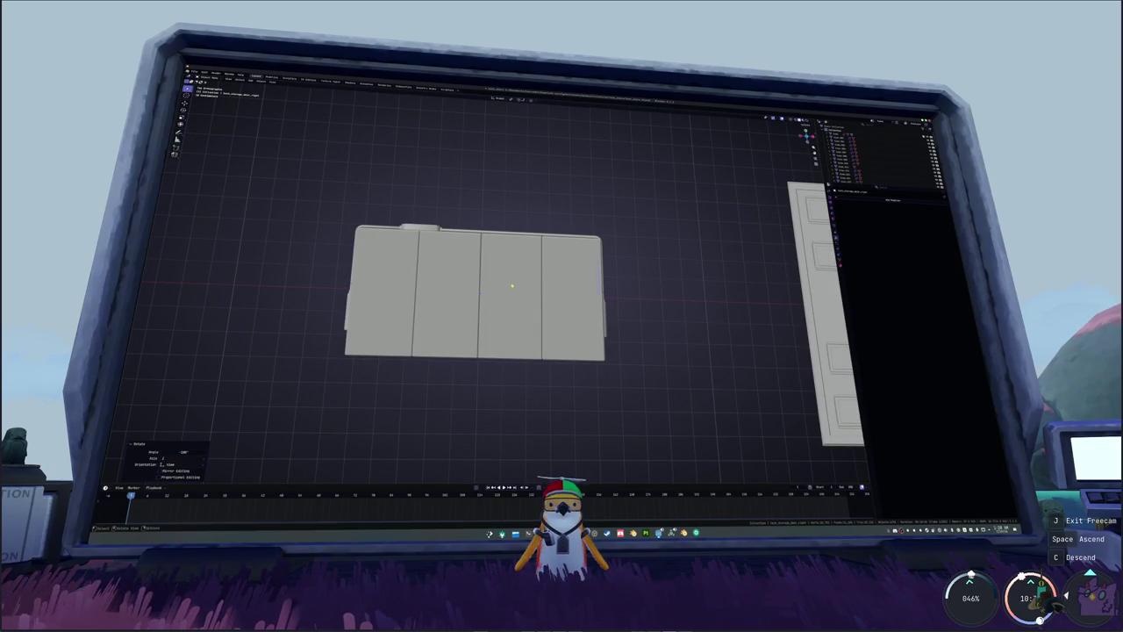
text(gy)
text(-1)
key(Return)
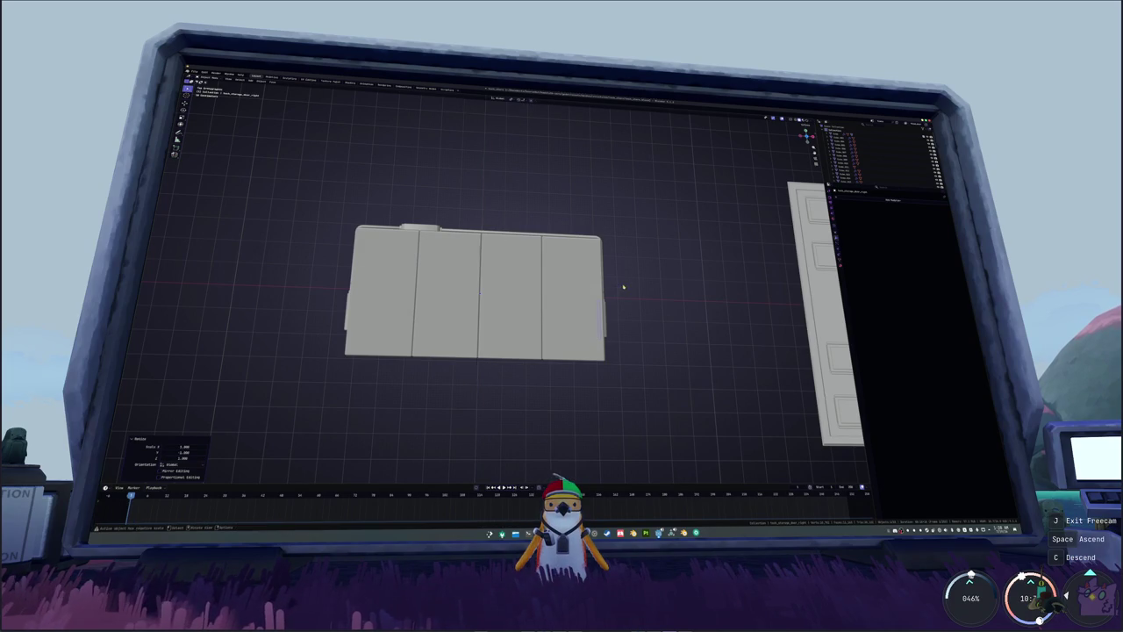
middle_drag(661, 305, 472, 289)
- Apply the door copy's transforms, including its scale, and frame the building's front
key(ctrl+a)
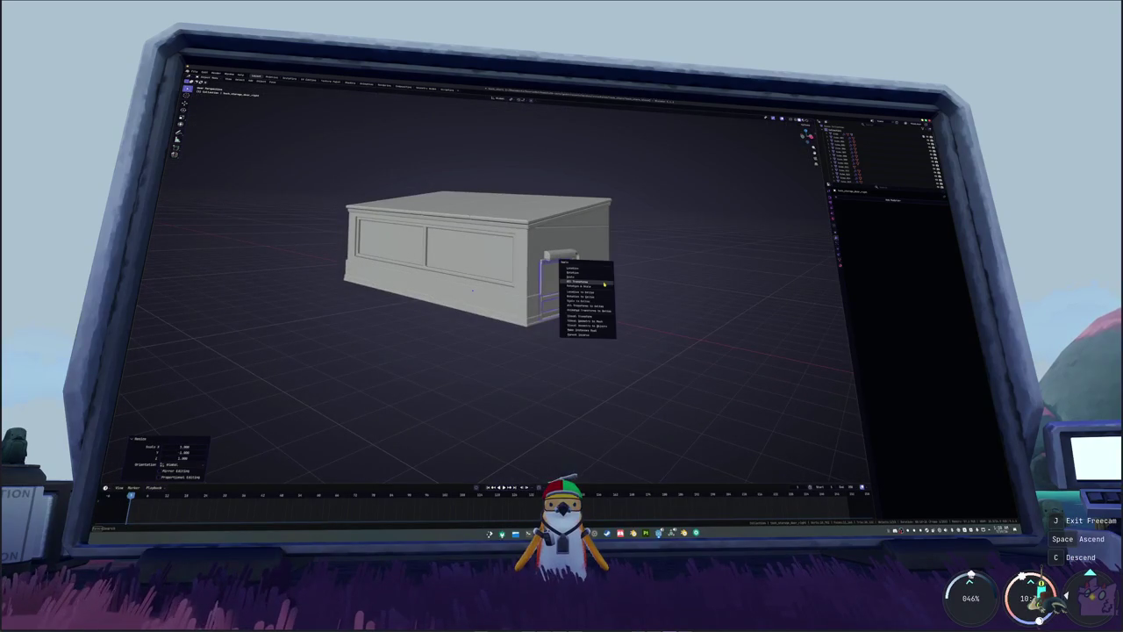
click(566, 293)
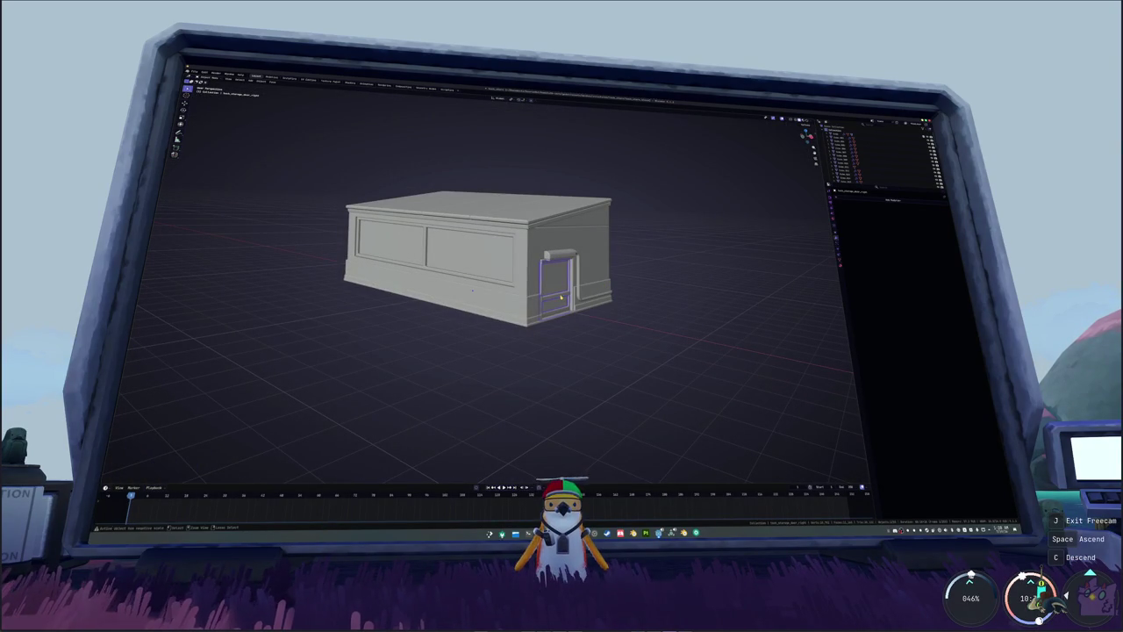
key(ctrl+a)
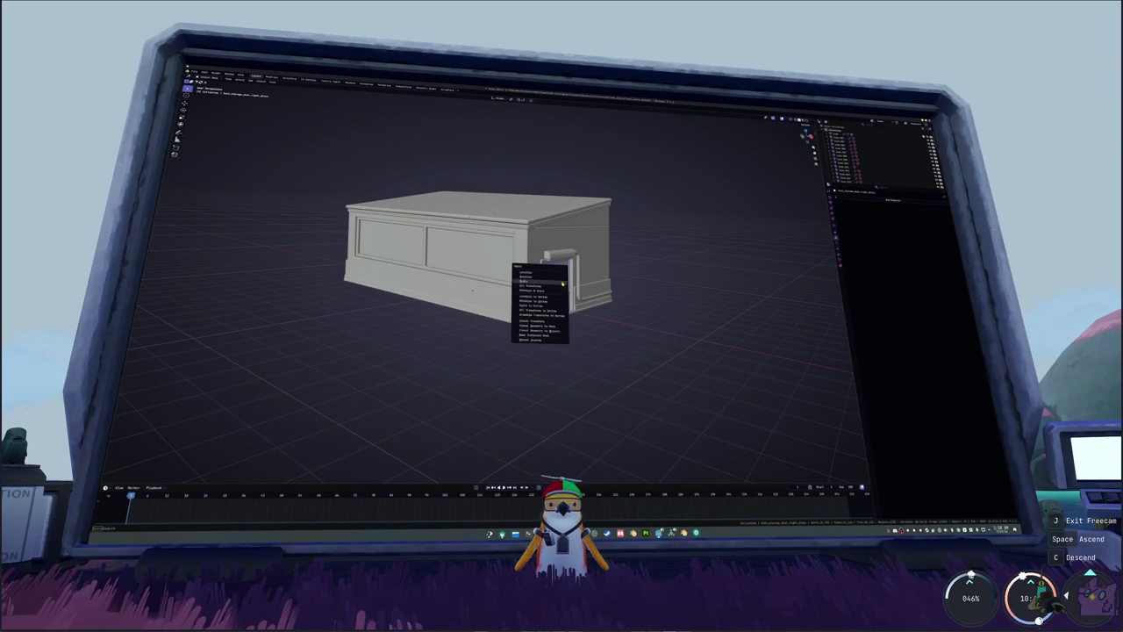
click(563, 283)
key(ctrl+a)
click(562, 294)
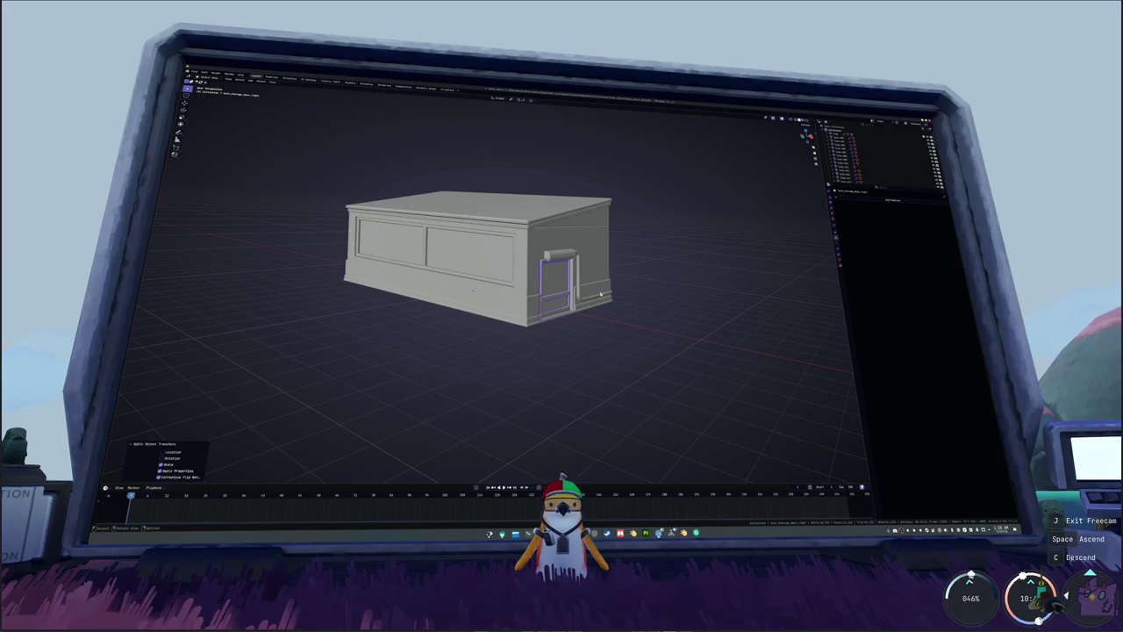
scroll(473, 290, down, 5)
shift+middle_drag(606, 291, 564, 339)
scroll(682, 318, up, 3)
scroll(720, 310, up, 1)
scroll(721, 308, up, 4)
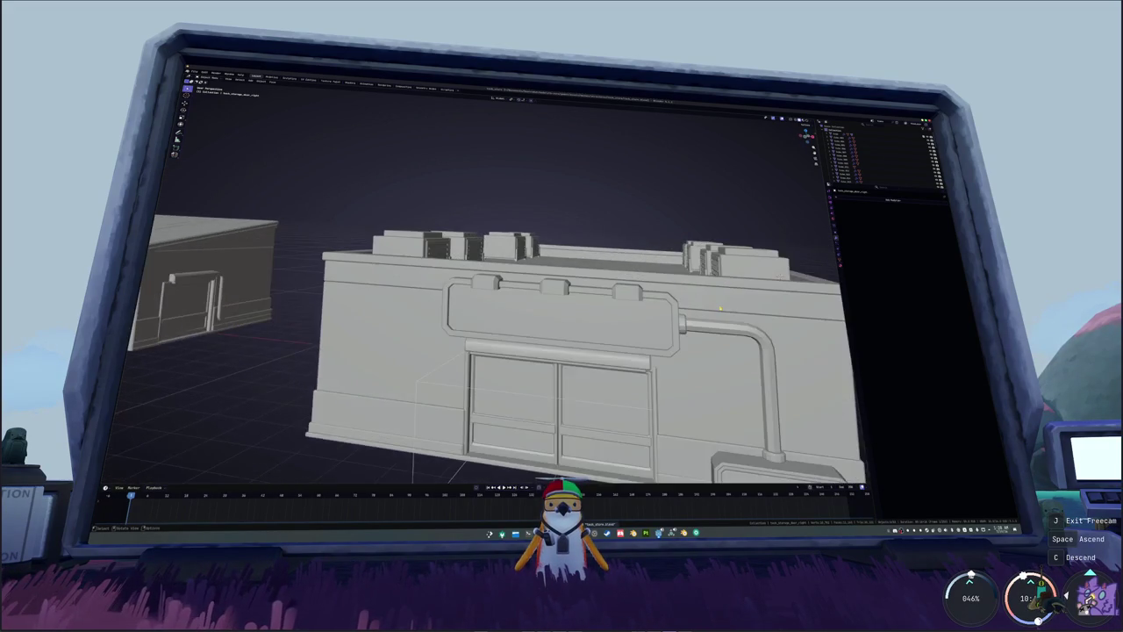
shift+middle_drag(720, 309, 544, 311)
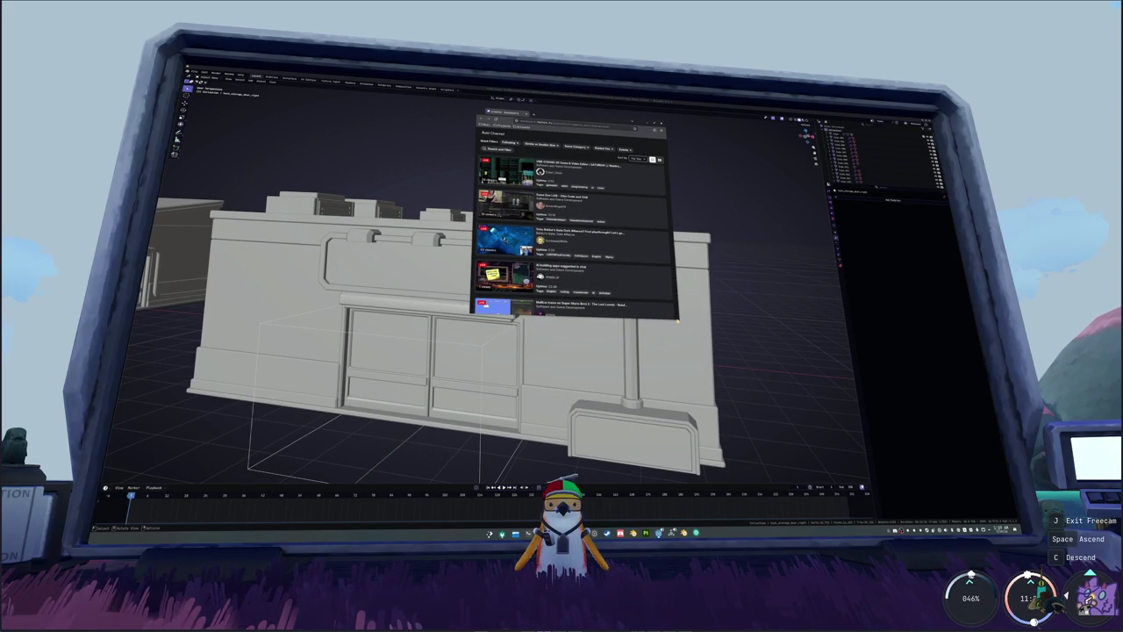
- Move the Raid Channel window left, make it taller, and scroll through the channel list
mouse_move(625, 123)
mouse_down()
mouse_move(599, 117)
mouse_move(697, 129)
mouse_up()
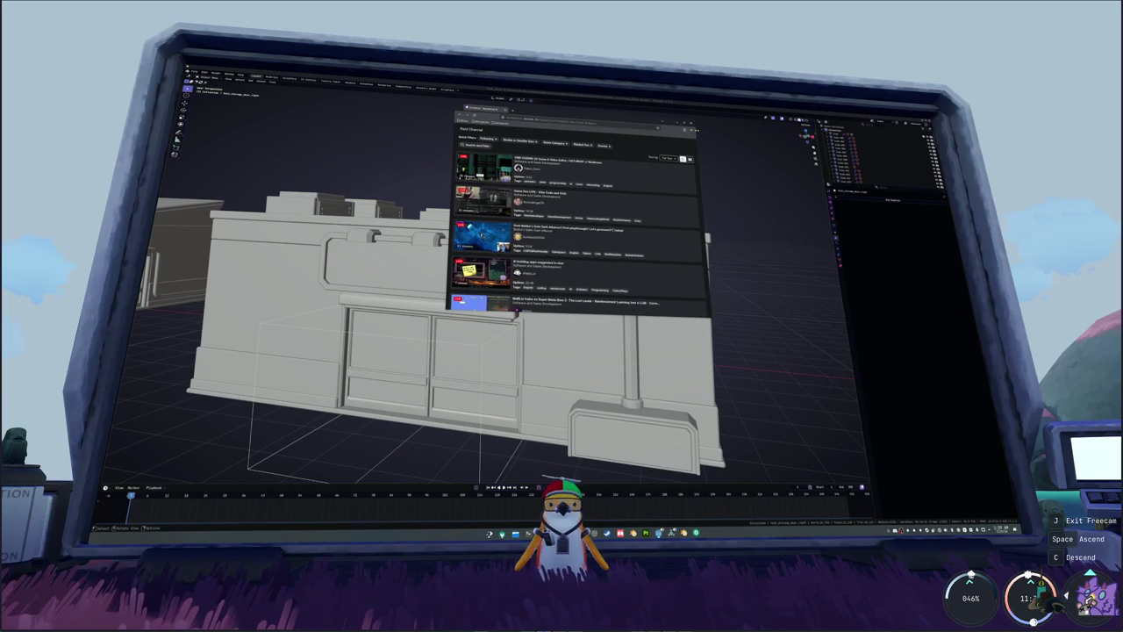
drag(669, 315, 692, 473)
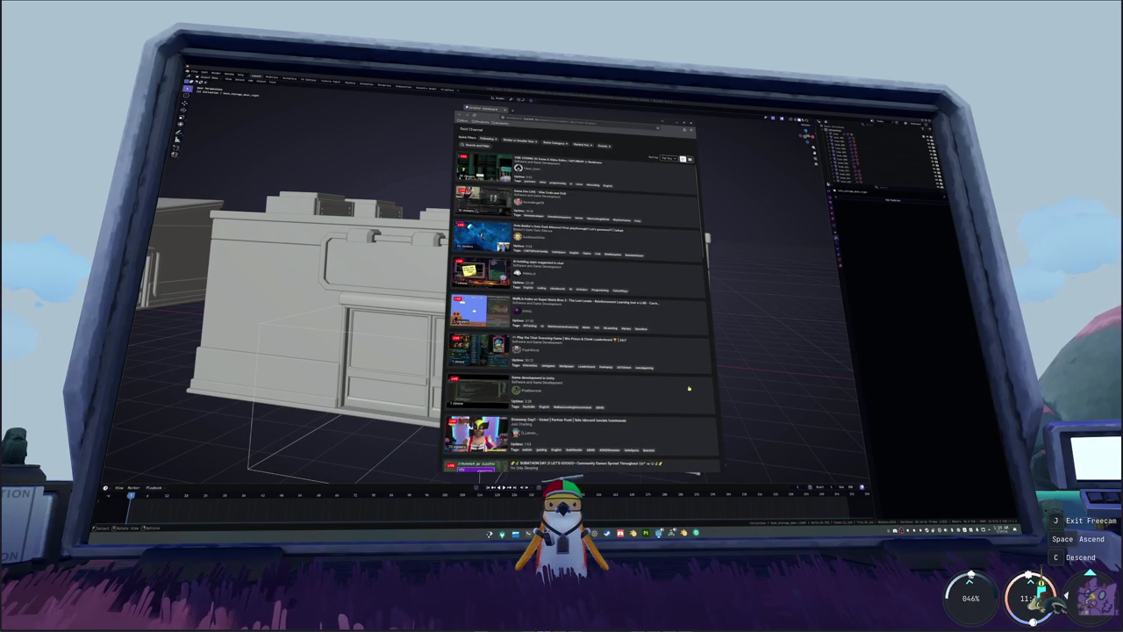
scroll(668, 325, down, 1)
scroll(668, 325, down, 1)
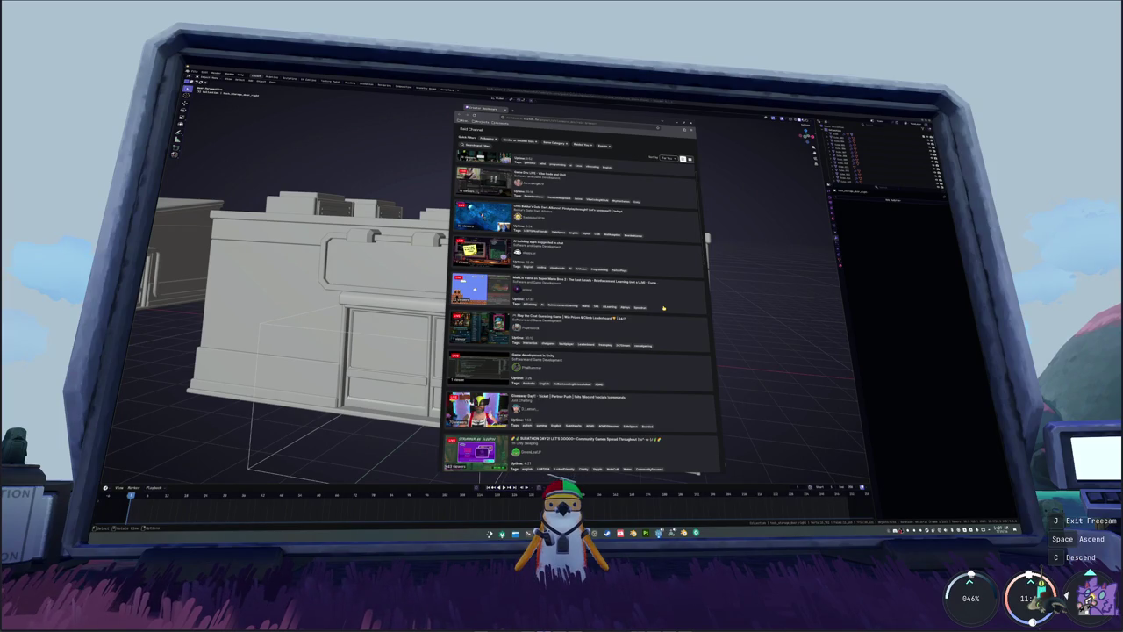
scroll(665, 308, down, 3)
scroll(663, 306, down, 3)
scroll(660, 303, down, 3)
scroll(660, 303, up, 5)
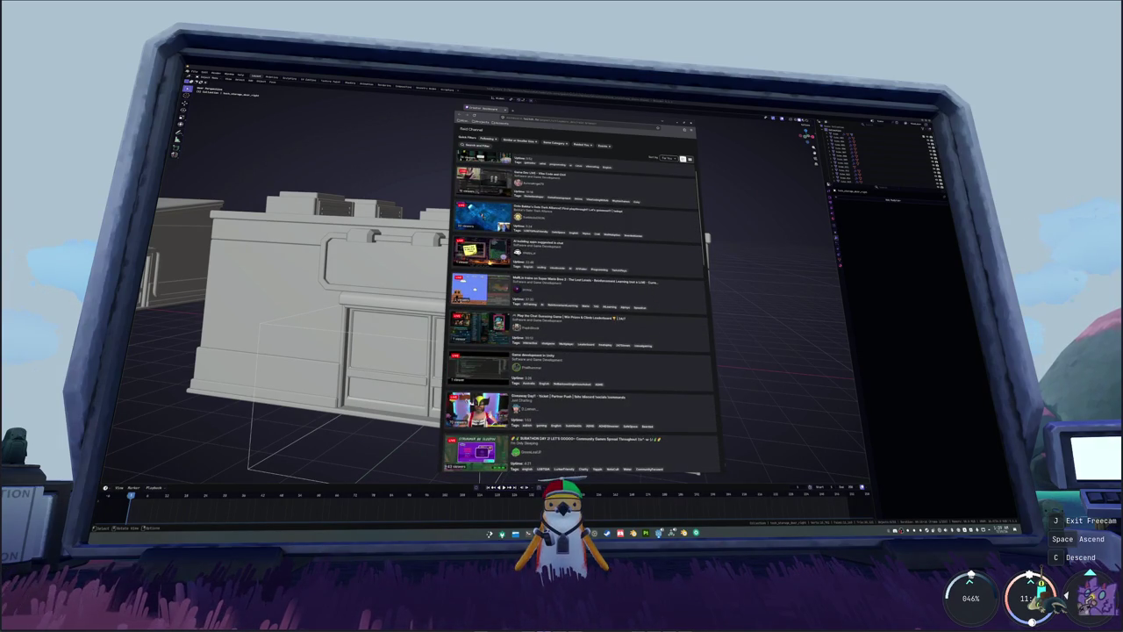
scroll(584, 260, up, 2)
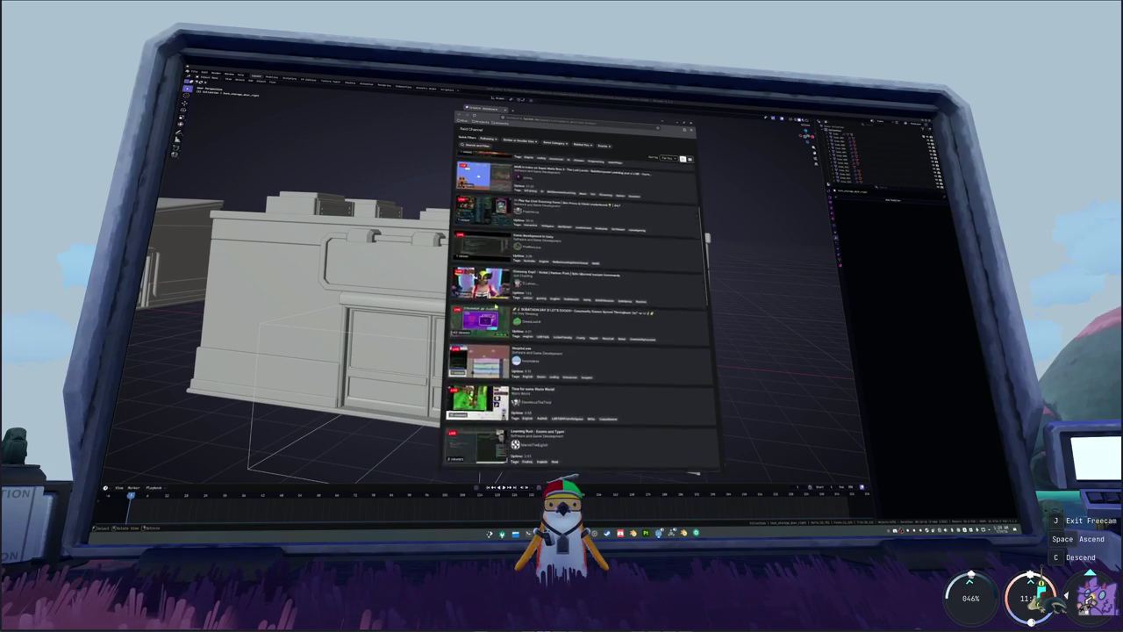
- Filter the raid list to followed channels, search for a channel, then preview the 'Doing stuff' stream
click(488, 139)
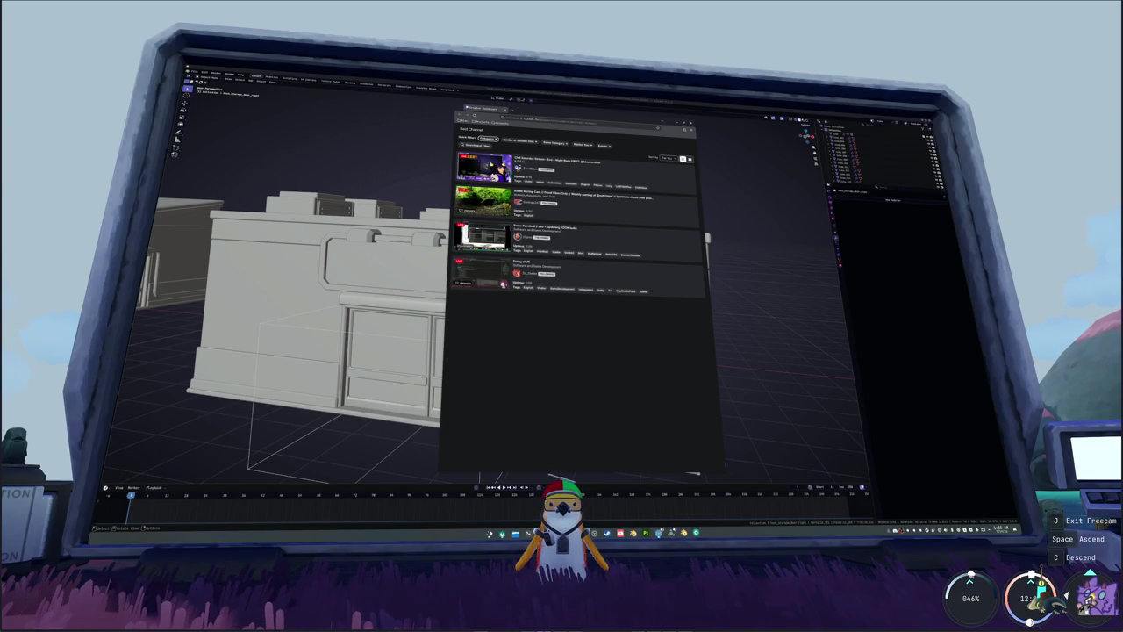
click(485, 145)
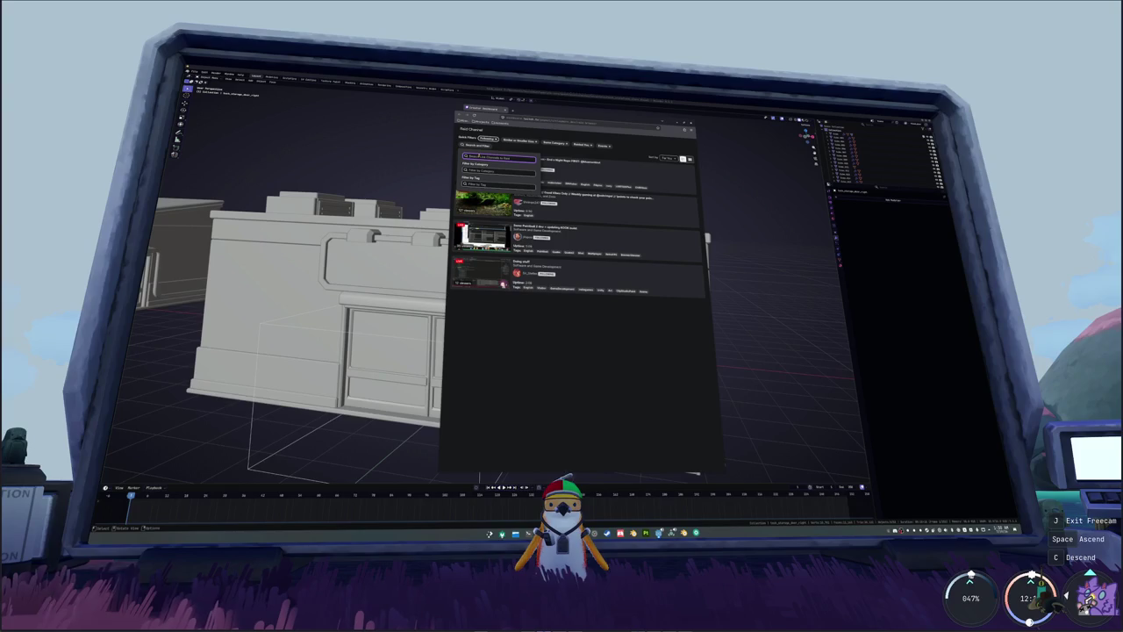
text(lithium)
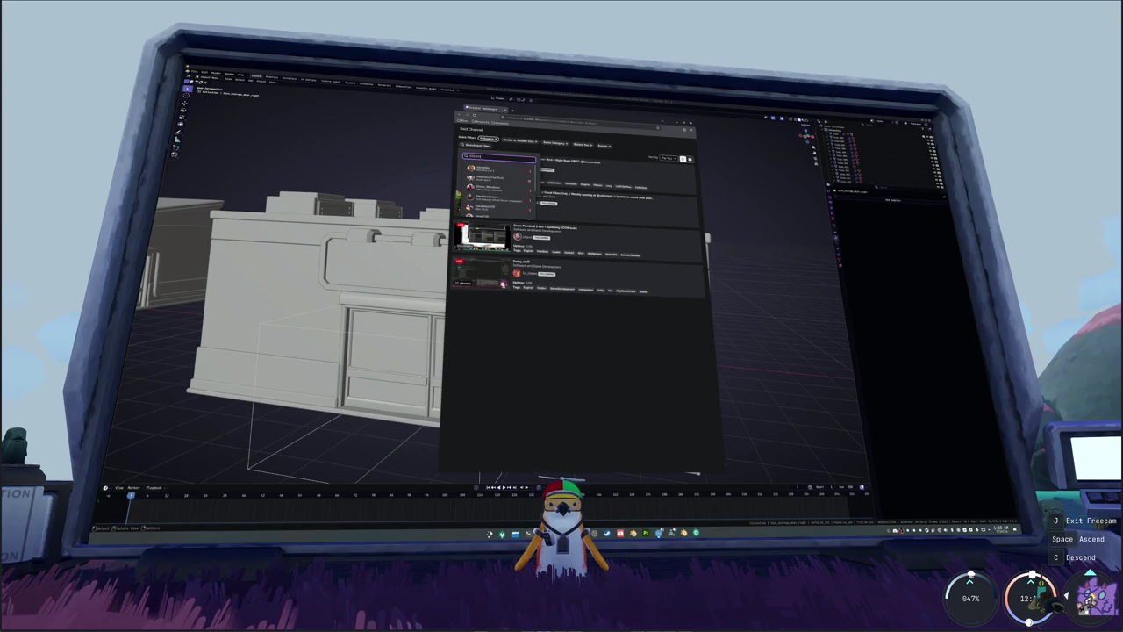
click(489, 168)
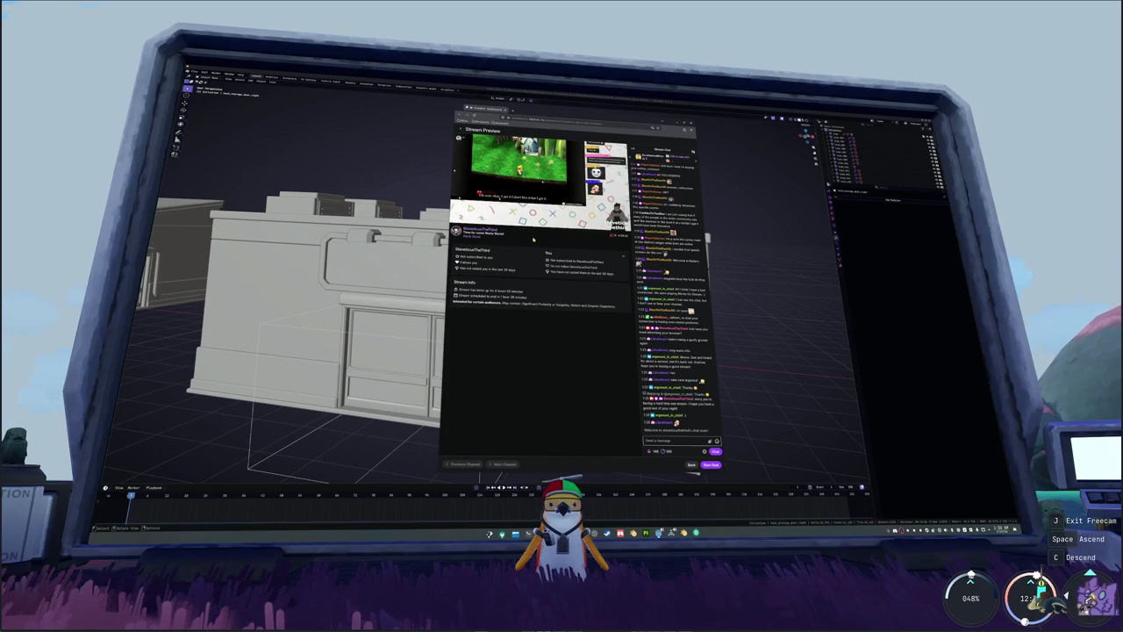
click(460, 129)
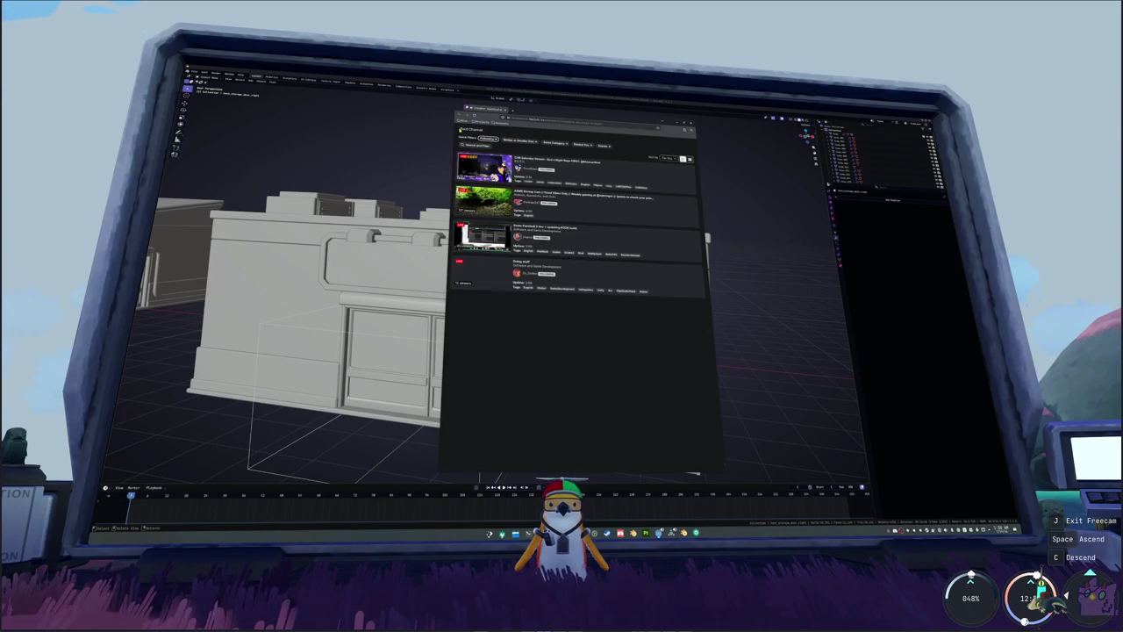
click(493, 268)
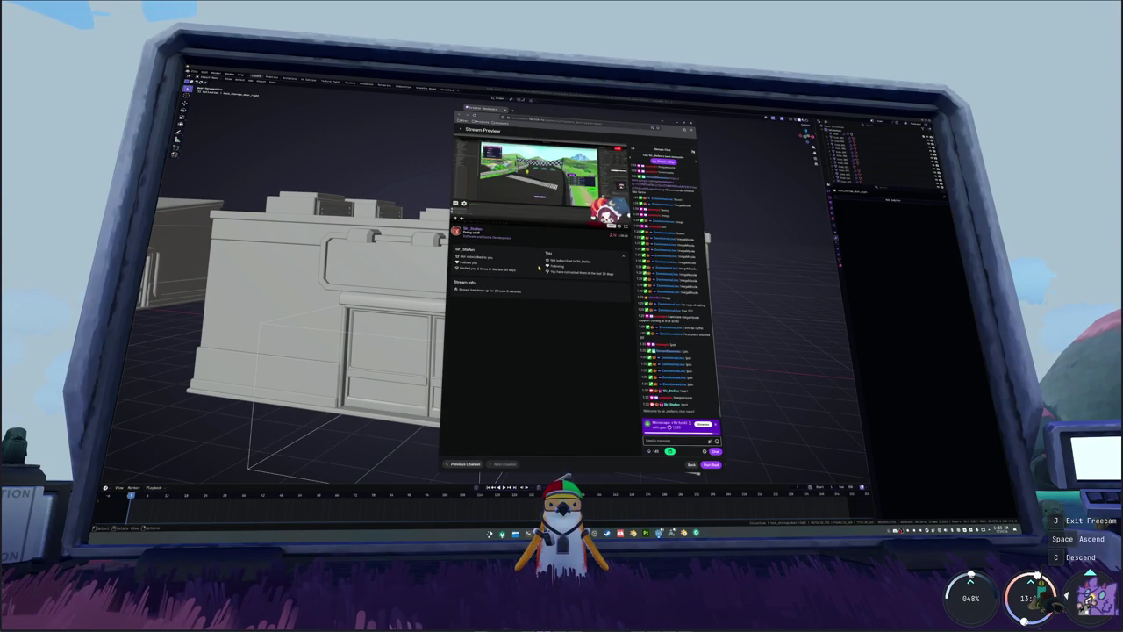